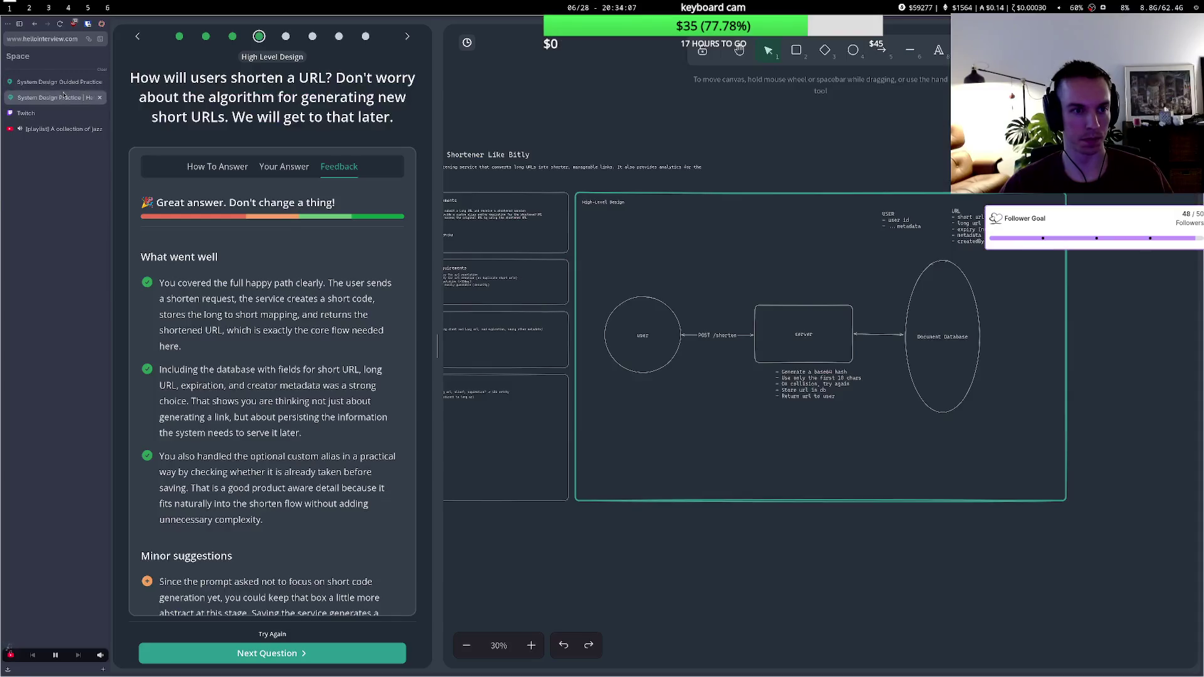
- Close the extra guided-practice tab, review the feedback, and advance to the short-URL redirect question
{"action": "left_click", "coordinate": [63, 97]}
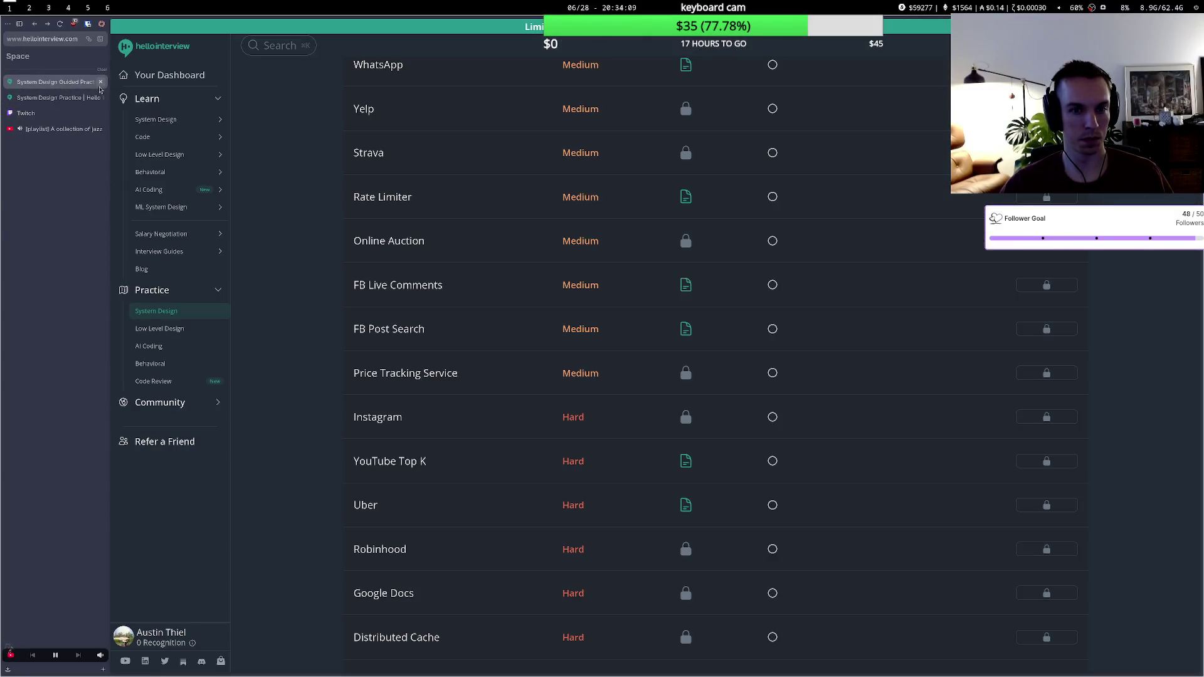
{"action": "left_click", "coordinate": [101, 82]}
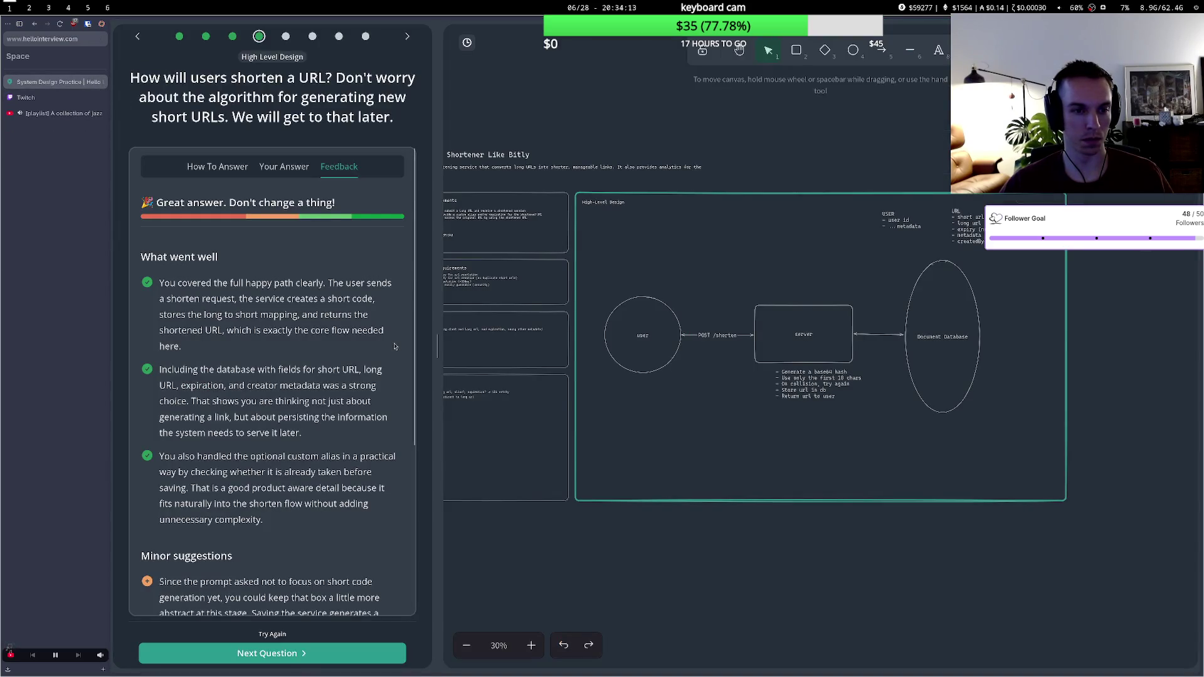
{"action": "scroll", "coordinate": [357, 377], "scroll_direction": "down", "scroll_amount": 4}
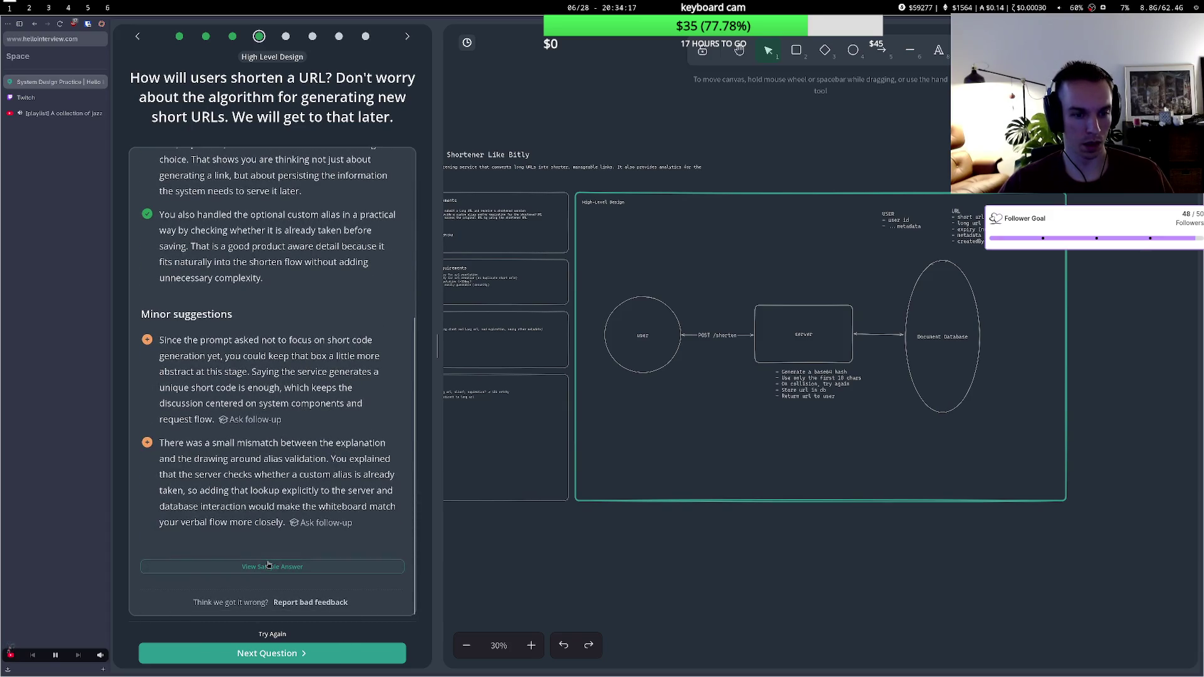
{"action": "left_click", "coordinate": [287, 654]}
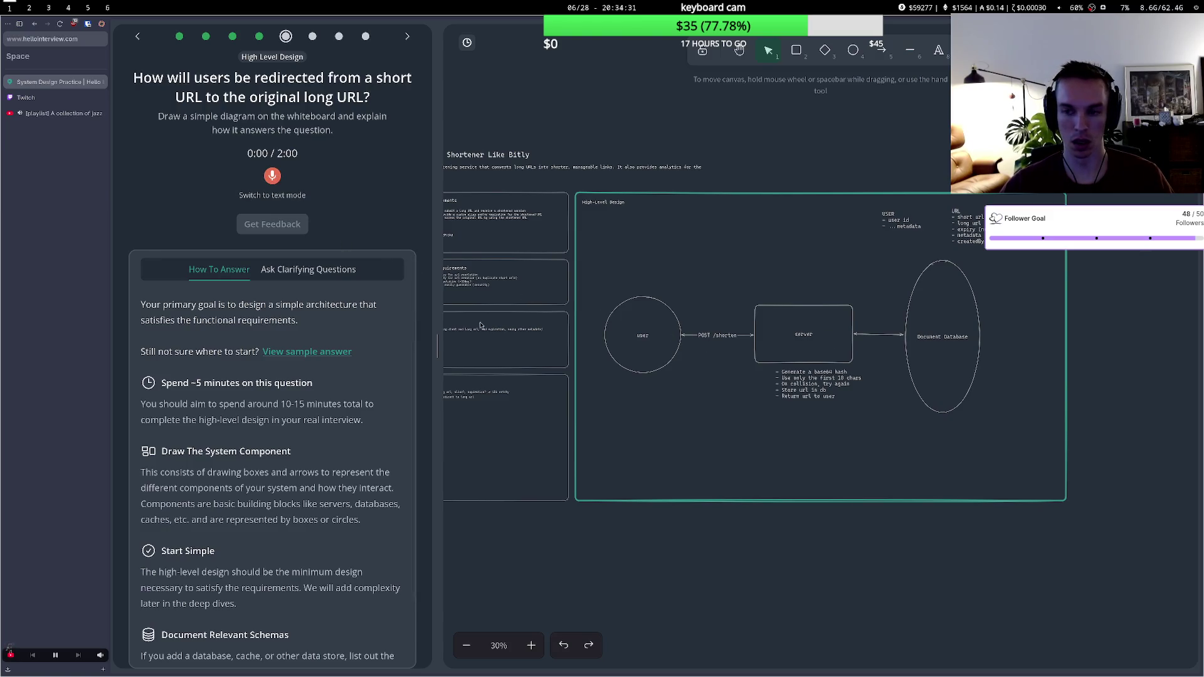
{"action": "scroll", "coordinate": [320, 302], "scroll_direction": "down", "scroll_amount": 1}
{"action": "scroll", "coordinate": [320, 302], "scroll_direction": "up", "scroll_amount": 1}
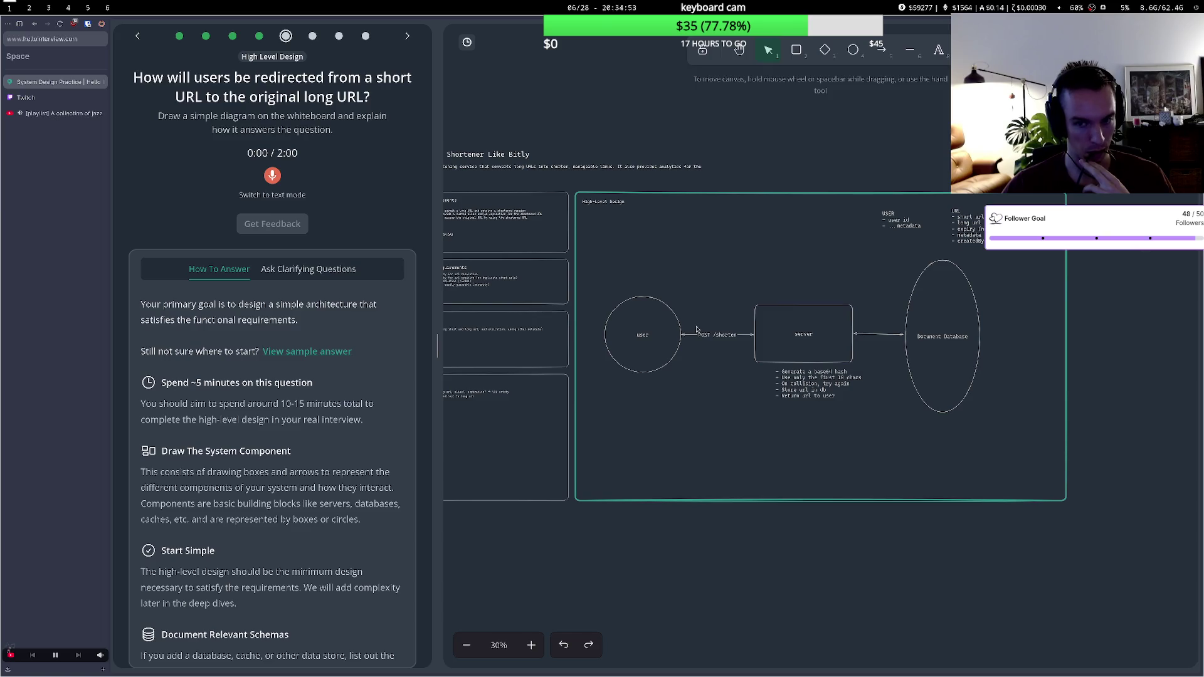
{"action": "scroll", "coordinate": [807, 327], "scroll_direction": "up", "scroll_amount": 2}
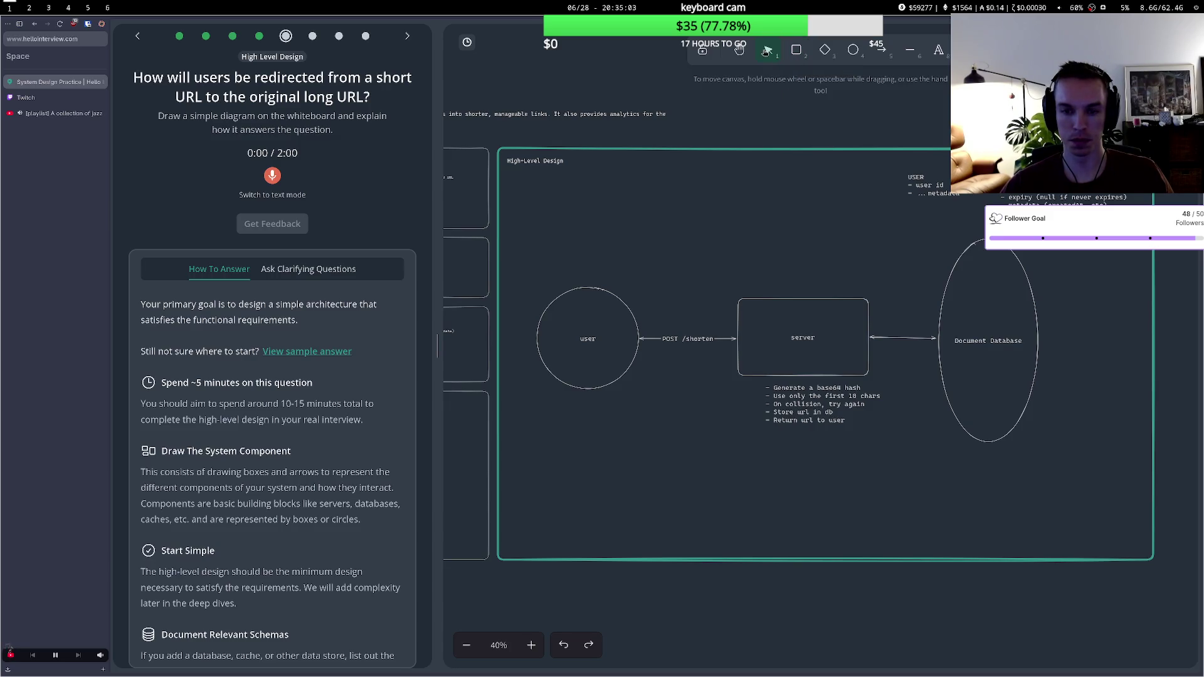
{"action": "left_click", "coordinate": [706, 339]}
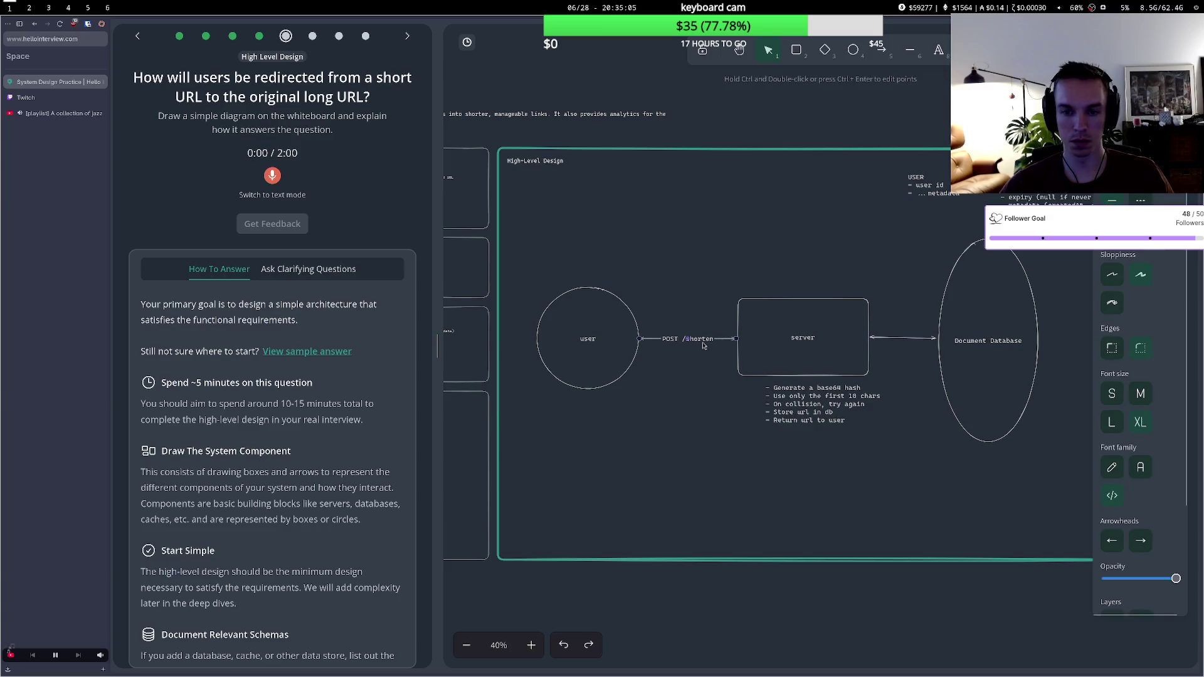
{"action": "double_click", "coordinate": [695, 339]}
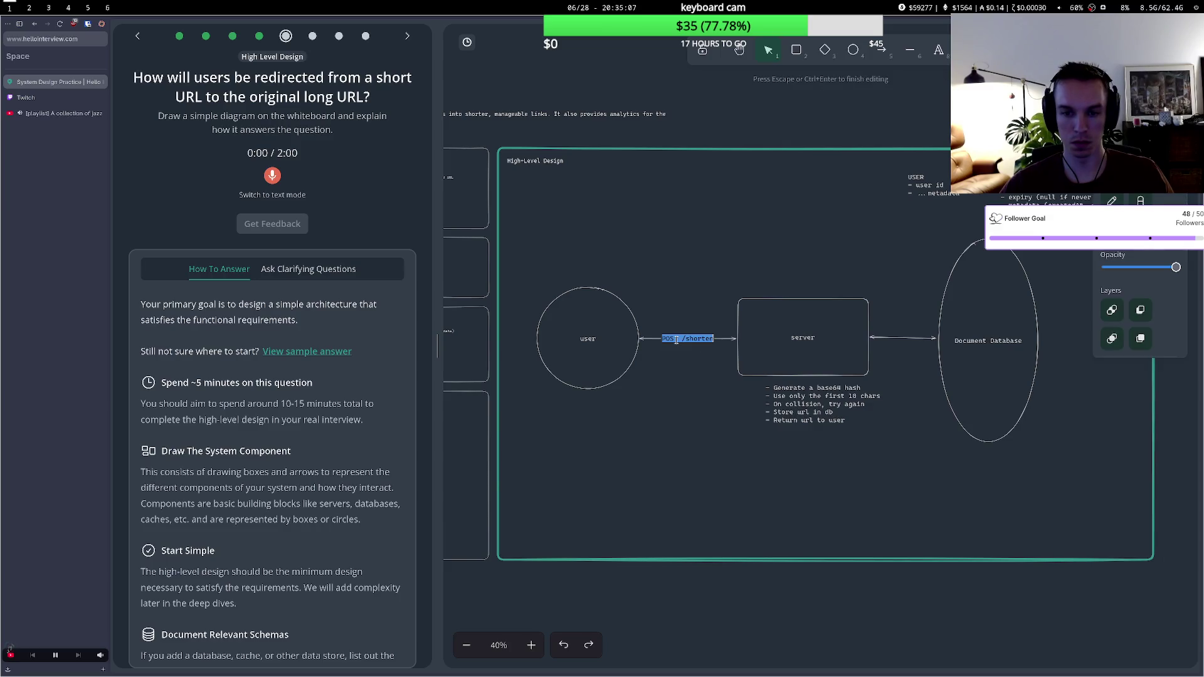
{"action": "left_click", "coordinate": [712, 338]}
{"action": "key", "text": "Return"}
{"action": "type", "text": "GET /"}
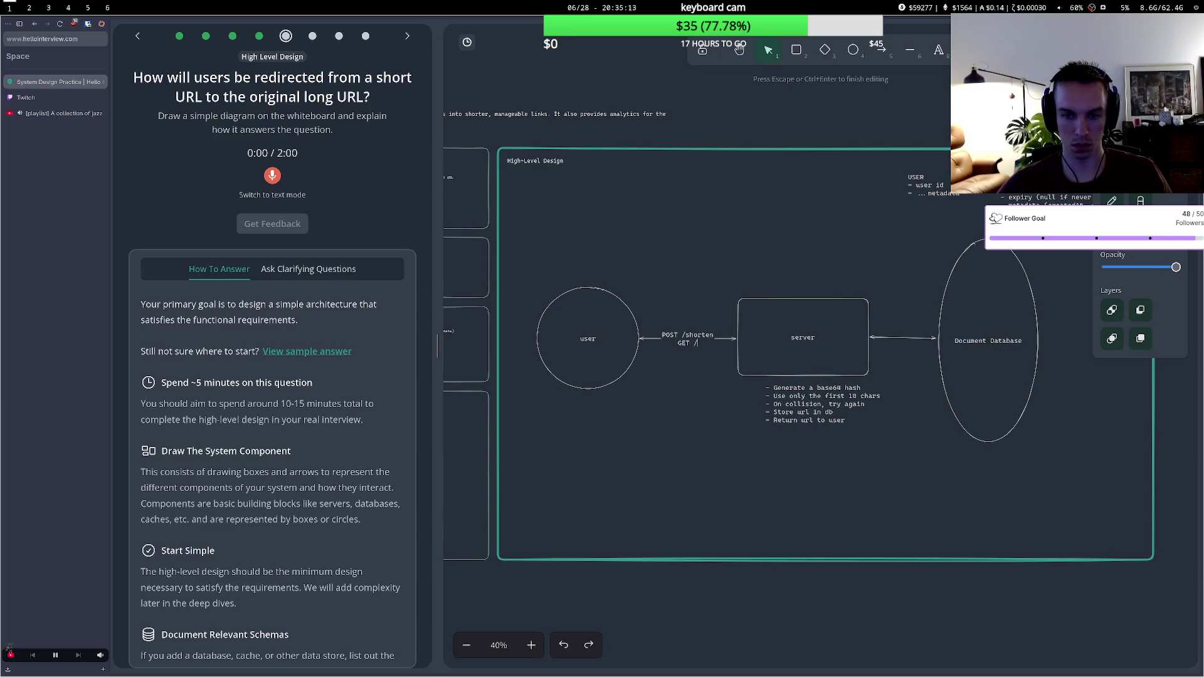
{"action": "key", "text": "BackSpace"}
{"action": "key", "text": "BackSpace"}
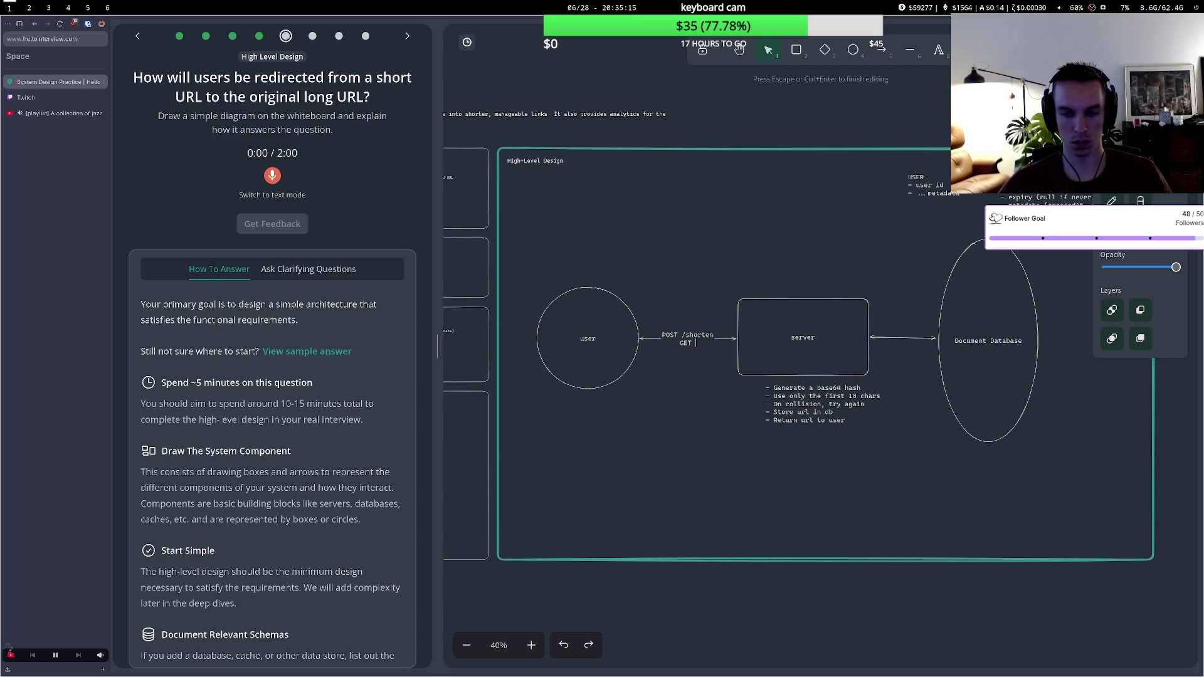
{"action": "type", "text": "{long"}
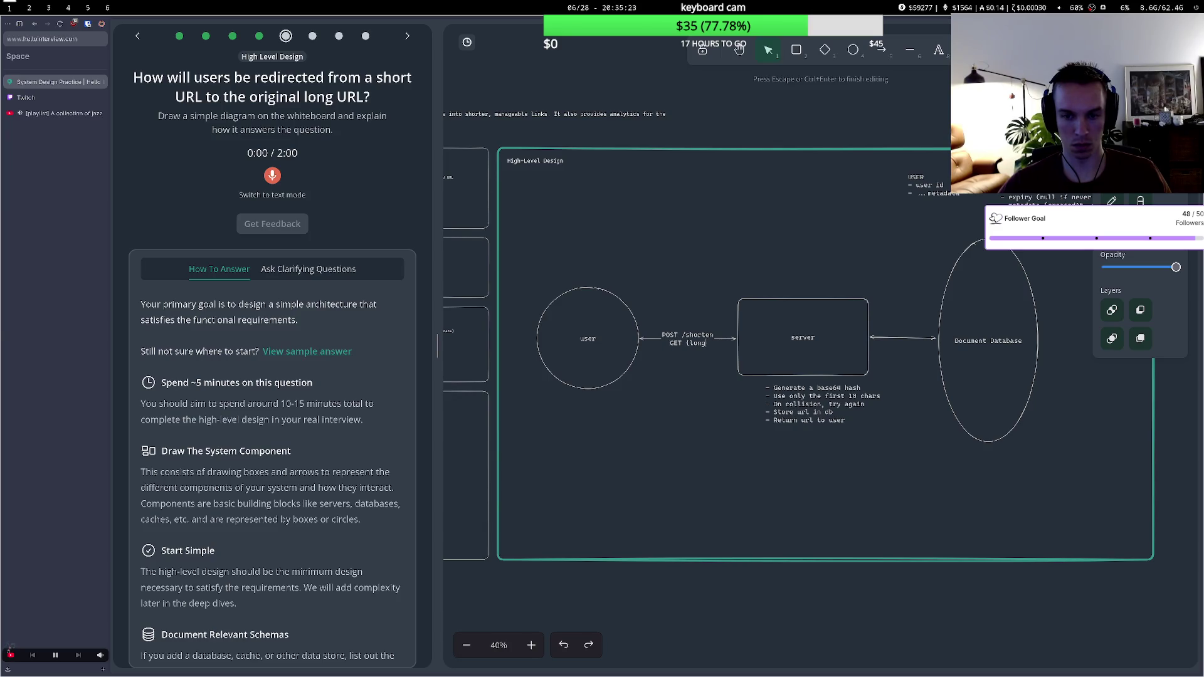
{"action": "type", "text": "Url"}
{"action": "type", "text": "}"}
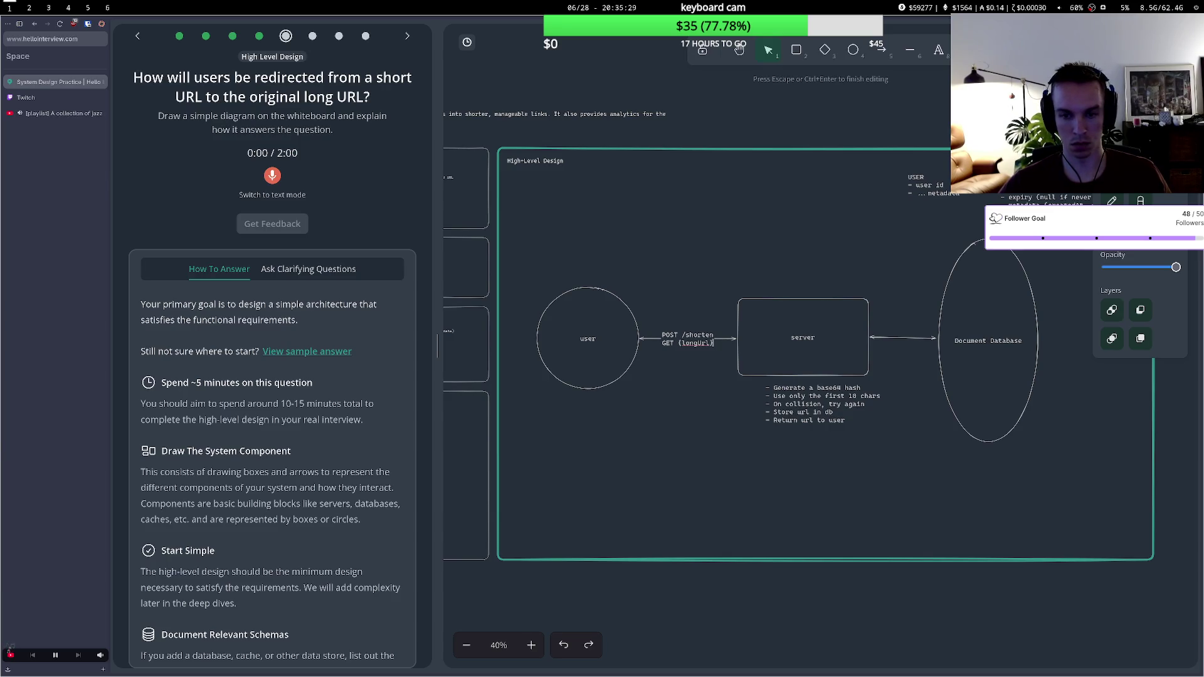
{"action": "left_click", "coordinate": [755, 274]}
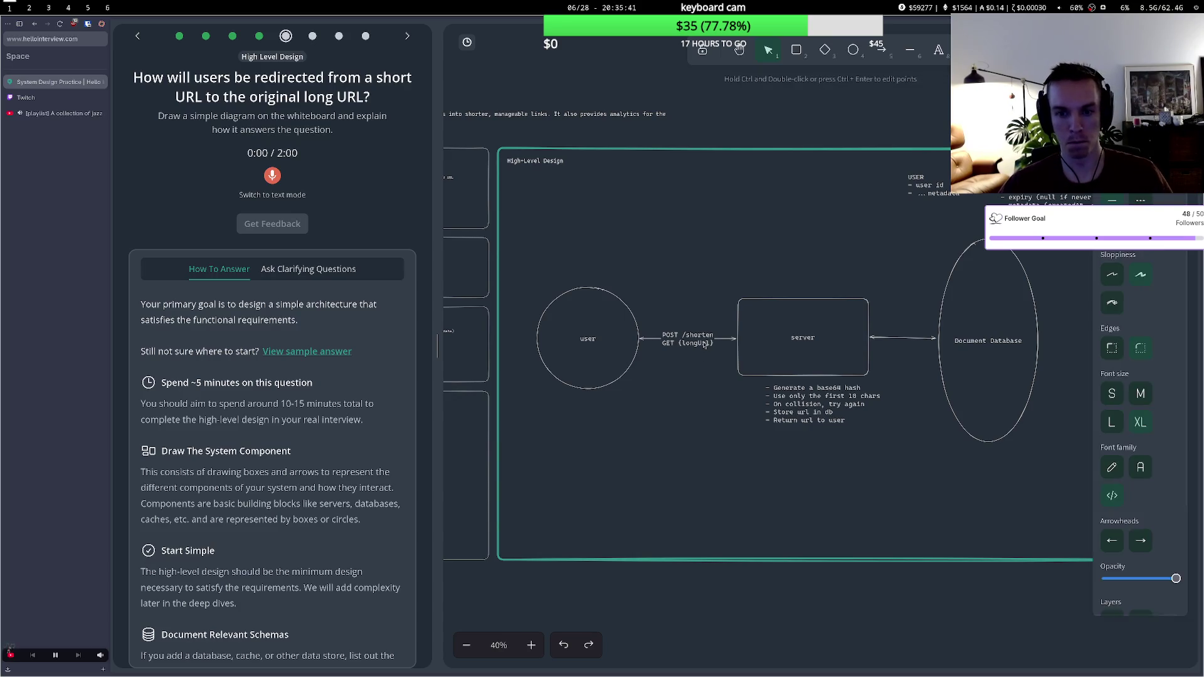
{"action": "double_click", "coordinate": [700, 343]}
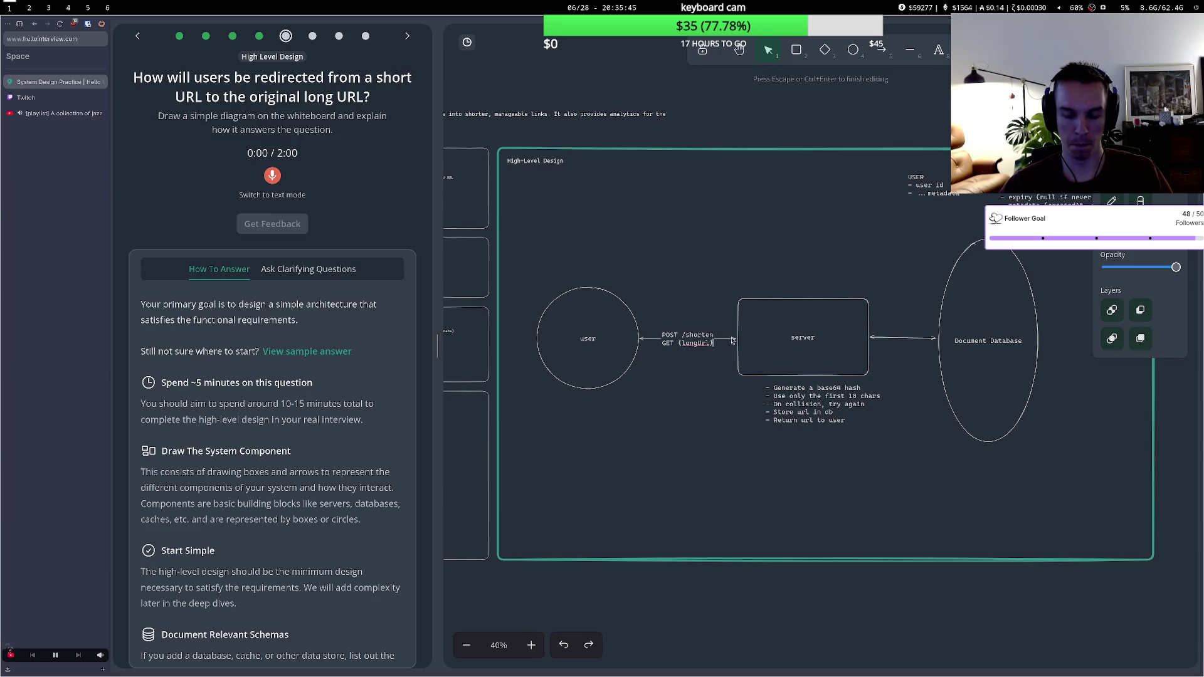
{"action": "key", "text": "BackSpace"}
{"action": "key", "text": "BackSpace"}
{"action": "key", "text": "BackSpace"}
{"action": "key", "text": "BackSpace"}
{"action": "key", "text": "BackSpace"}
{"action": "key", "text": "BackSpace"}
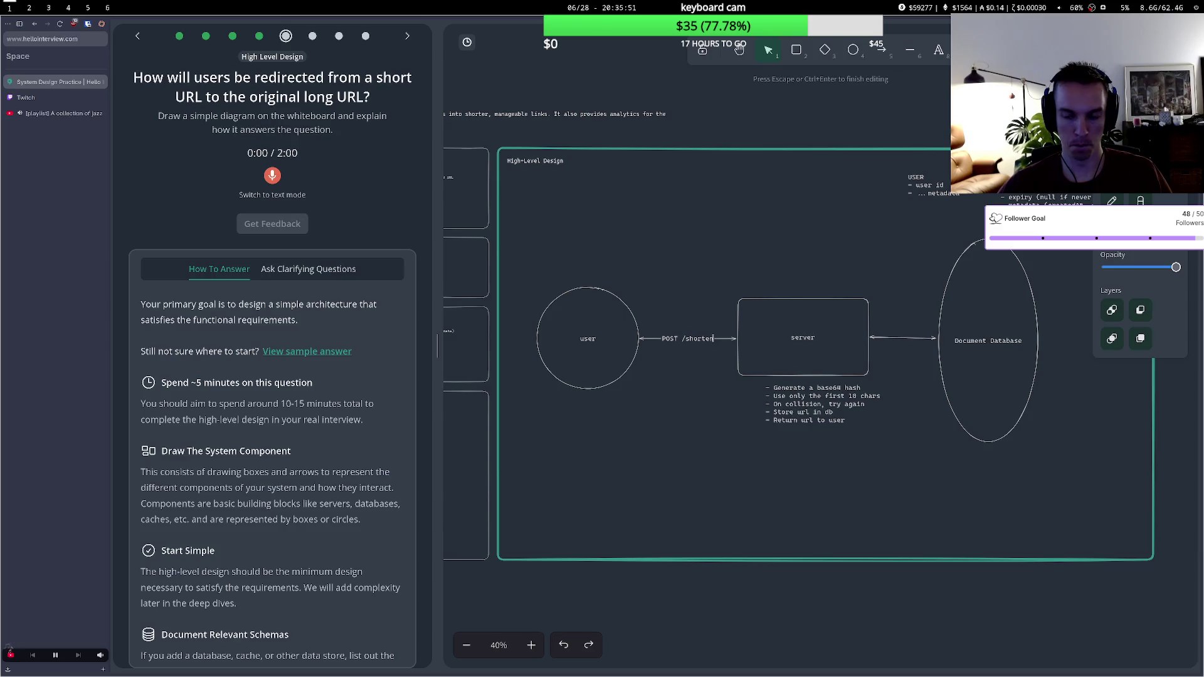
{"action": "mouse_move", "coordinate": [764, 326]}
{"action": "left_mouse_down"}
{"action": "mouse_move", "coordinate": [765, 389]}
{"action": "mouse_move", "coordinate": [764, 350]}
{"action": "mouse_move", "coordinate": [751, 398]}
{"action": "mouse_move", "coordinate": [757, 469]}
{"action": "left_mouse_up"}
- Retype the server box's name so it ends with 'Service'
{"action": "left_click", "coordinate": [777, 450]}
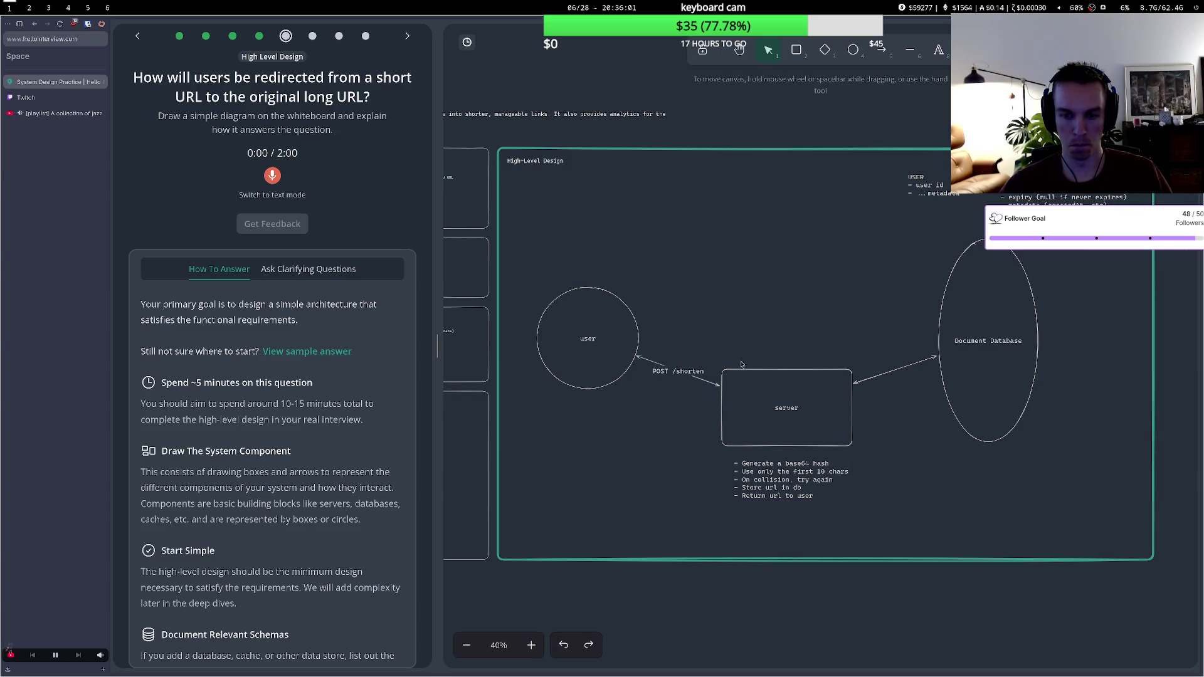
{"action": "double_click", "coordinate": [794, 407]}
{"action": "type", "text": "stort"}
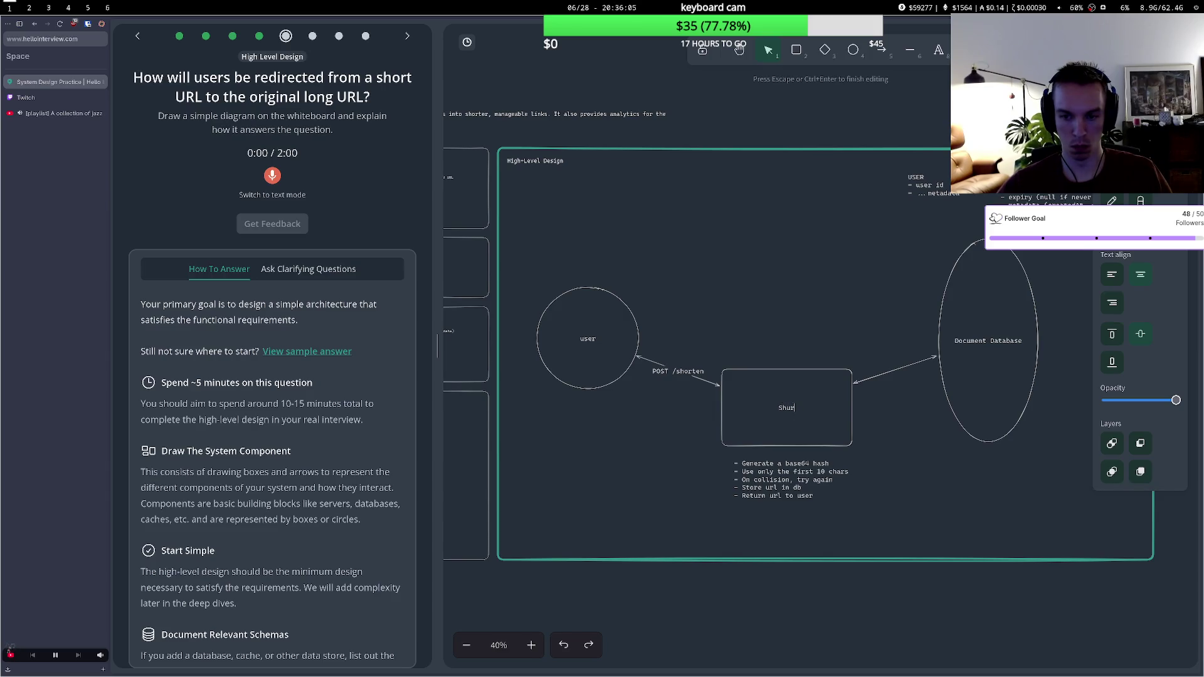
{"action": "type", "text": "ener es"}
{"action": "key", "text": "BackSpace"}
{"action": "key", "text": "BackSpace"}
{"action": "type", "text": "Service"}
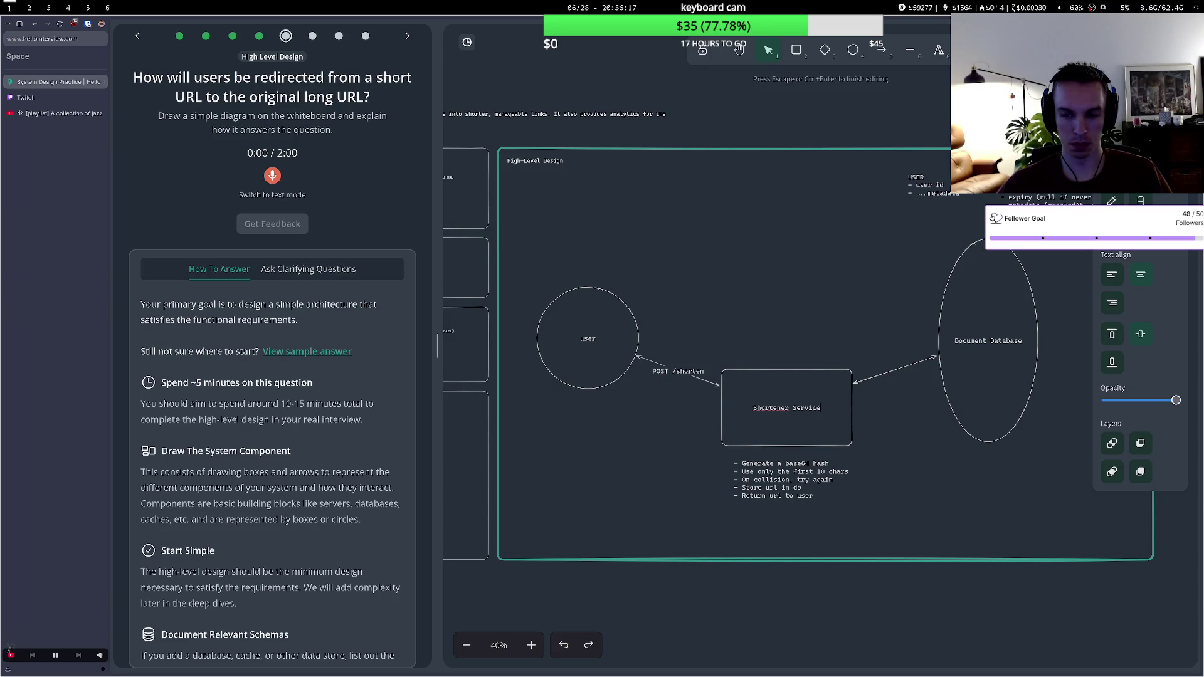
- Undo the recent edits to restore the tidy layout with the GET {longUrl} label
{"action": "key", "text": "Escape"}
{"action": "key", "text": "ctrl+z"}
{"action": "key", "text": "ctrl+z"}
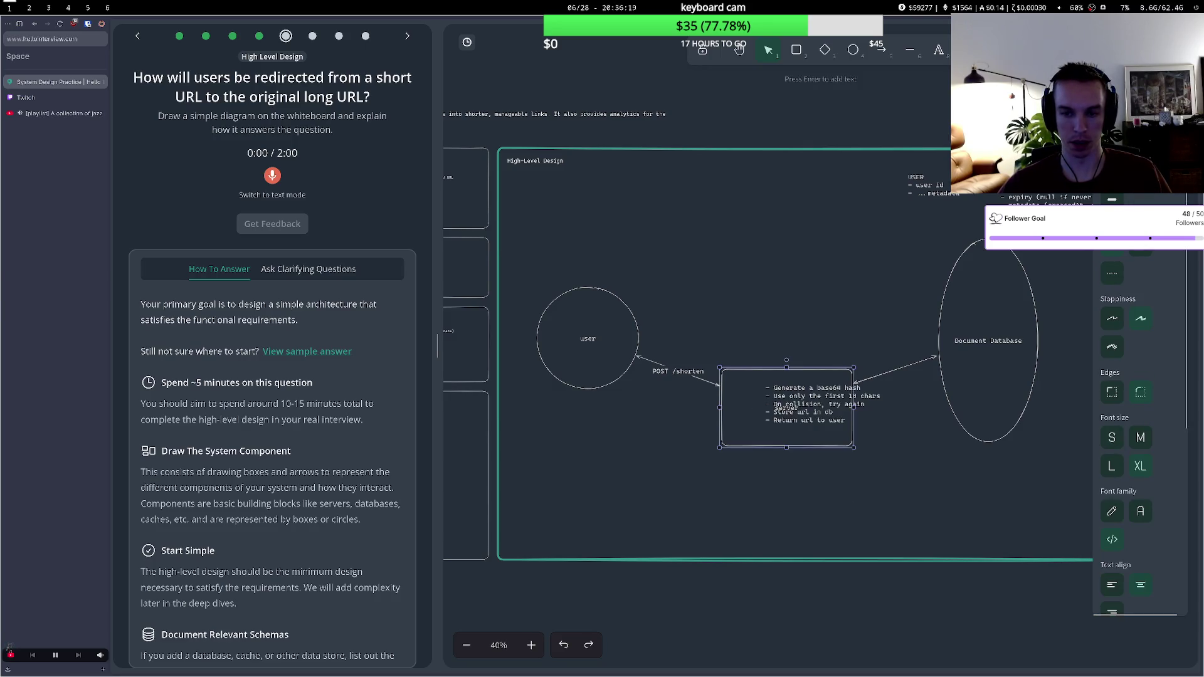
{"action": "key", "text": "ctrl+shift+z"}
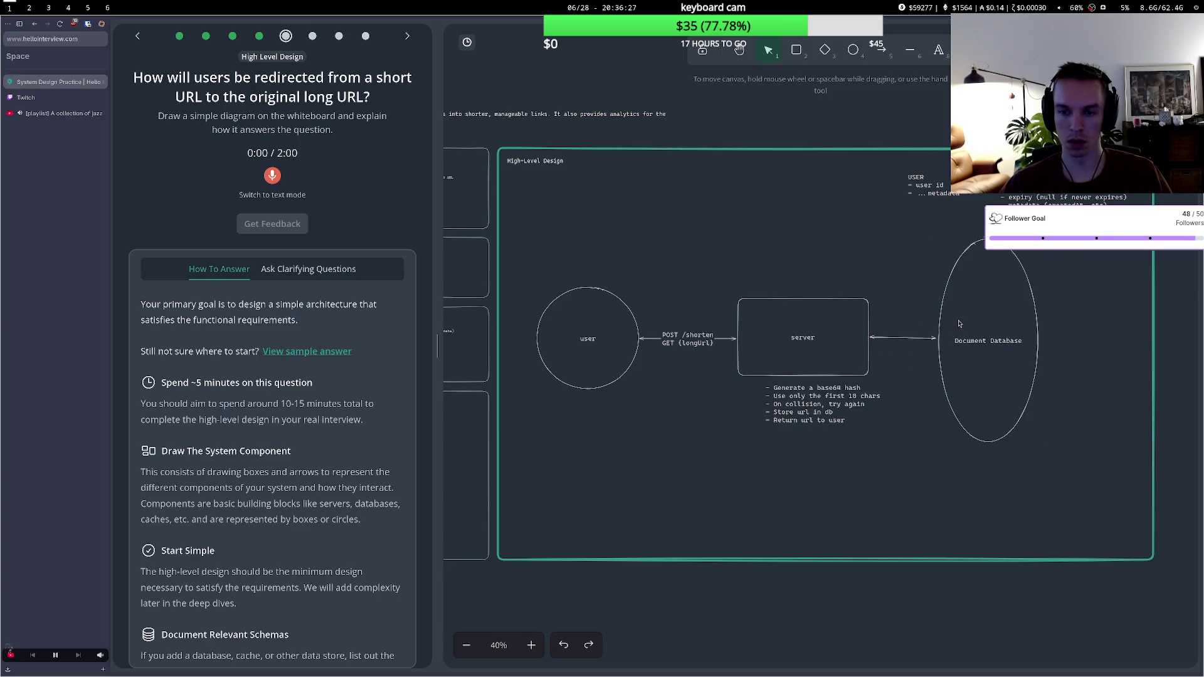
- Nudge the Document Database ellipse slightly up and clear the whiteboard selection
{"action": "left_click_drag", "start_coordinate": [959, 324], "coordinate": [959, 320]}
{"action": "left_click", "coordinate": [699, 357]}
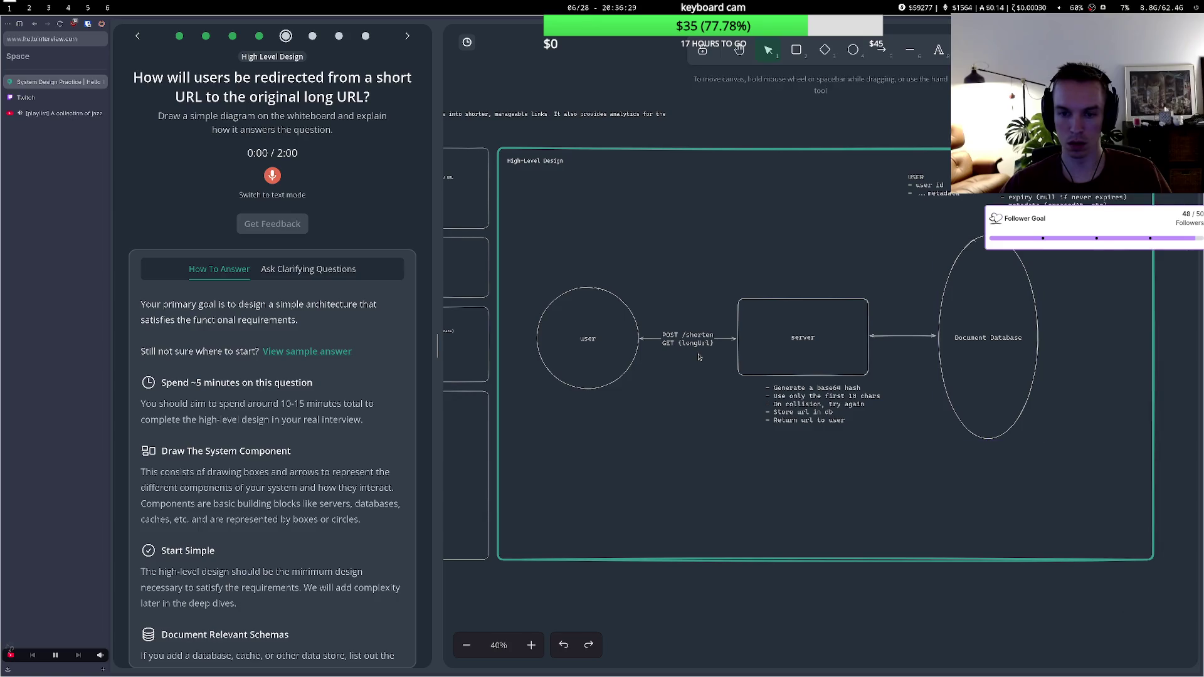
{"action": "double_click", "coordinate": [662, 373]}
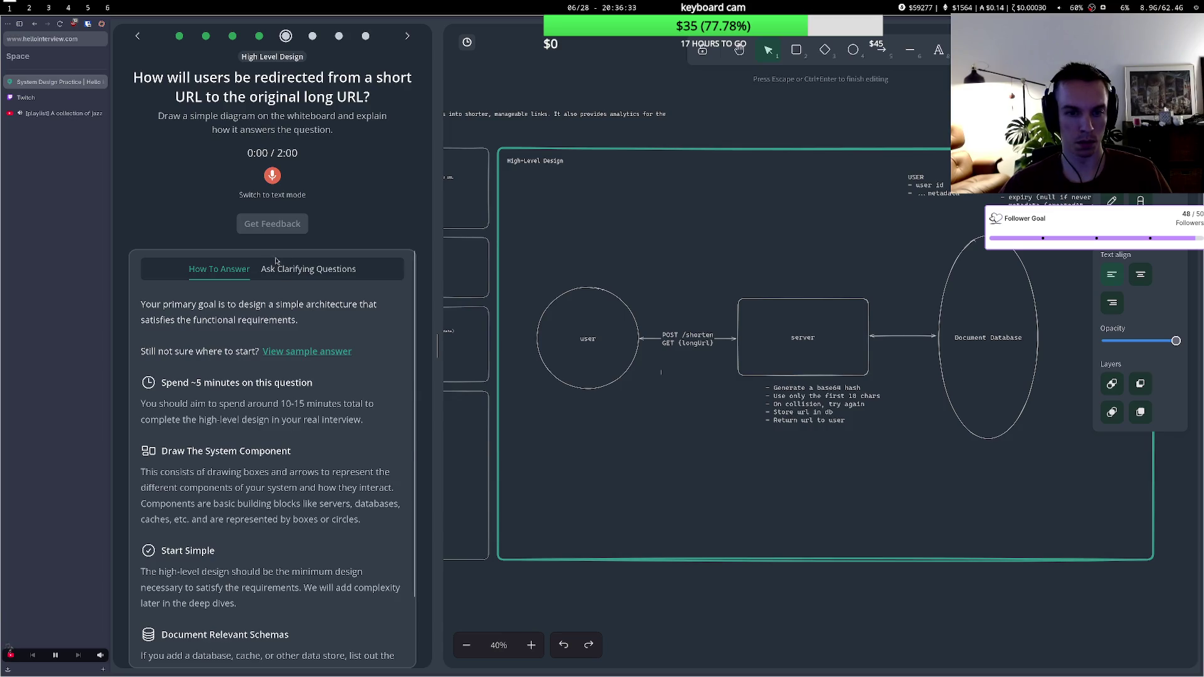
{"action": "left_click", "coordinate": [645, 416]}
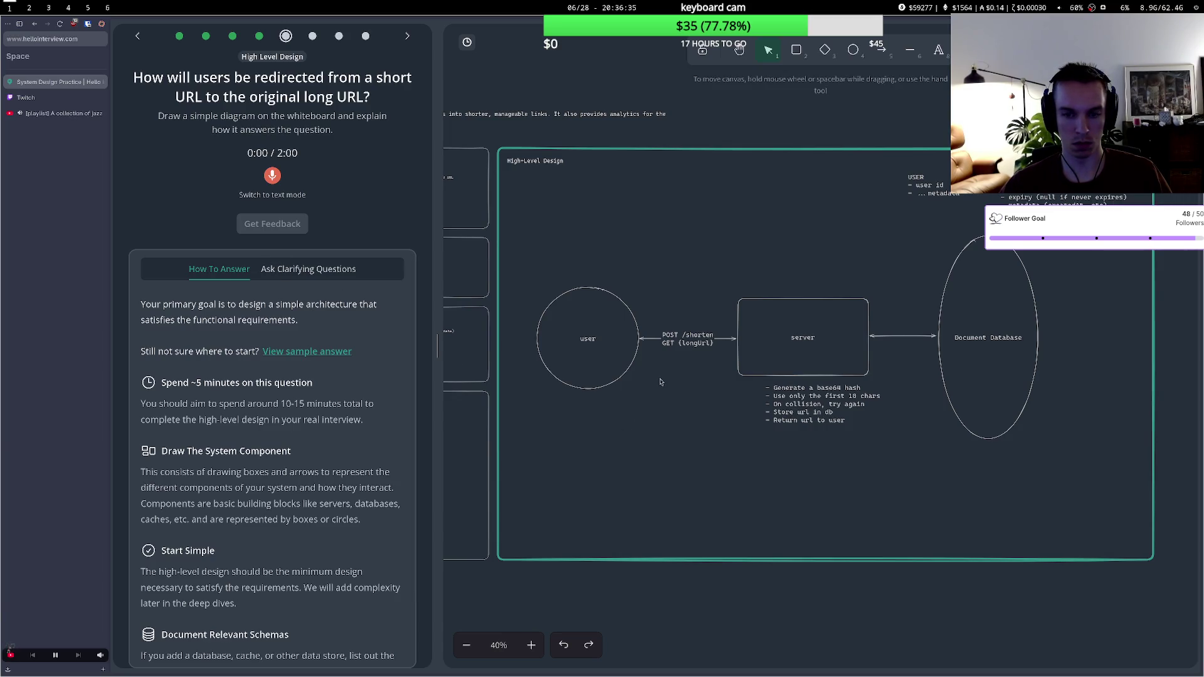
{"action": "left_click", "coordinate": [686, 347]}
{"action": "left_click", "coordinate": [686, 354]}
- Start a spoken-answer recording and grant the browser microphone access
{"action": "left_click", "coordinate": [272, 176]}
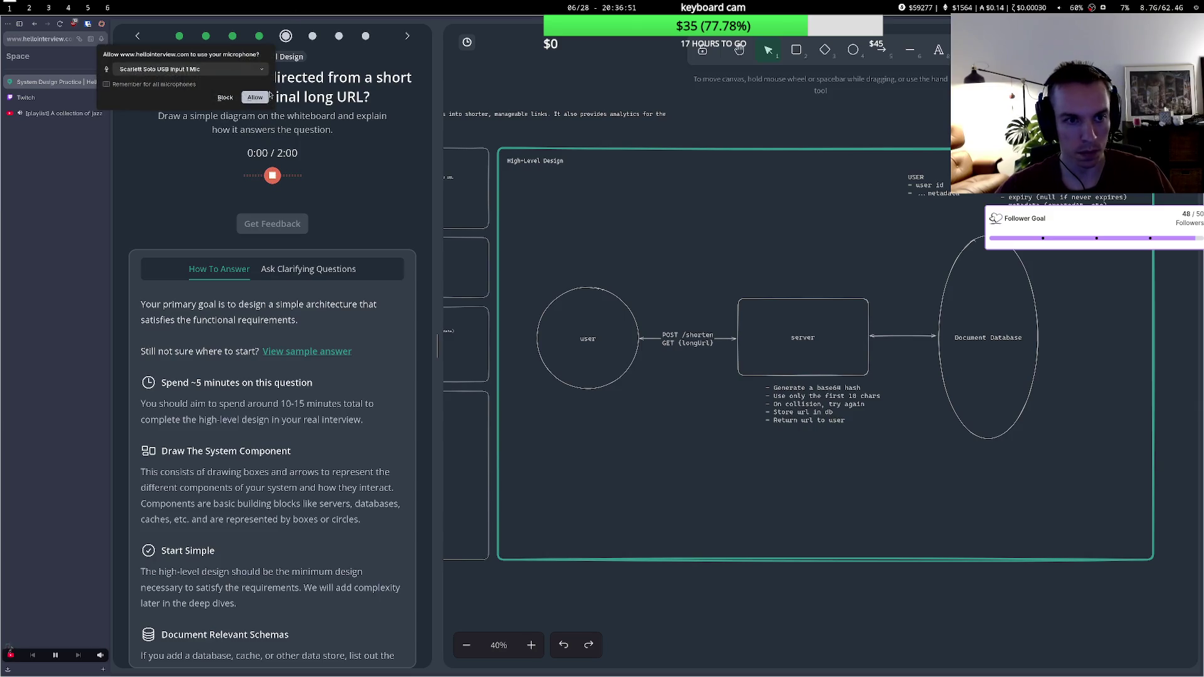
{"action": "left_click", "coordinate": [263, 97]}
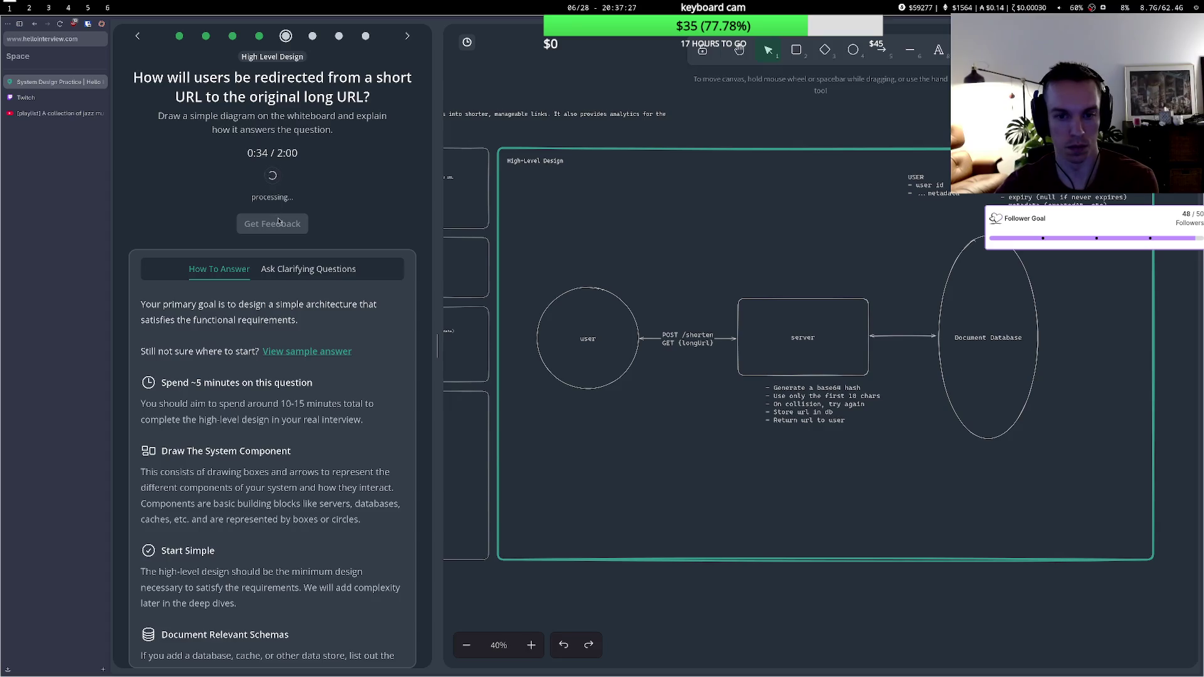
- Get feedback on the recorded answer and change the arrow label's longUrl to shortUrl
{"action": "left_click", "coordinate": [291, 311]}
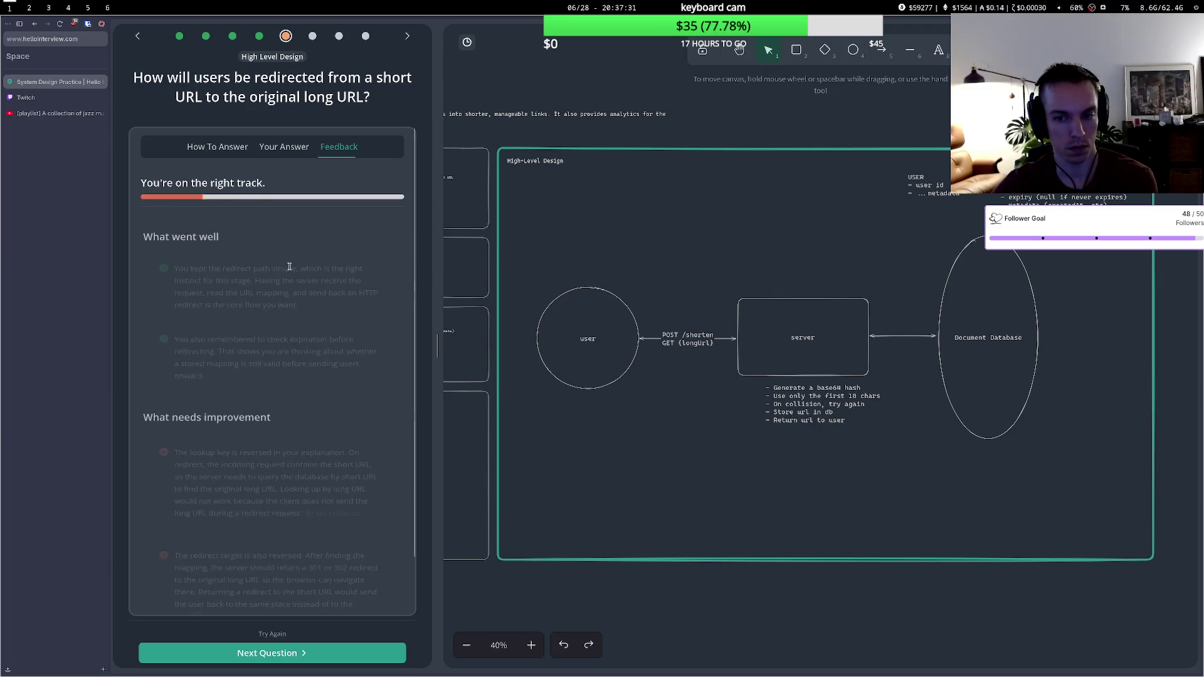
{"action": "scroll", "coordinate": [336, 376], "scroll_direction": "down", "scroll_amount": 2}
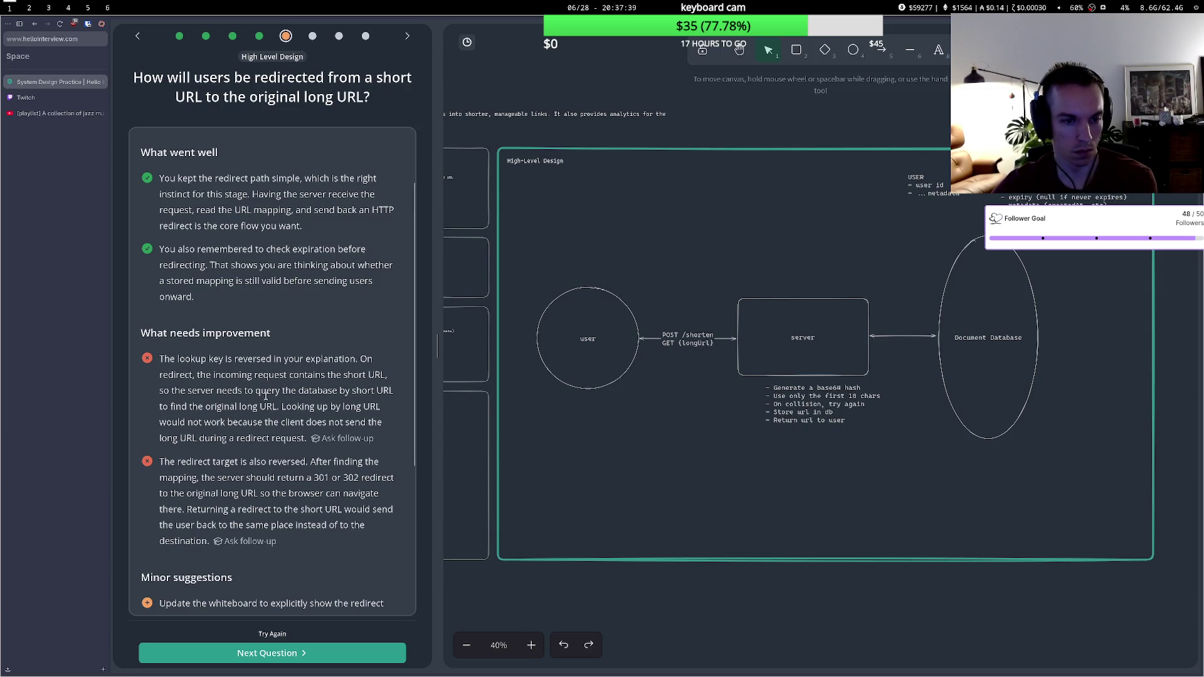
{"action": "double_click", "coordinate": [699, 345]}
{"action": "left_click", "coordinate": [698, 345]}
{"action": "double_click", "coordinate": [696, 344]}
{"action": "type", "text": "short"}
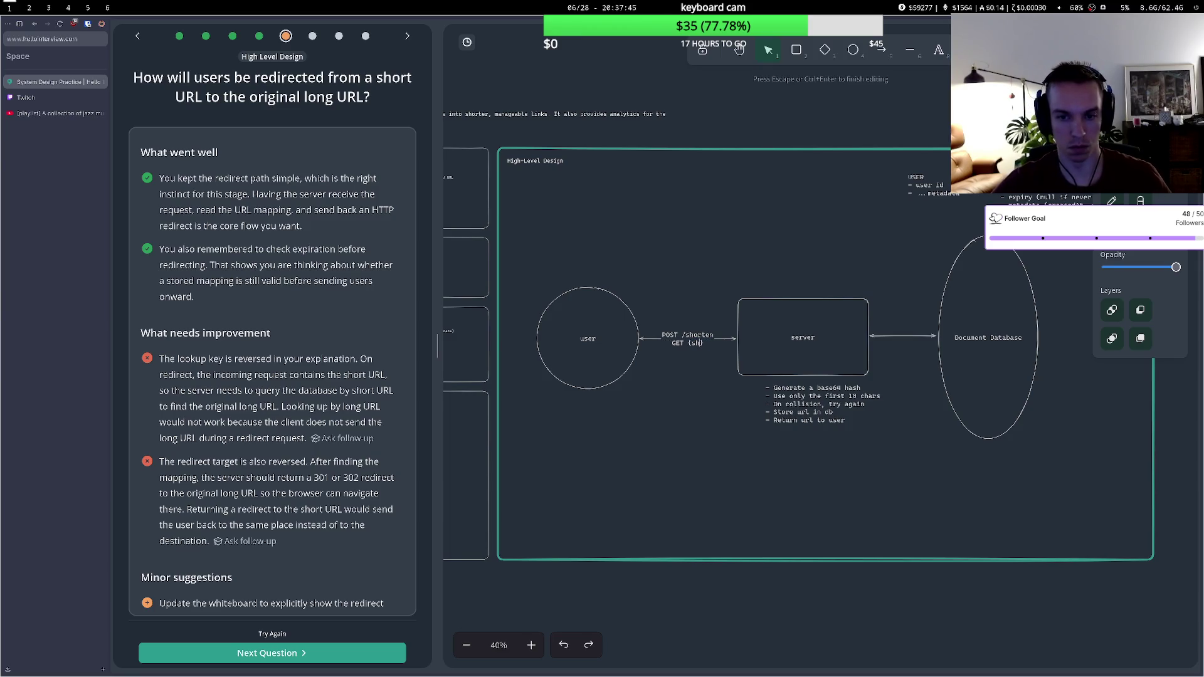
{"action": "type", "text": "Url"}
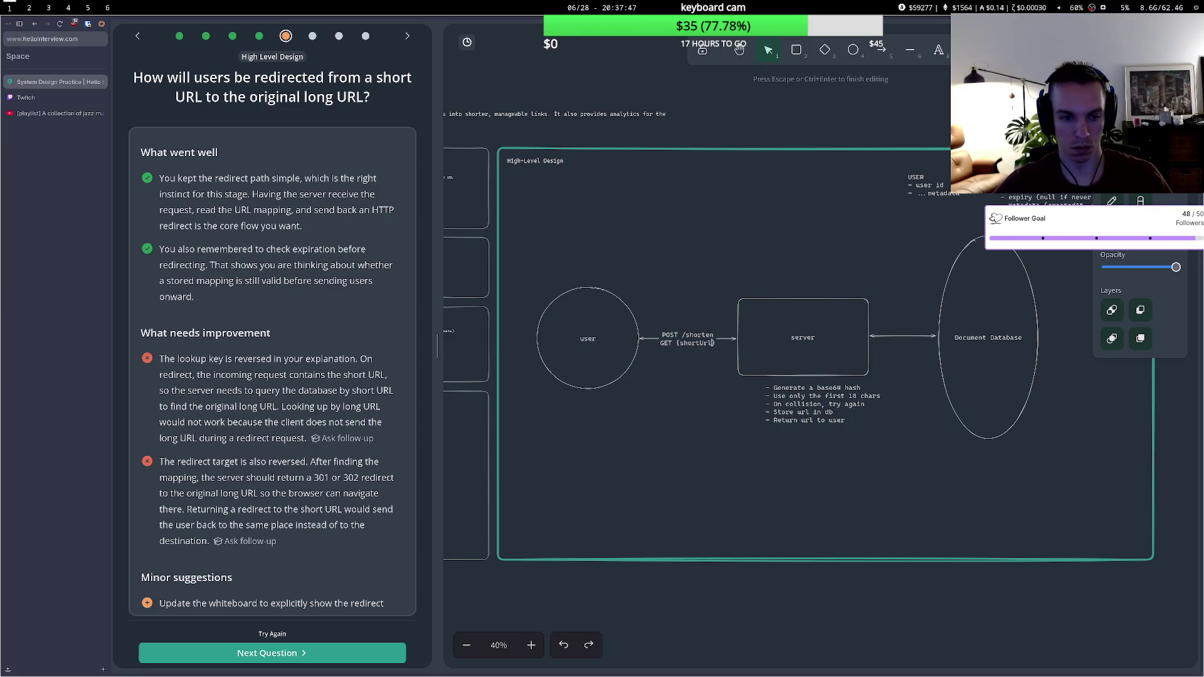
{"action": "left_click", "coordinate": [666, 281]}
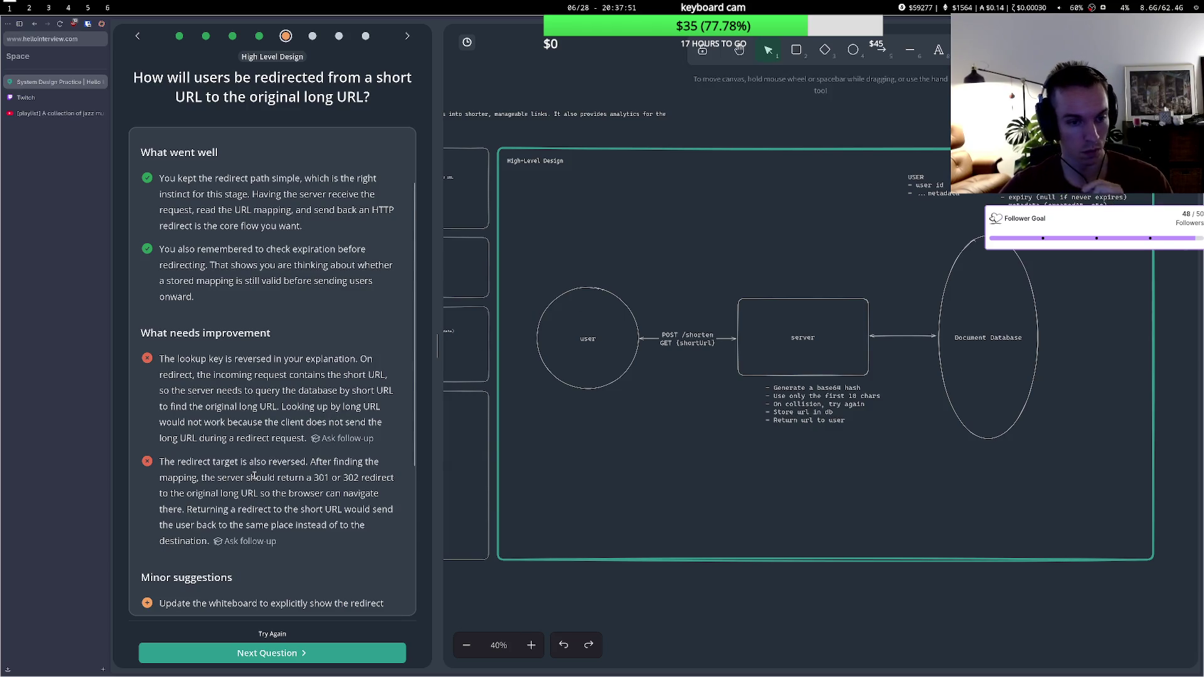
{"action": "scroll", "coordinate": [258, 473], "scroll_direction": "down", "scroll_amount": 3}
{"action": "scroll", "coordinate": [221, 296], "scroll_direction": "up", "scroll_amount": 2}
- Read the feedback's minor suggestions and nudge the server–database arrow slightly upward
{"action": "left_click_drag", "start_coordinate": [207, 376], "coordinate": [307, 393]}
{"action": "left_click", "coordinate": [304, 405]}
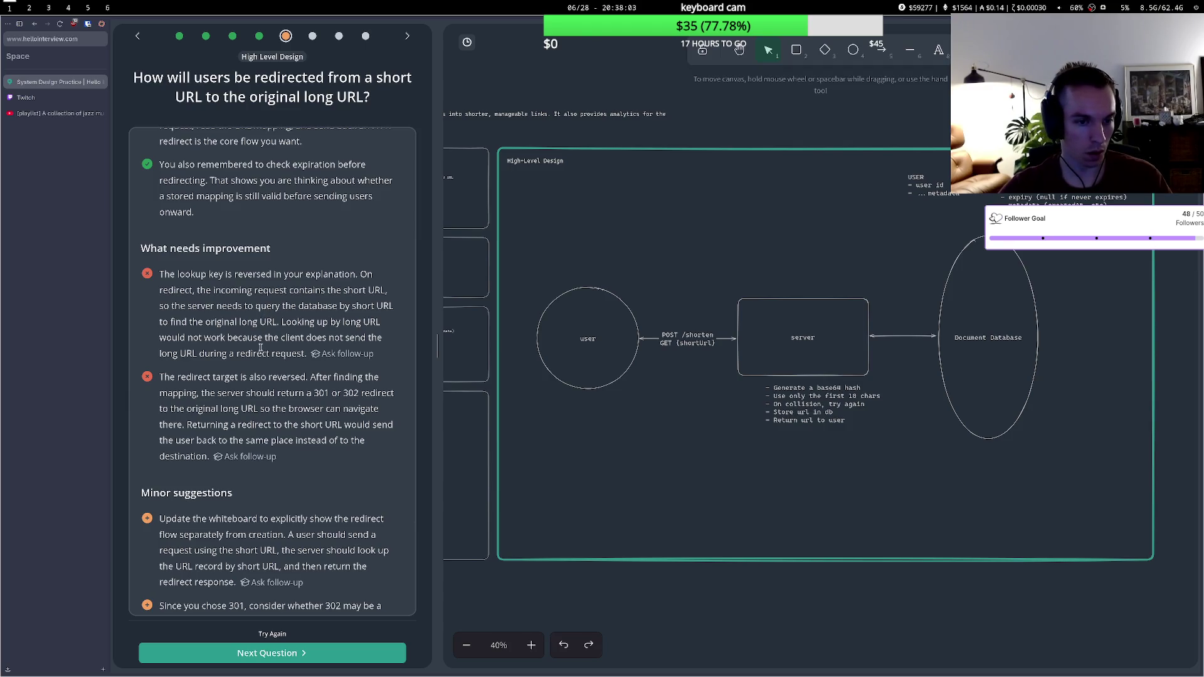
{"action": "scroll", "coordinate": [289, 456], "scroll_direction": "down", "scroll_amount": 3}
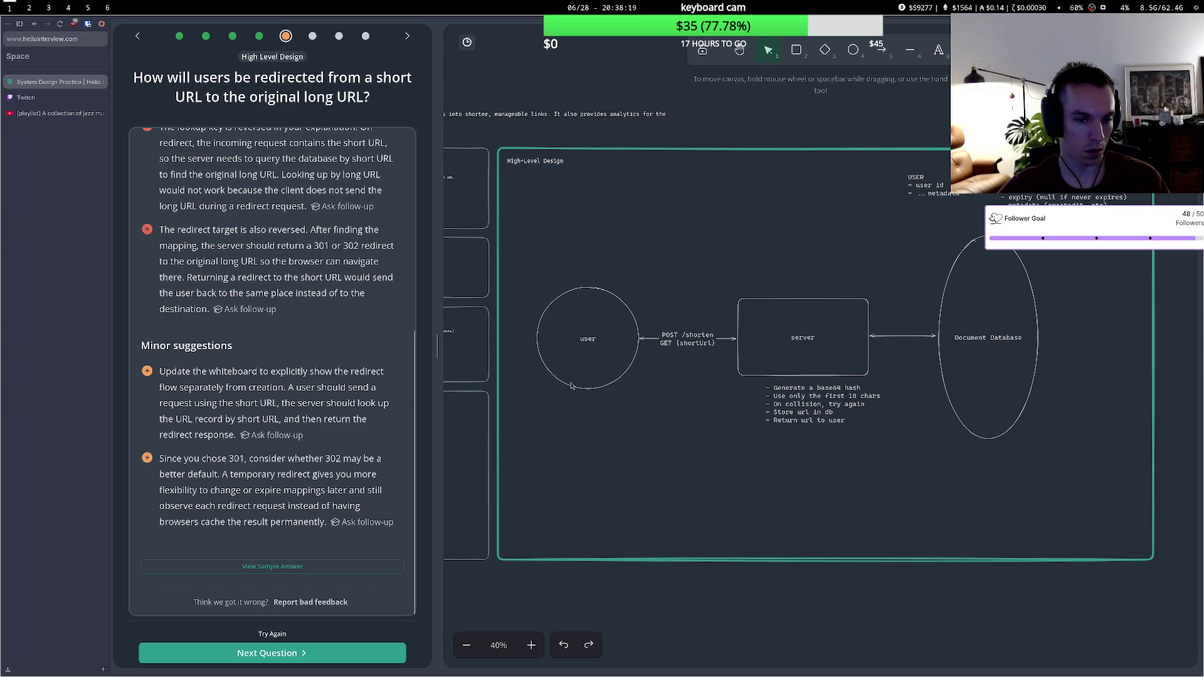
{"action": "left_click_drag", "start_coordinate": [884, 337], "coordinate": [885, 320]}
- Give the server–Document Database arrow the label 'Create a URL entity'
{"action": "left_click", "coordinate": [893, 311]}
{"action": "left_click", "coordinate": [903, 316]}
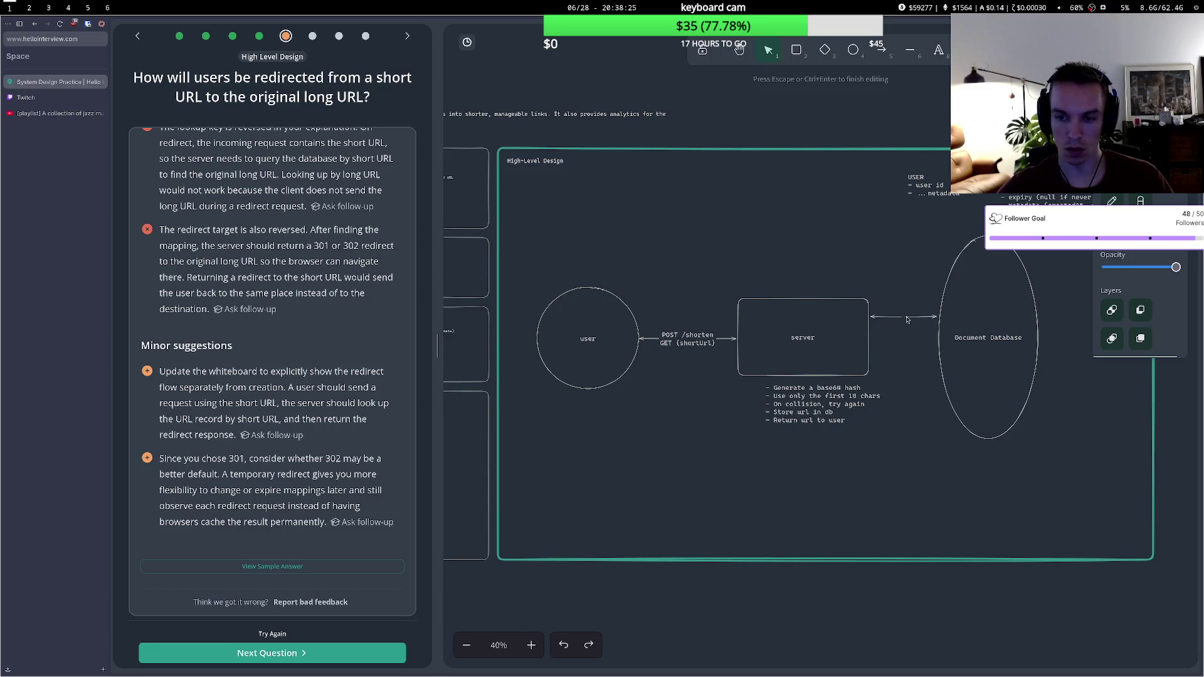
{"action": "double_click", "coordinate": [896, 321], "text": "ctrl"}
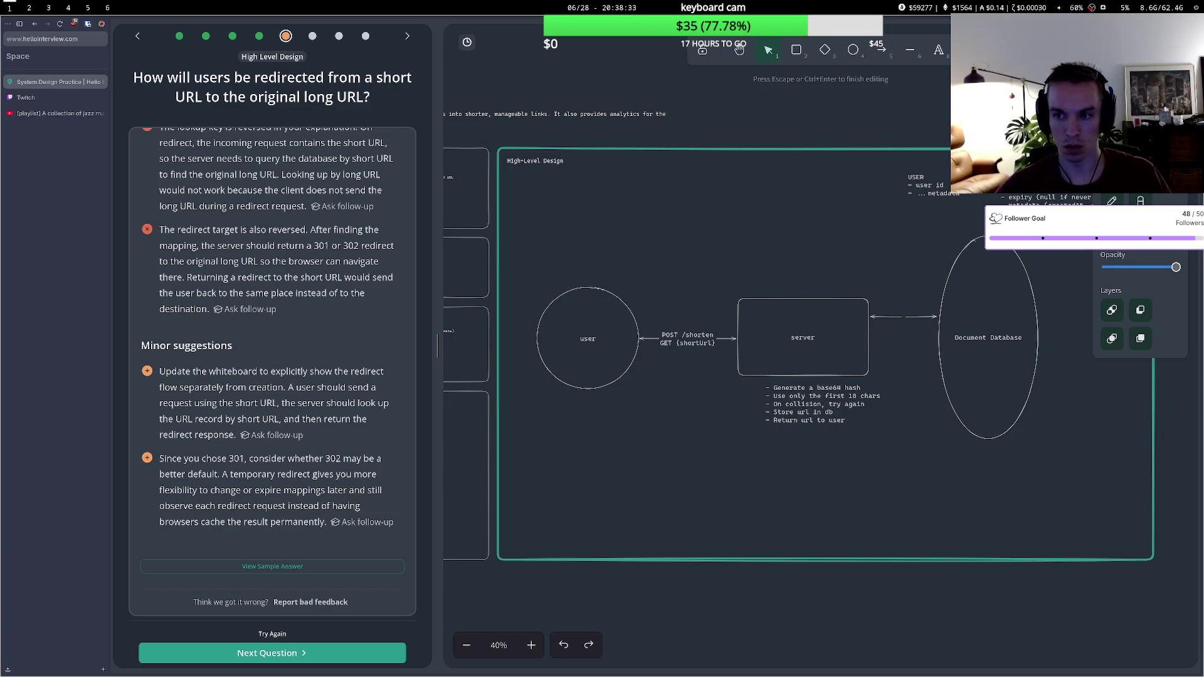
{"action": "type", "text": "sh"}
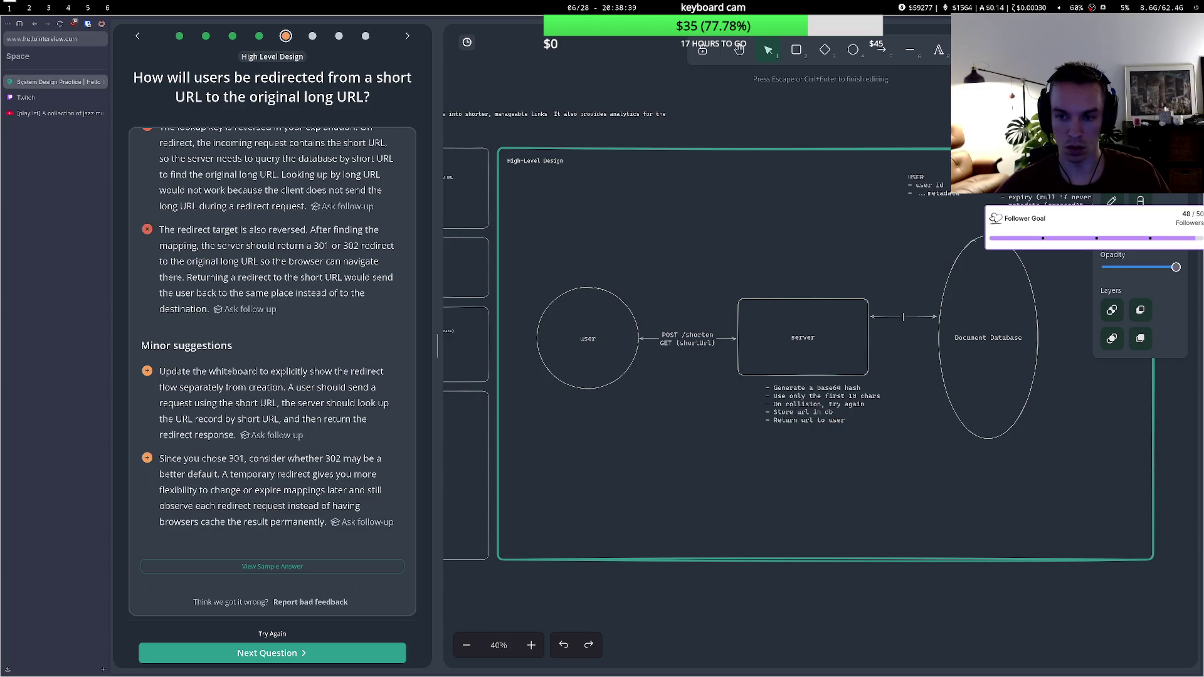
{"action": "type", "text": "Create a"}
{"action": "type", "text": " sho"}
{"action": "key", "text": "BackSpace"}
{"action": "key", "text": "BackSpace"}
{"action": "key", "text": "BackSpace"}
{"action": "type", "text": "R"}
{"action": "type", "text": "RL an"}
{"action": "key", "text": "BackSpace"}
{"action": "key", "text": "BackSpace"}
{"action": "type", "text": "entity"}
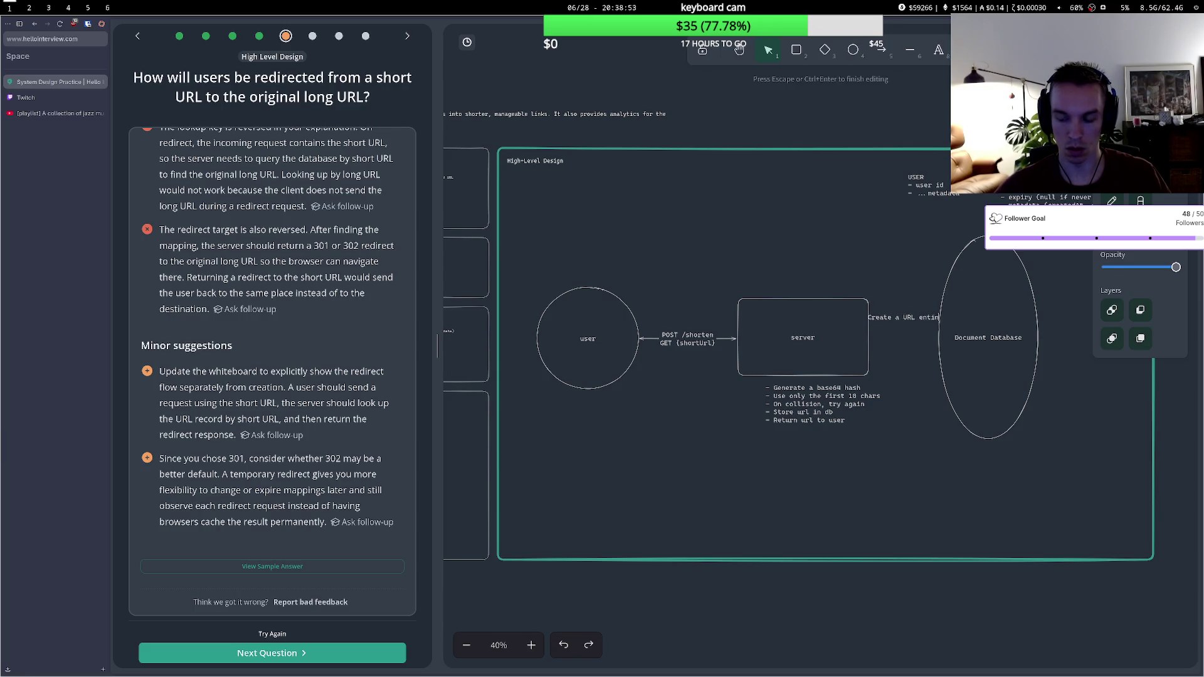
{"action": "key", "text": "BackSpace"}
{"action": "key", "text": "BackSpace"}
{"action": "type", "text": "ty"}
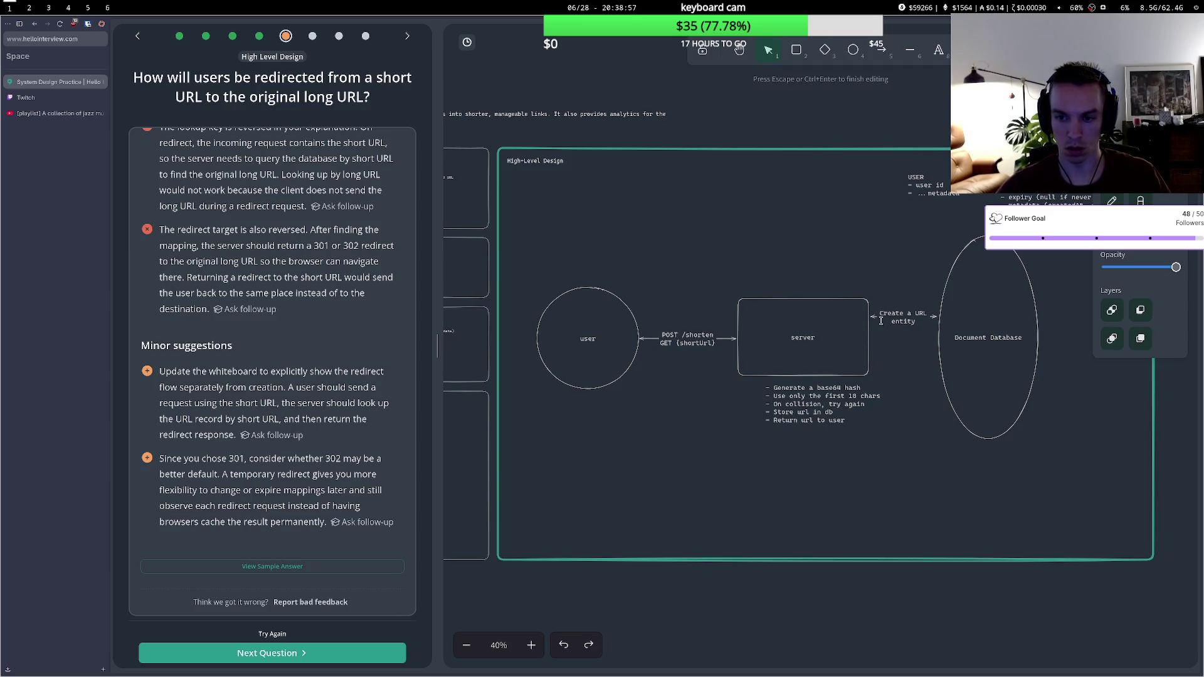
{"action": "left_click", "coordinate": [875, 321]}
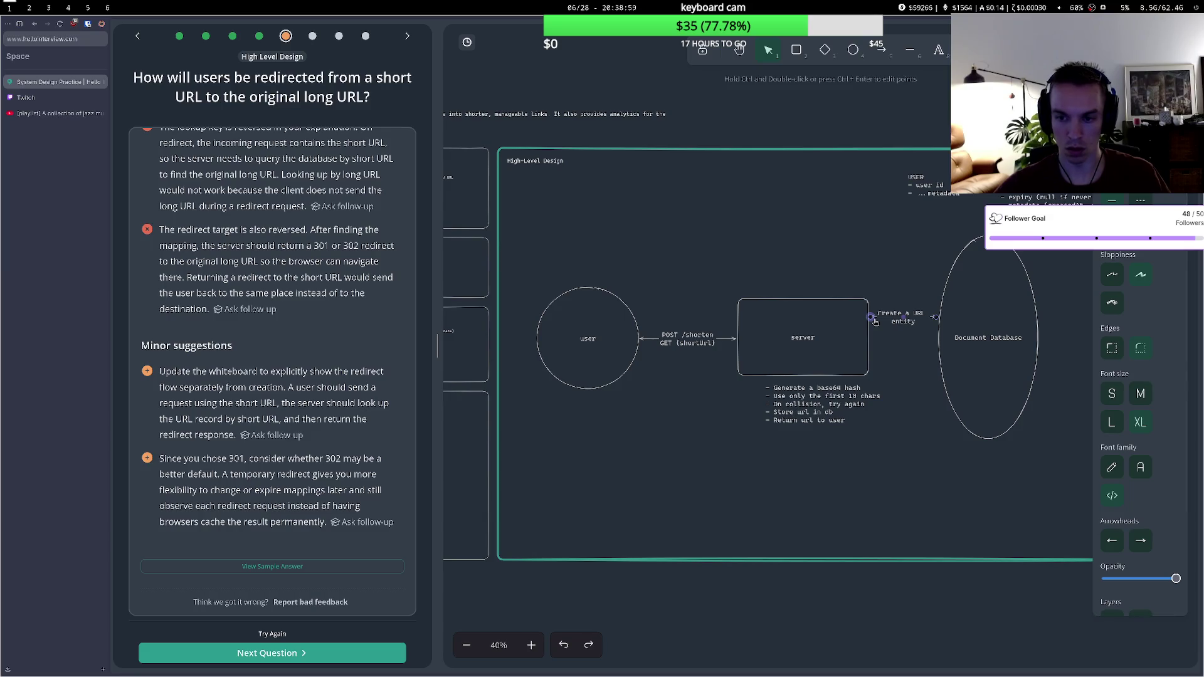
- Duplicate that arrow, label the copy 'Find a short URL given a long one', and shift the database right
{"action": "mouse_move", "coordinate": [875, 322]}
{"action": "left_mouse_down"}
{"action": "mouse_move", "coordinate": [897, 367]}
{"action": "mouse_move", "coordinate": [872, 350]}
{"action": "left_mouse_up"}
{"action": "left_click_drag", "start_coordinate": [965, 358], "coordinate": [935, 350]}
{"action": "double_click", "coordinate": [887, 349]}
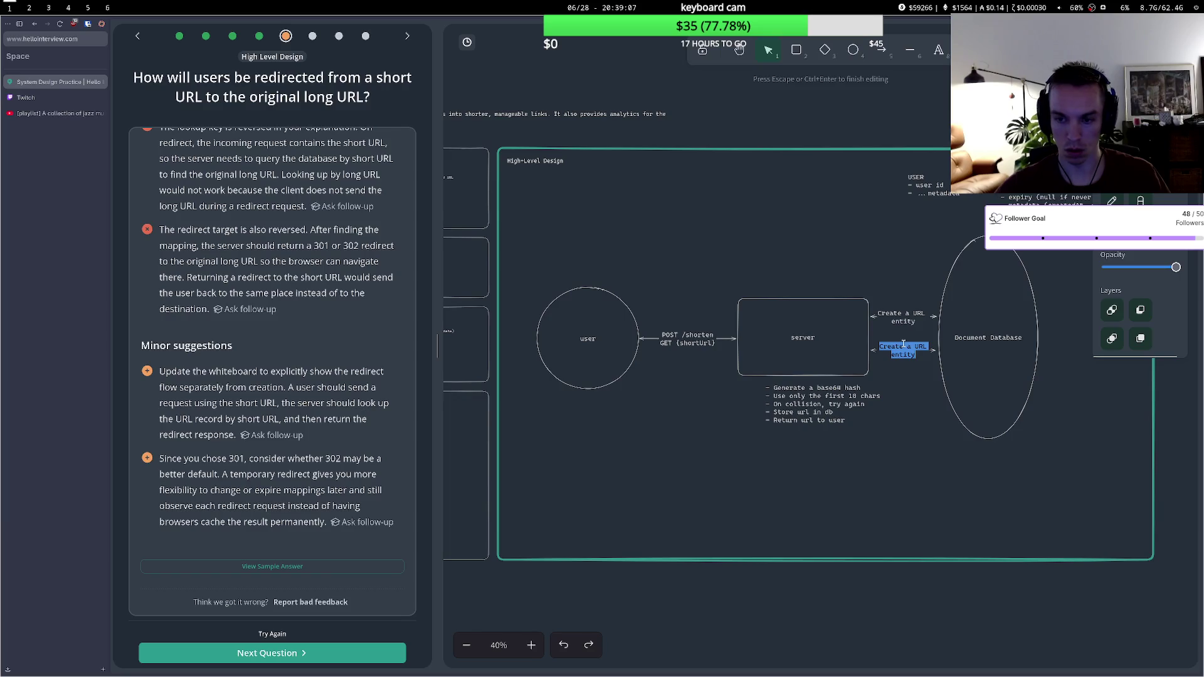
{"action": "key", "text": "BackSpace"}
{"action": "type", "text": "Find a "}
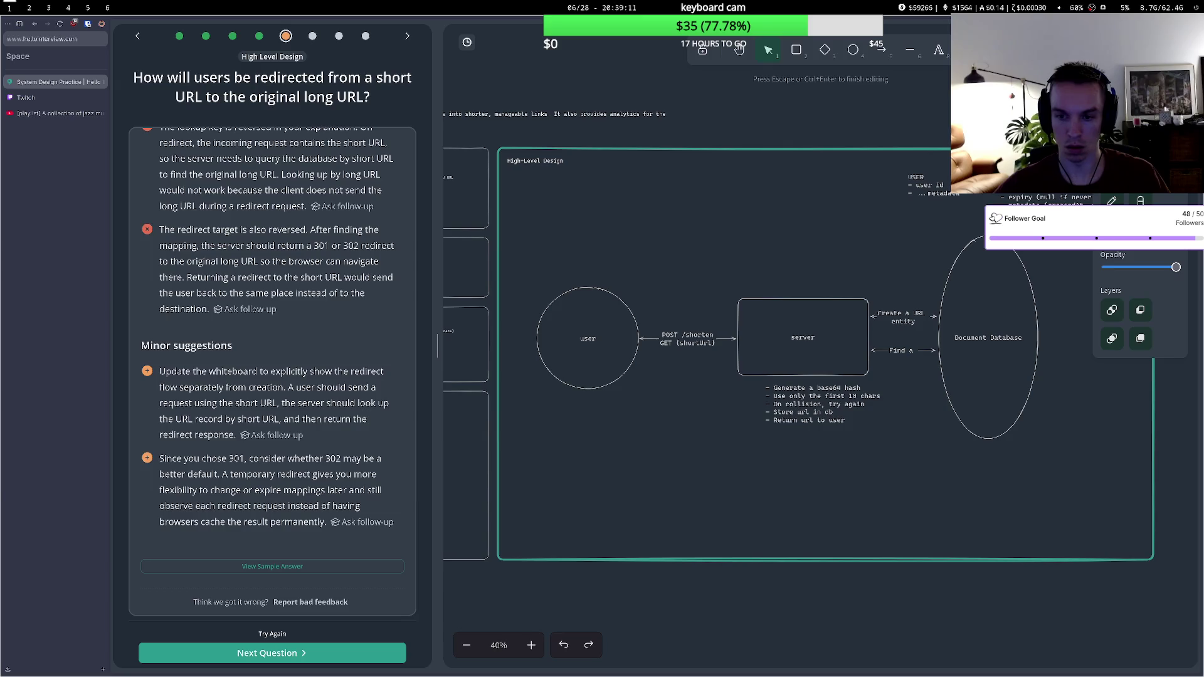
{"action": "type", "text": "short "}
{"action": "type", "text": "URL given a long "}
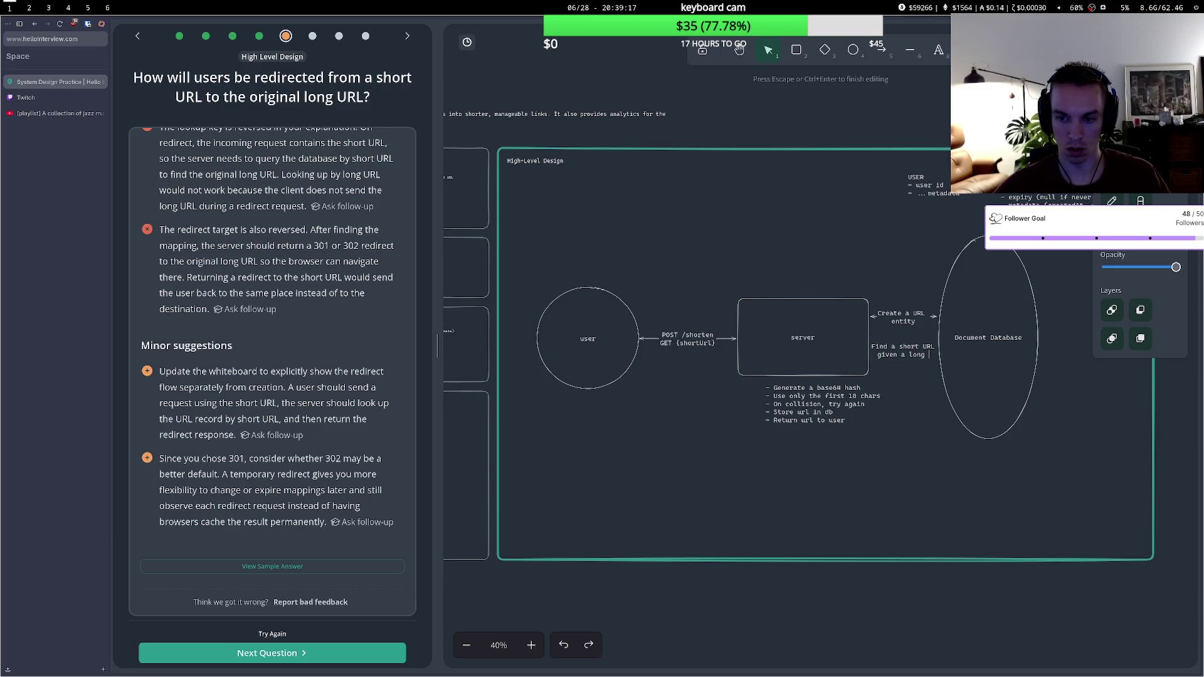
{"action": "type", "text": "one"}
{"action": "left_click_drag", "start_coordinate": [974, 319], "coordinate": [1008, 320]}
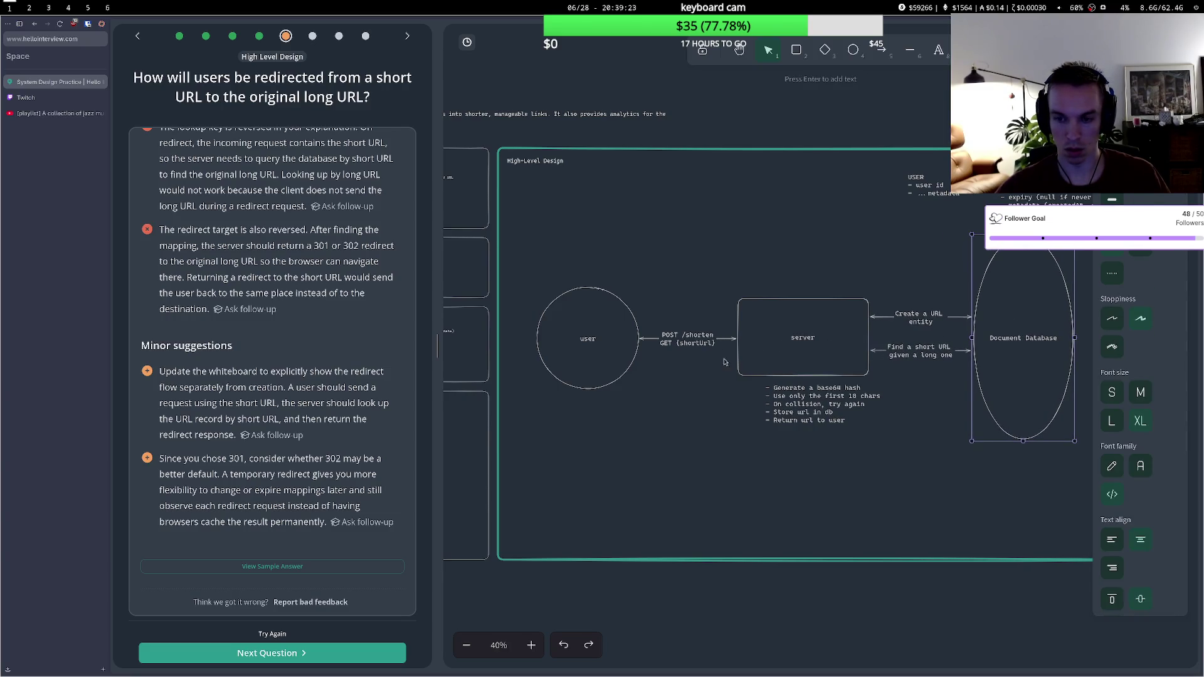
{"action": "left_click", "coordinate": [700, 339]}
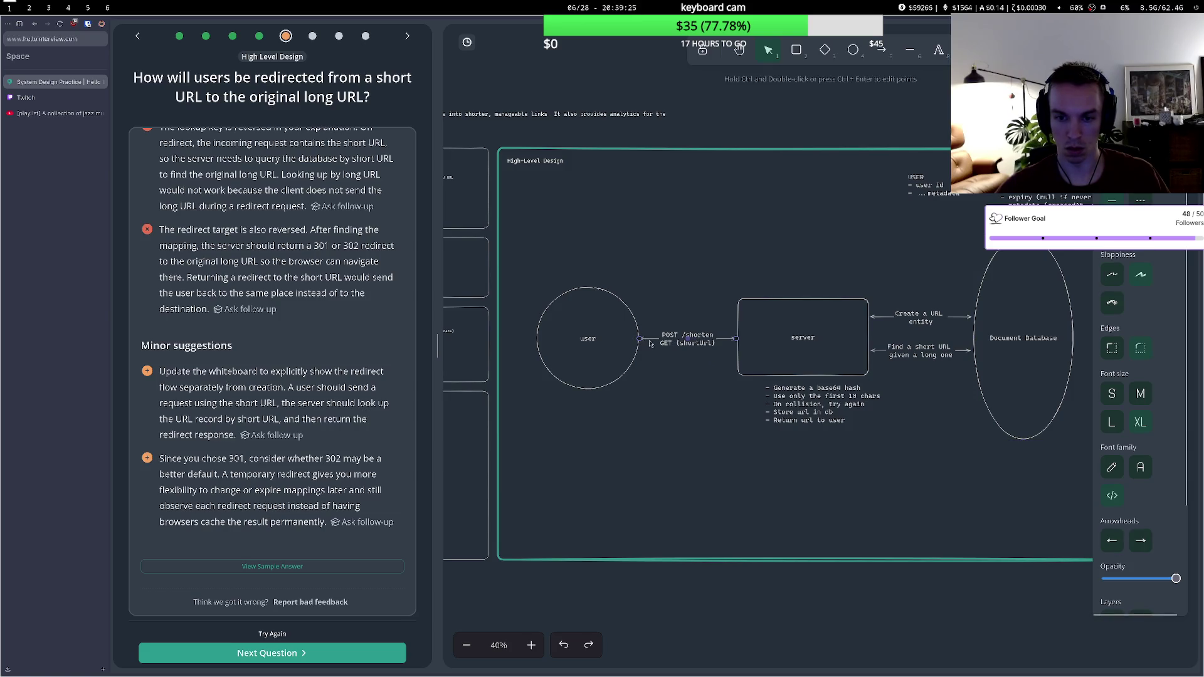
- Copy the user–server arrow and connect the copy between user and server
{"action": "key", "text": "ctrl+c"}
{"action": "key", "text": "ctrl+v"}
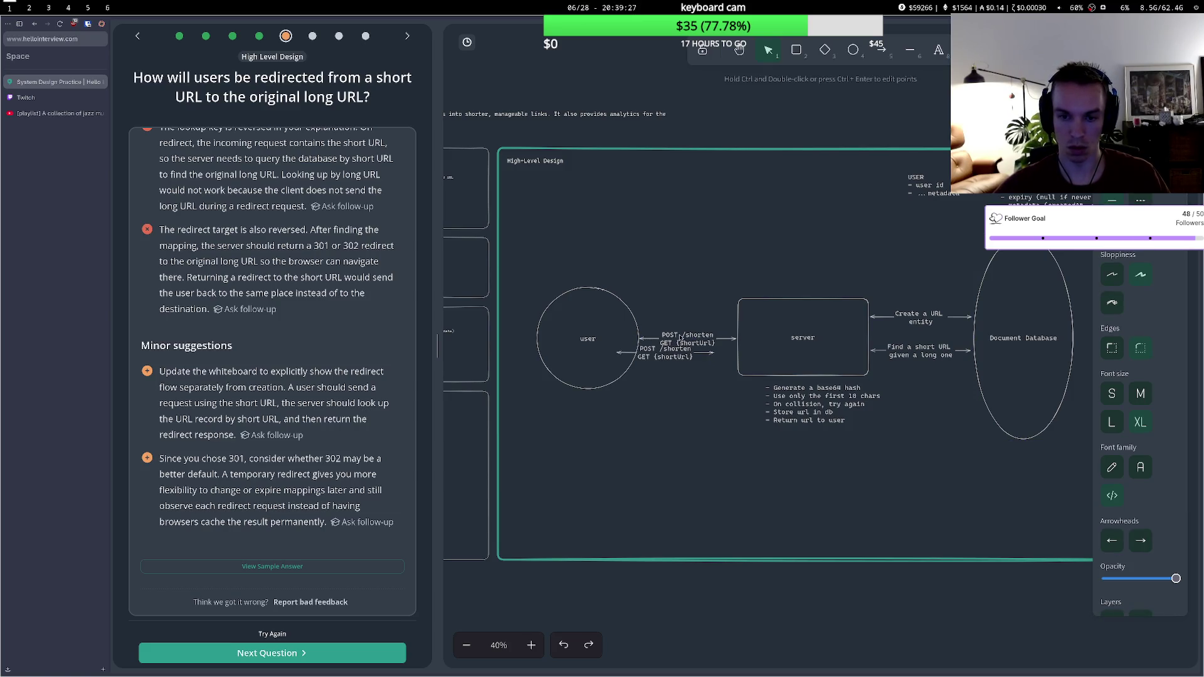
{"action": "left_click_drag", "start_coordinate": [622, 357], "coordinate": [641, 364]}
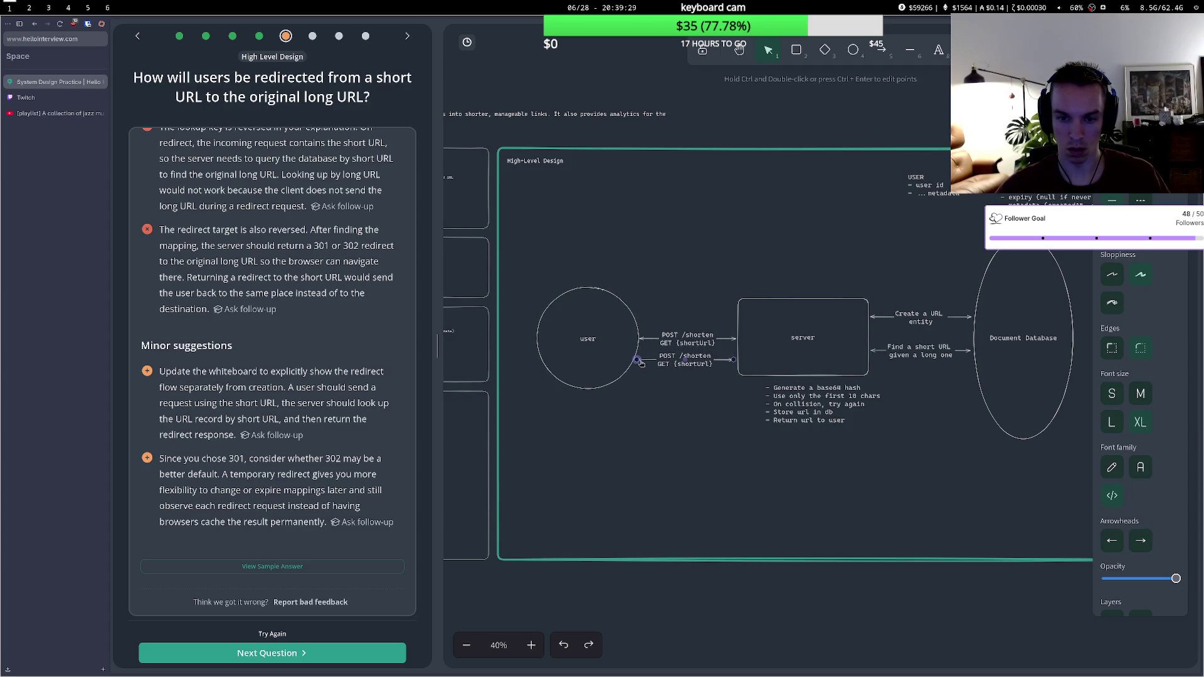
{"action": "mouse_move", "coordinate": [733, 360]}
{"action": "left_mouse_down"}
{"action": "mouse_move", "coordinate": [698, 339]}
{"action": "mouse_move", "coordinate": [700, 325]}
{"action": "mouse_move", "coordinate": [679, 353]}
{"action": "mouse_move", "coordinate": [734, 349]}
{"action": "left_mouse_up"}
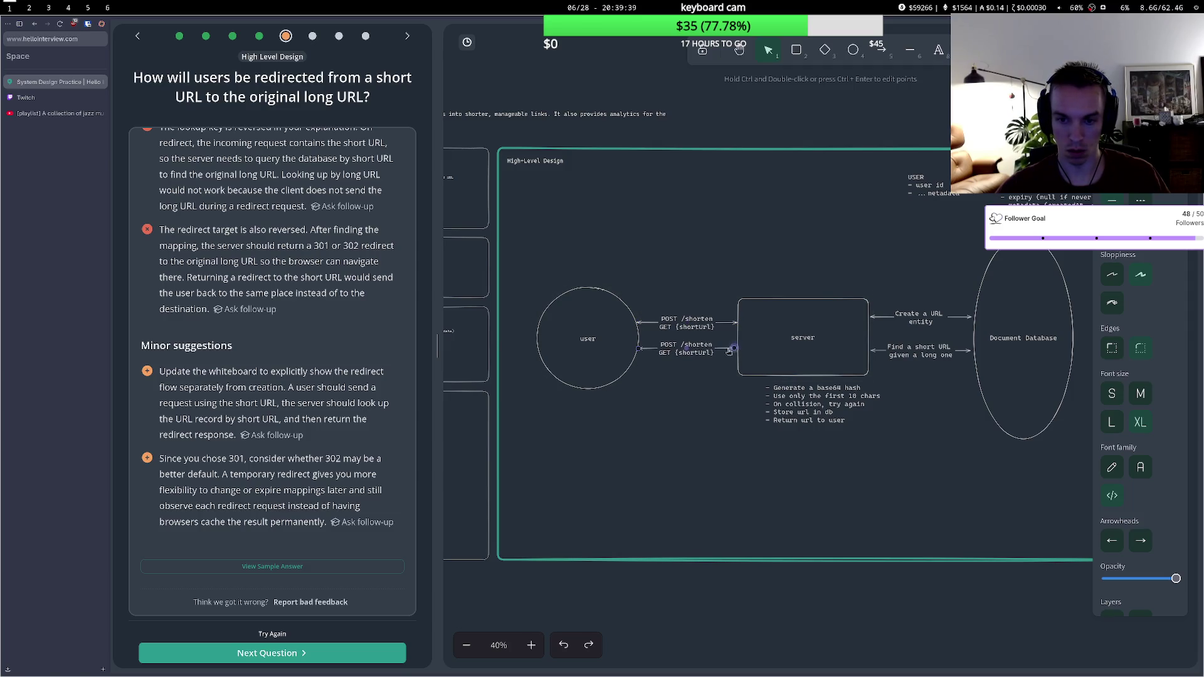
- Split the labels into POST /shorten and GET {shortUrl}, then resume the YouTube jazz playlist
{"action": "double_click", "coordinate": [707, 328]}
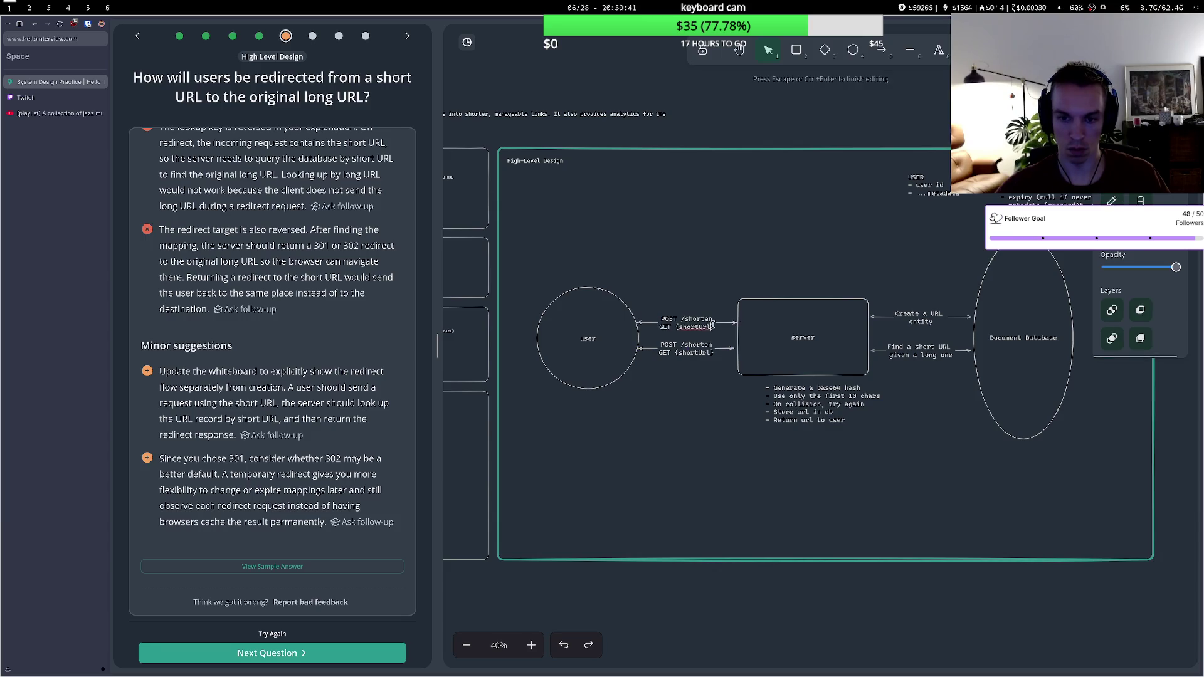
{"action": "key", "text": "BackSpace"}
{"action": "key", "text": "BackSpace"}
{"action": "key", "text": "BackSpace"}
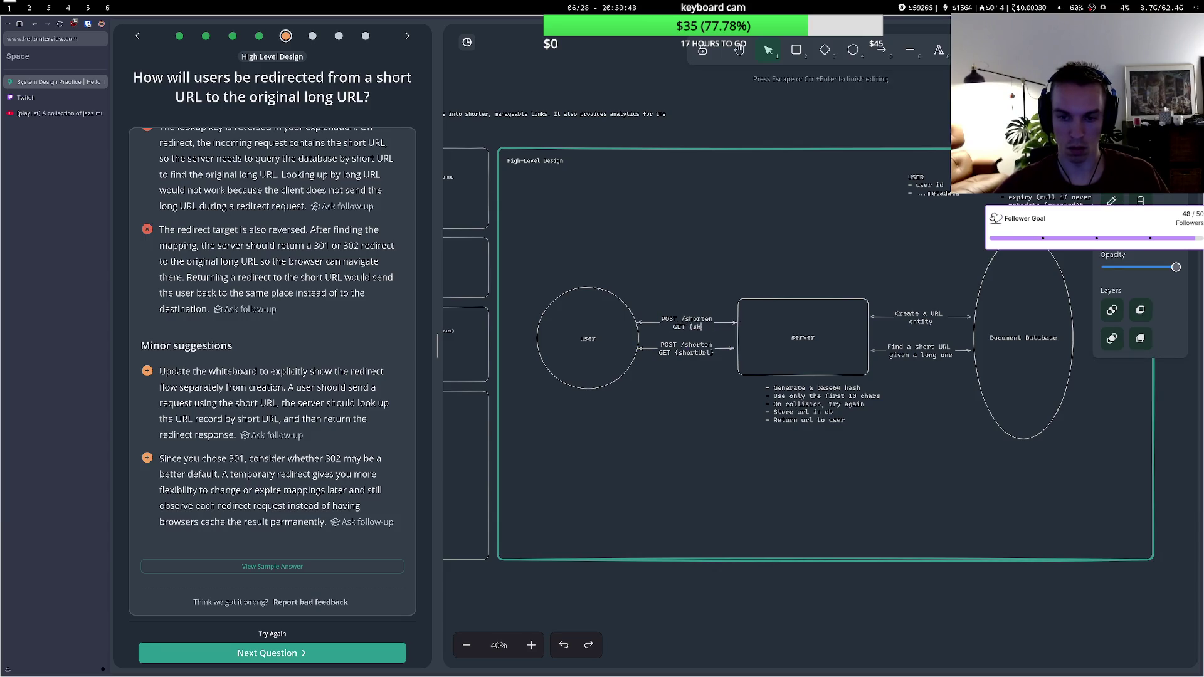
{"action": "key", "text": "BackSpace"}
{"action": "left_click", "coordinate": [693, 353]}
{"action": "triple_click", "coordinate": [693, 352]}
{"action": "left_click", "coordinate": [713, 345]}
{"action": "key", "text": "ctrl+shift+Left"}
{"action": "key", "text": "ctrl+shift+Left"}
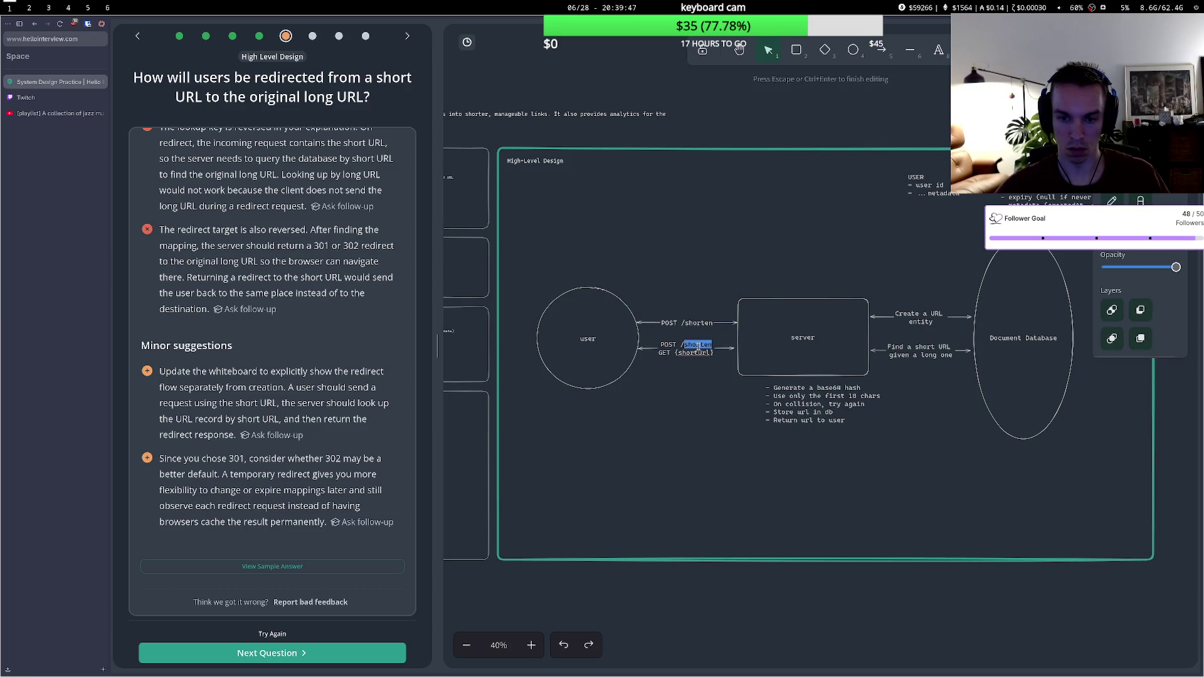
{"action": "key", "text": "BackSpace"}
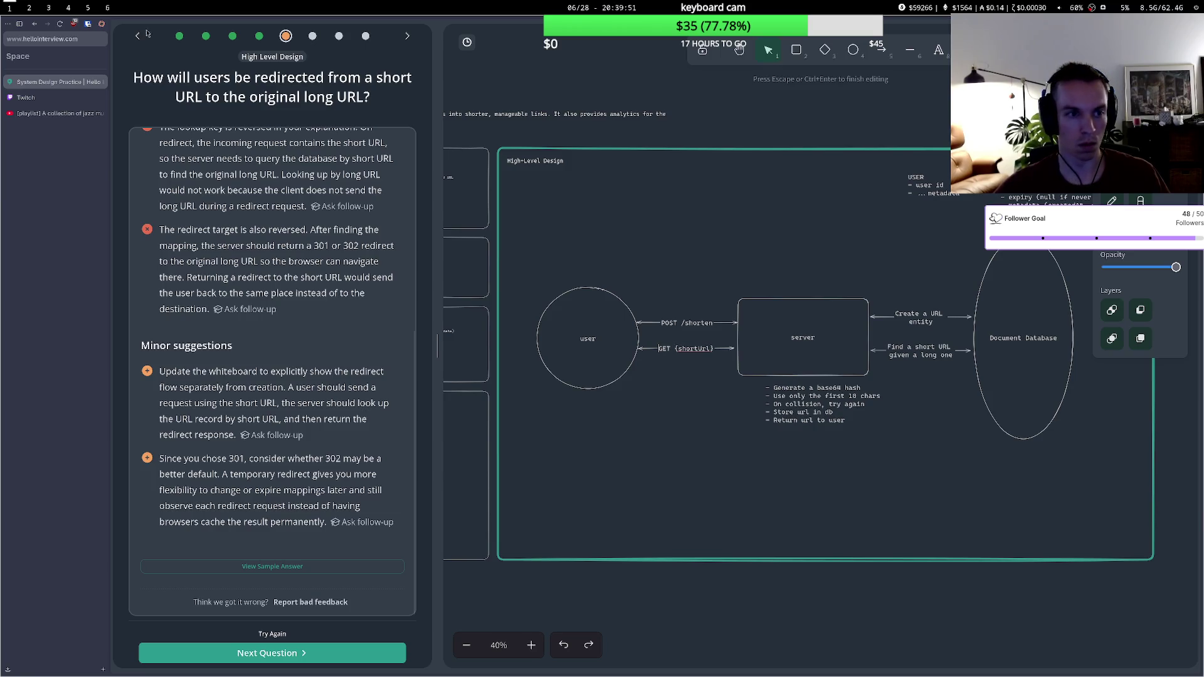
{"action": "left_click", "coordinate": [53, 113]}
{"action": "left_click", "coordinate": [532, 311]}
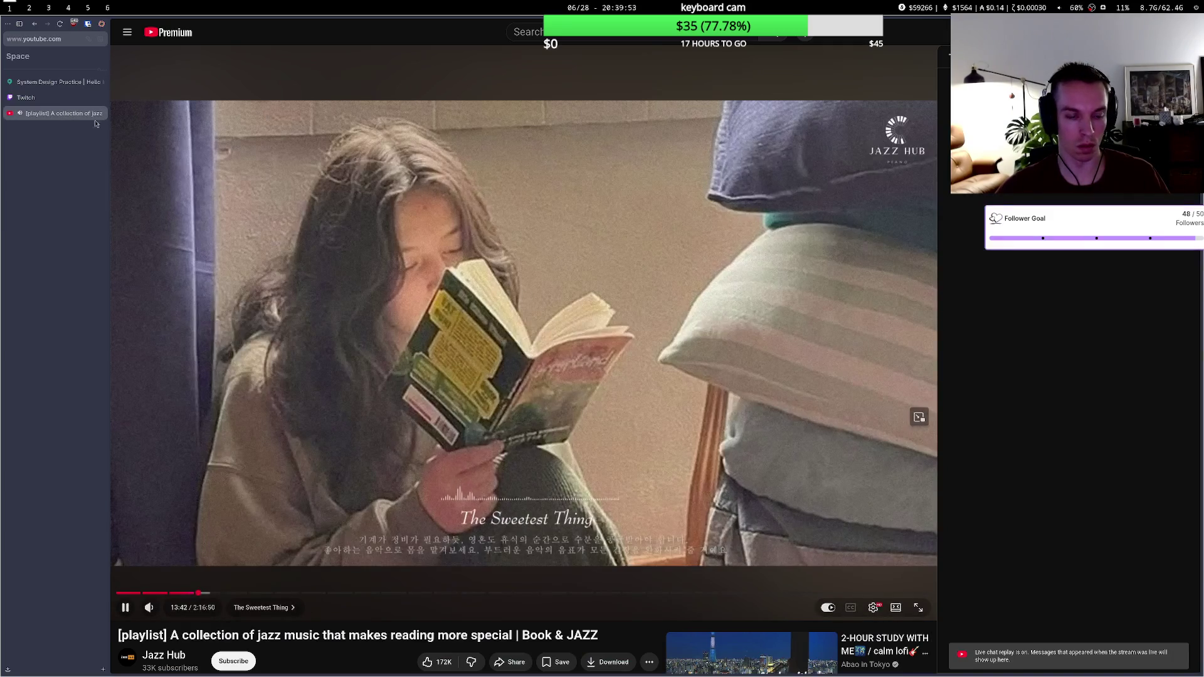
- Return to the System Design Practice whiteboard tab
{"action": "left_click", "coordinate": [53, 82]}
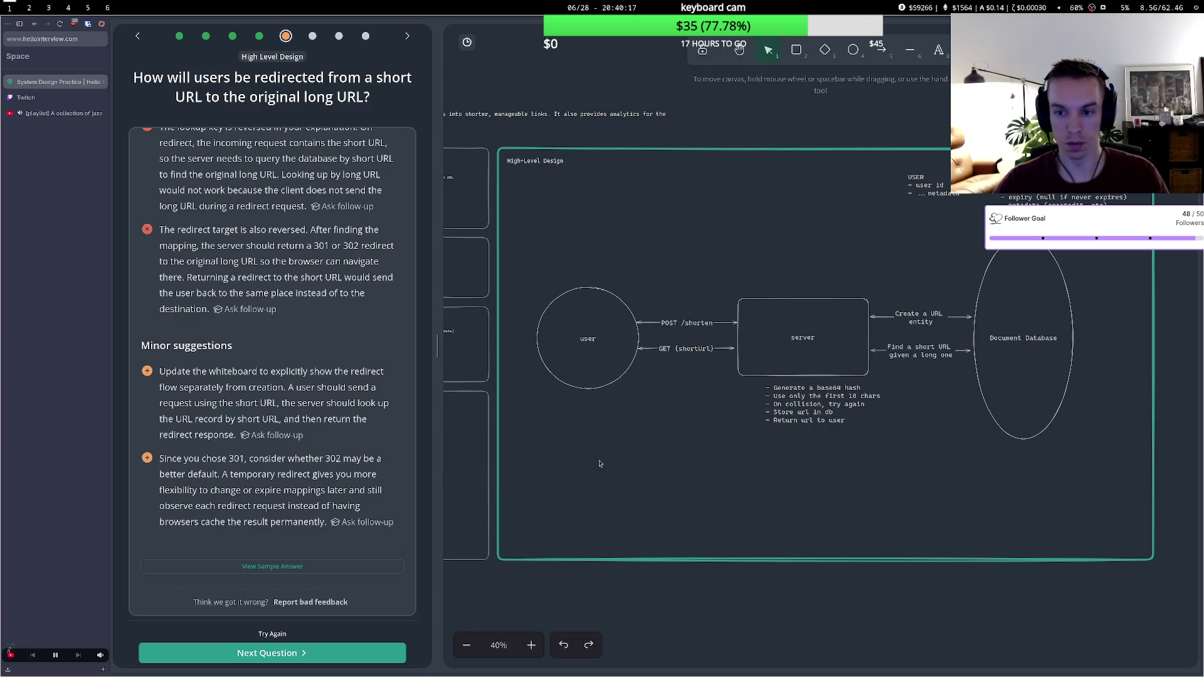
- Add the line 'Returns 302 redirect if found, 404 if not' under the GET {shortUrl} label
{"action": "scroll", "coordinate": [614, 447], "scroll_direction": "down", "scroll_amount": 3}
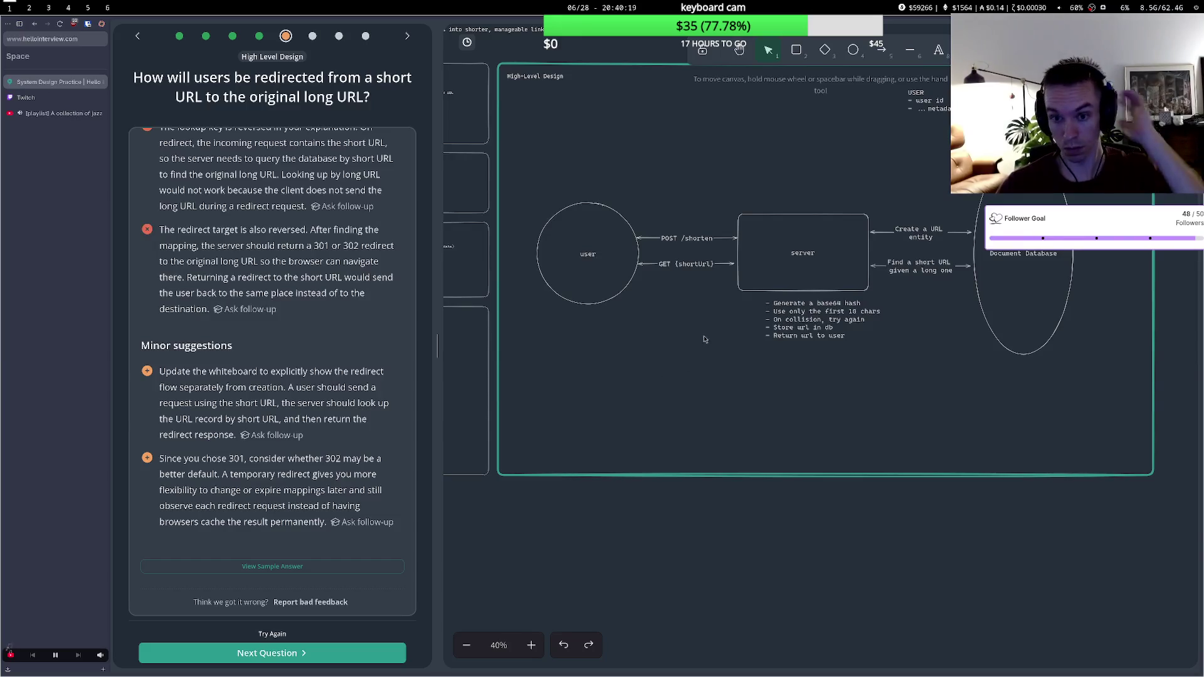
{"action": "left_click", "coordinate": [670, 266]}
{"action": "double_click", "coordinate": [710, 263]}
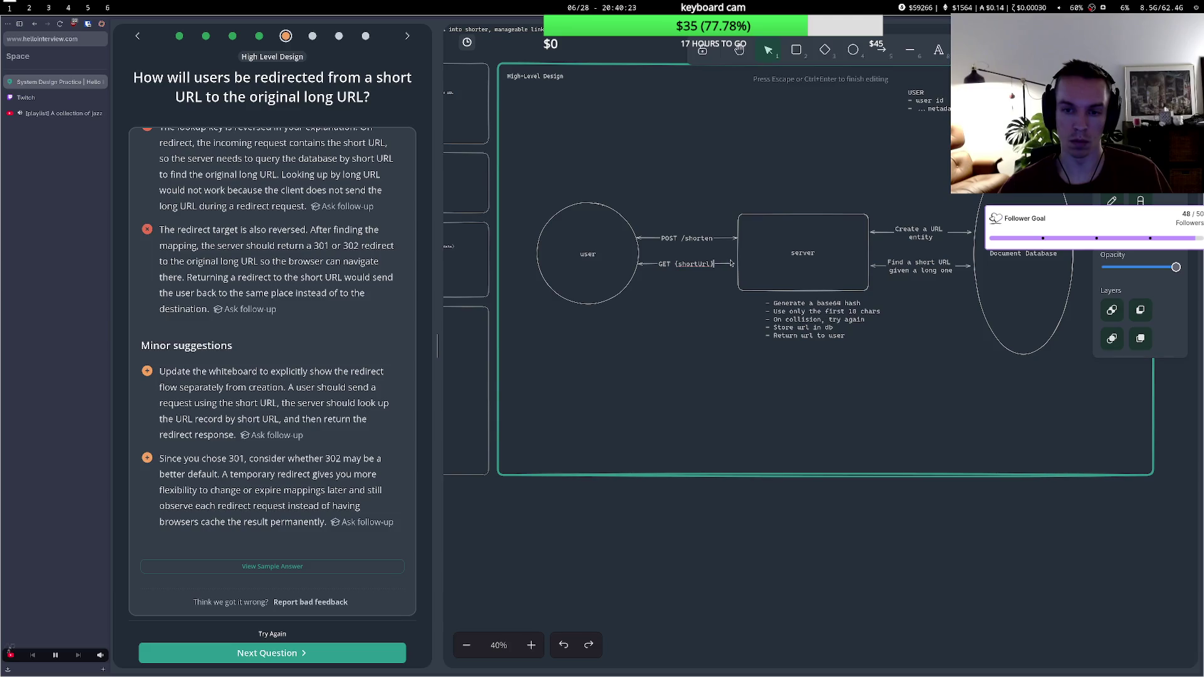
{"action": "key", "text": "Return"}
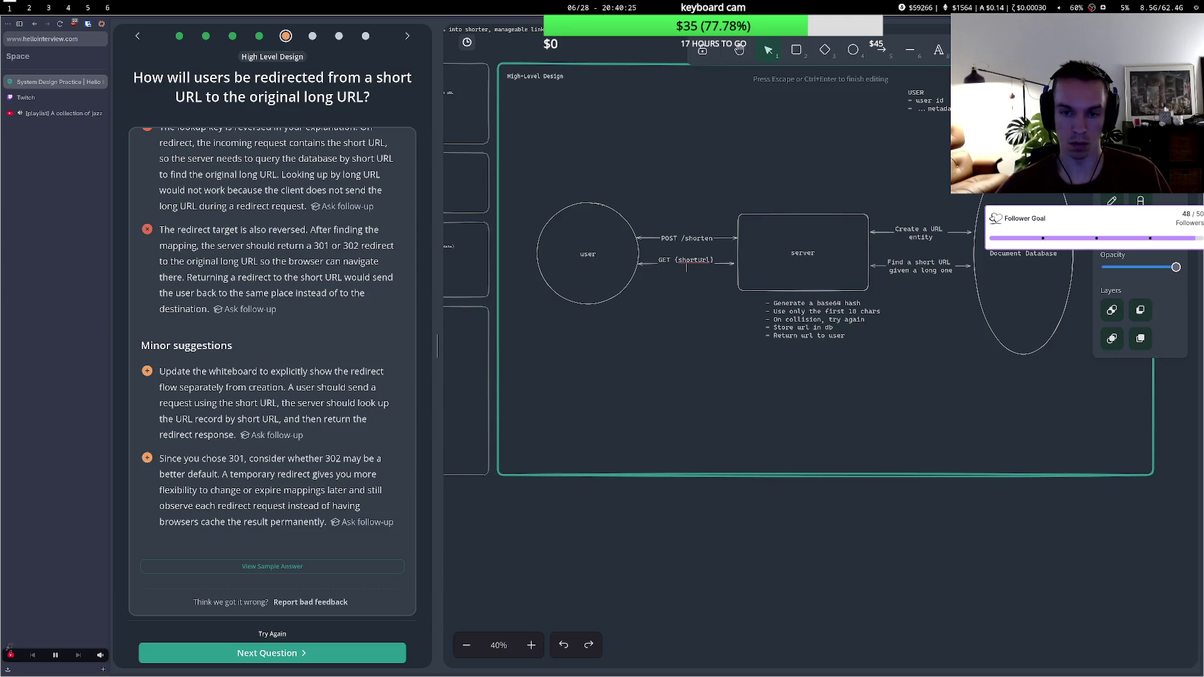
{"action": "type", "text": "Ret"}
{"action": "key", "text": "BackSpace"}
{"action": "key", "text": "BackSpace"}
{"action": "type", "text": "eturns 2"}
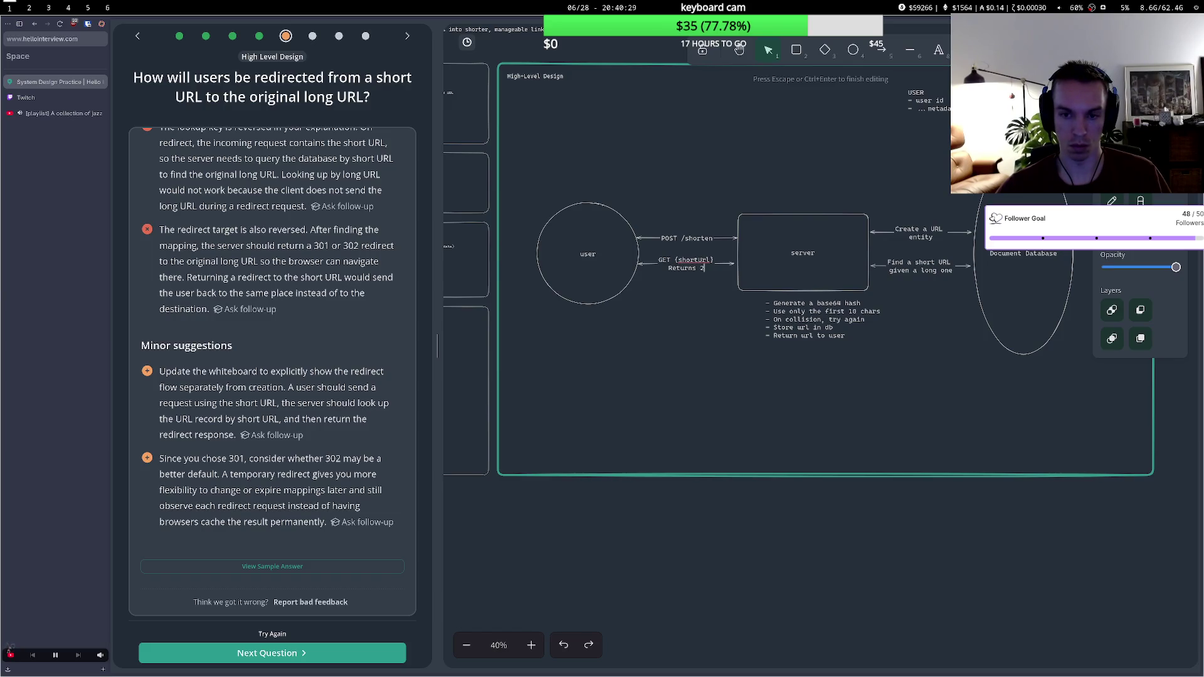
{"action": "key", "text": "BackSpace"}
{"action": "type", "text": "301"}
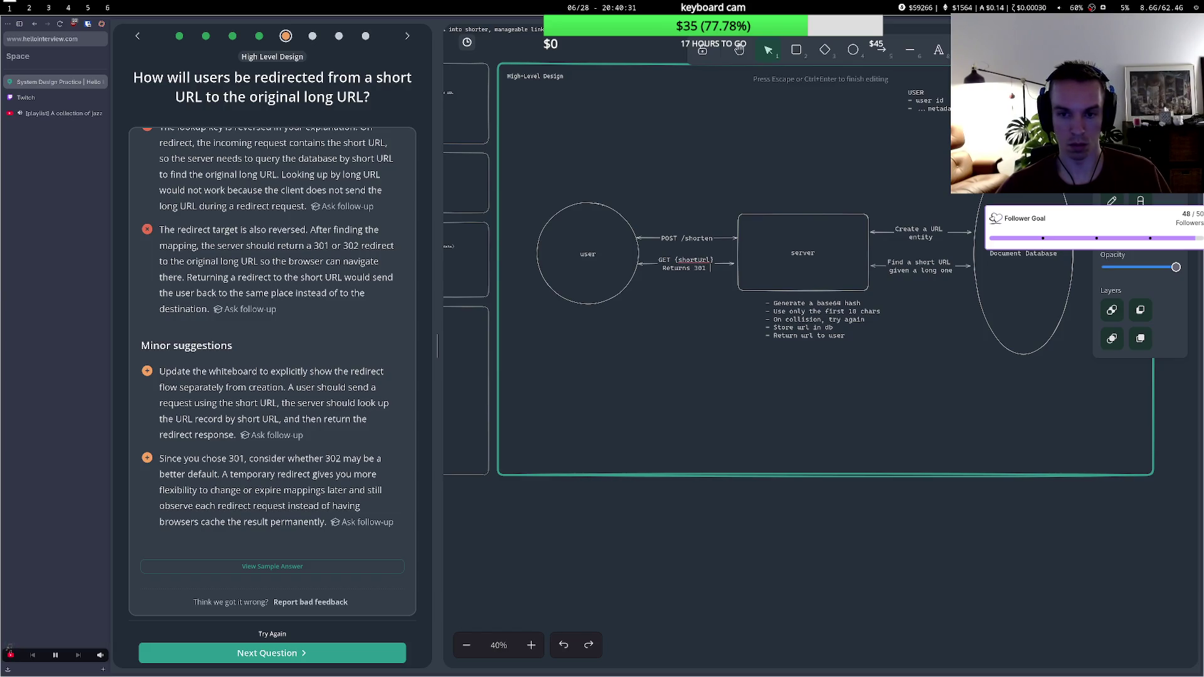
{"action": "type", "text": " redir"}
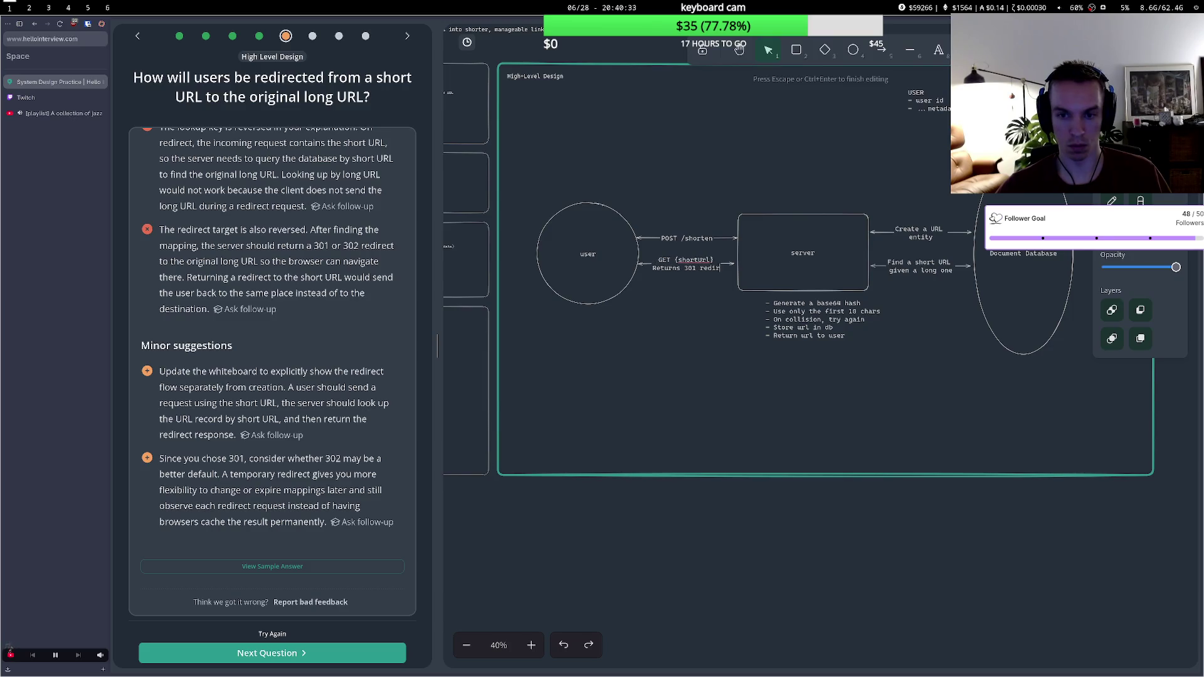
{"action": "type", "text": "ect if n"}
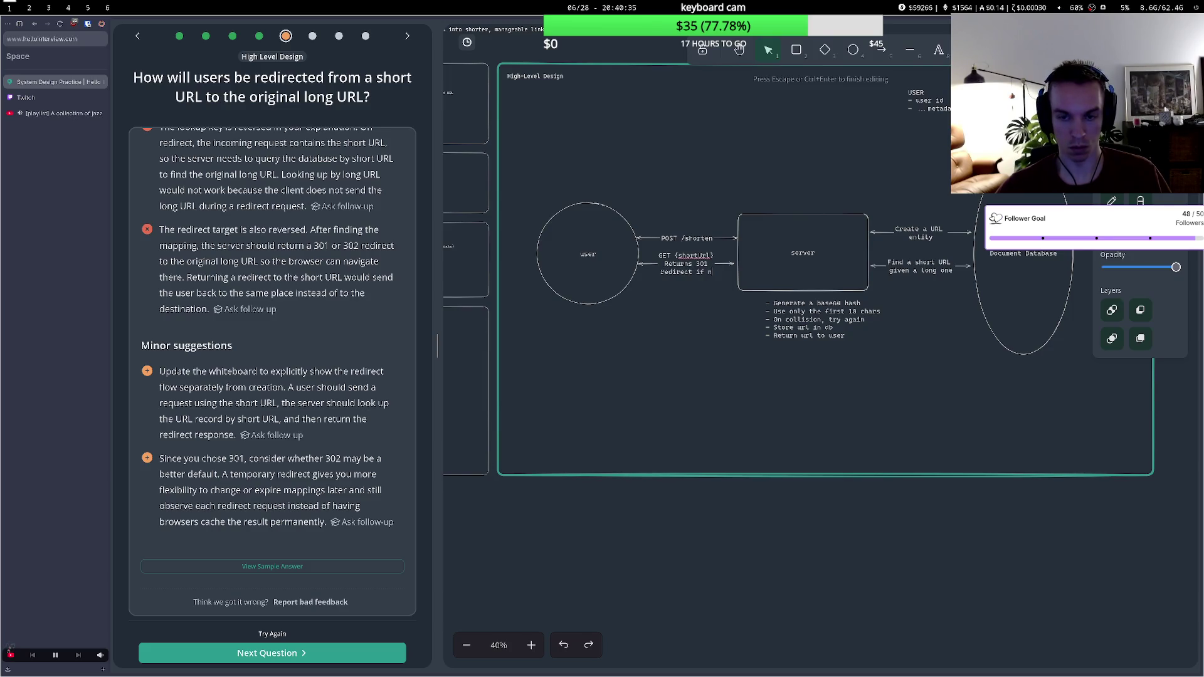
{"action": "key", "text": "BackSpace"}
{"action": "type", "text": "found,"}
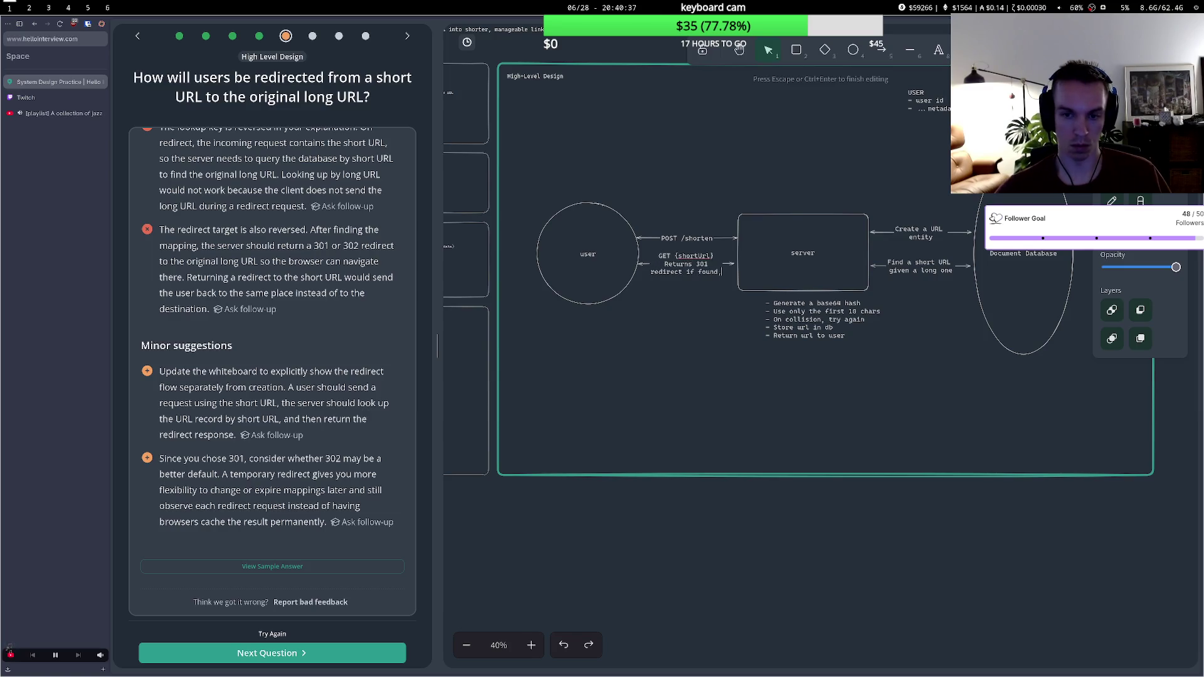
{"action": "type", "text": " 404 if not"}
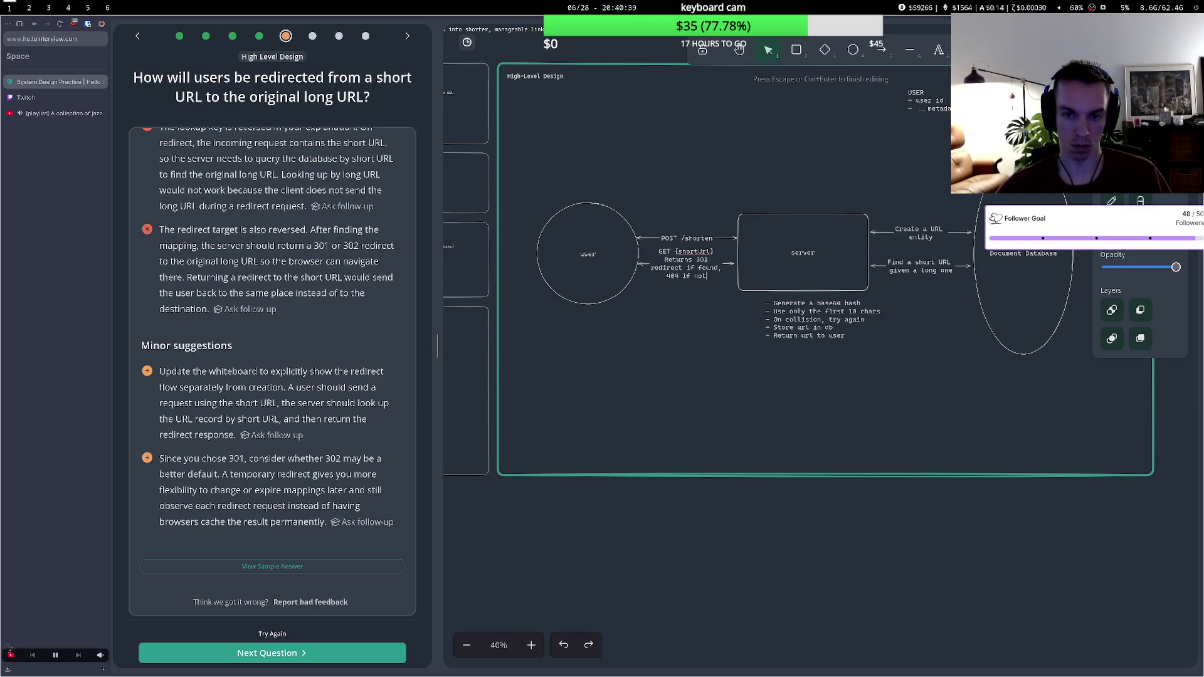
{"action": "key", "text": "Escape"}
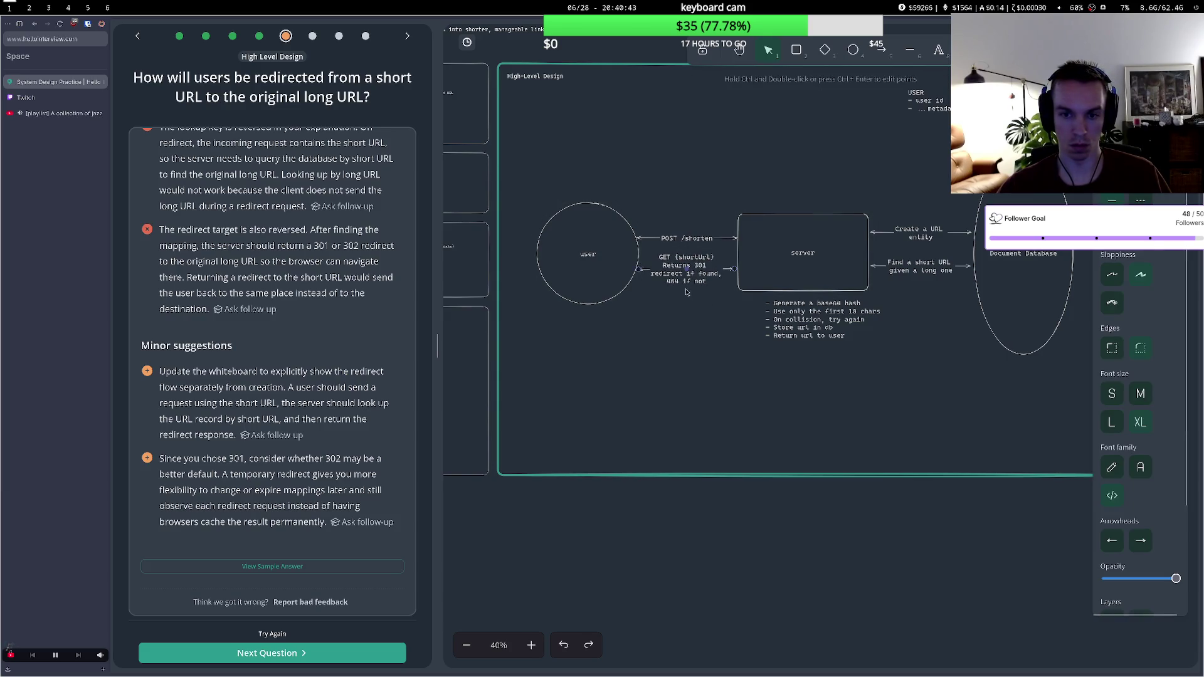
{"action": "left_click", "coordinate": [673, 343]}
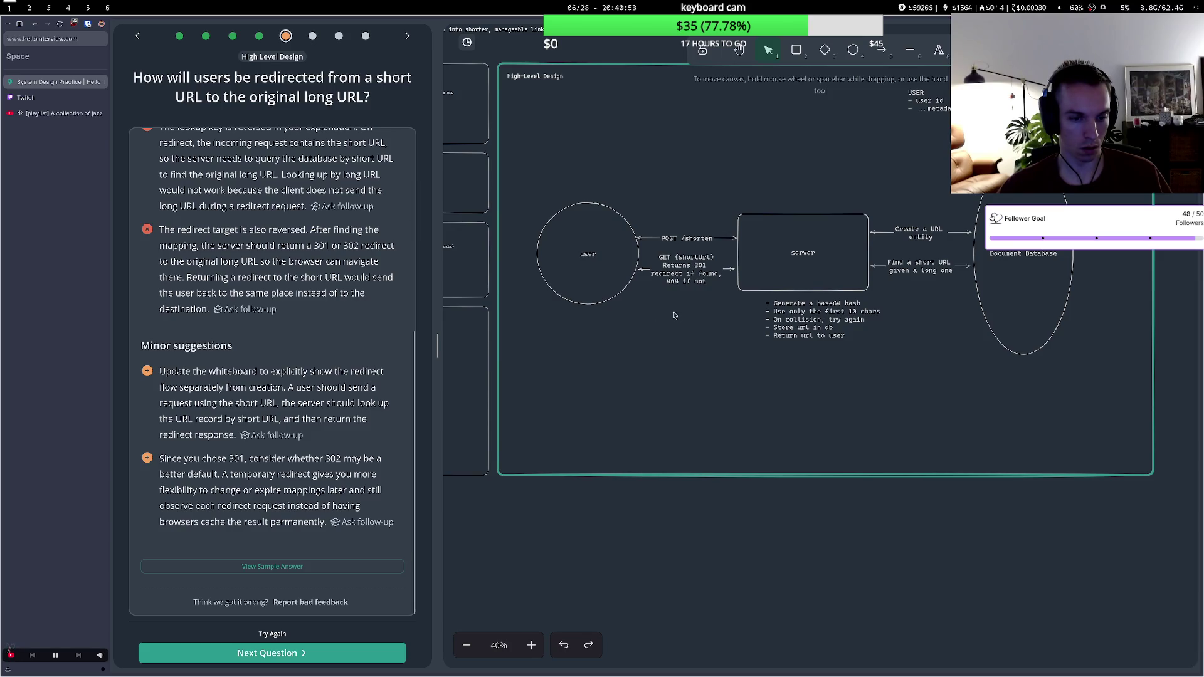
{"action": "double_click", "coordinate": [696, 266]}
{"action": "left_click", "coordinate": [703, 264]}
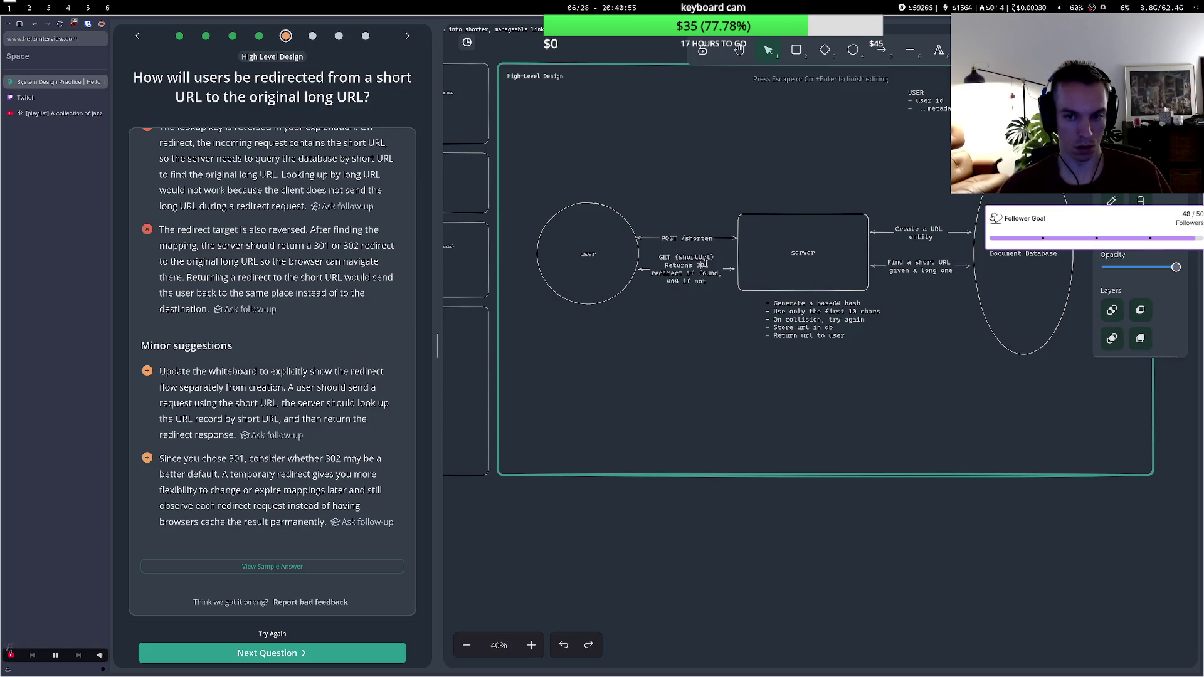
{"action": "type", "text": "2"}
{"action": "left_click", "coordinate": [666, 385]}
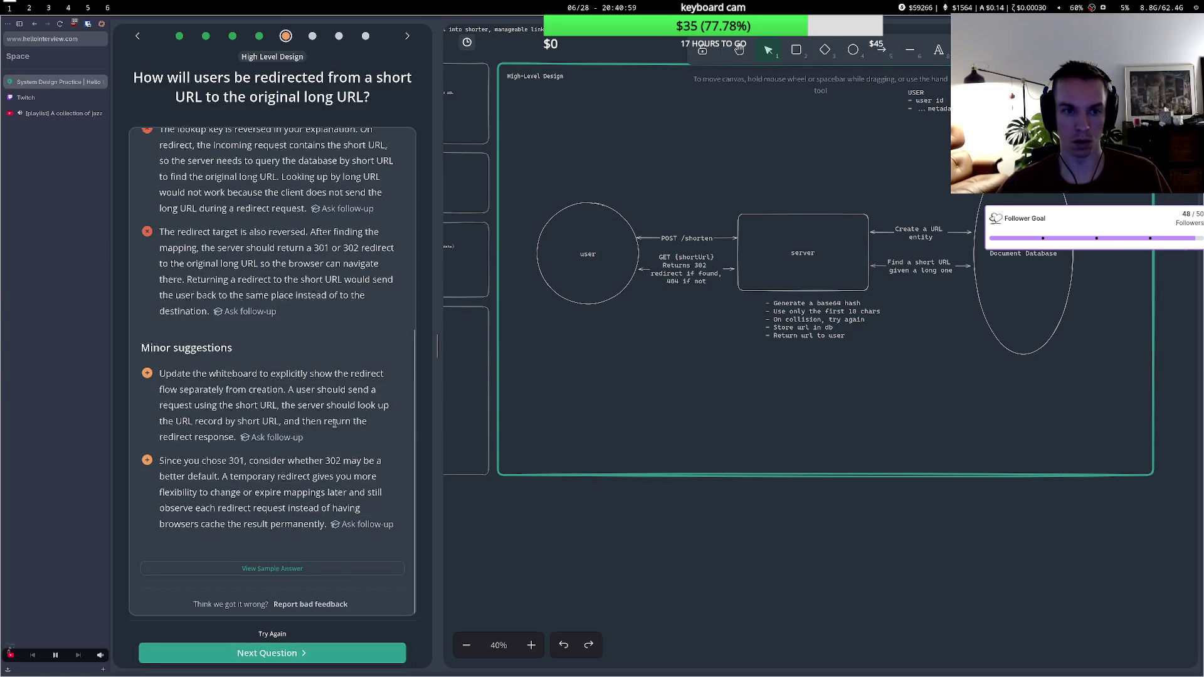
- Review the answer guidance, the previously submitted answer and the feedback results
{"action": "scroll", "coordinate": [310, 251], "scroll_direction": "up", "scroll_amount": 5}
{"action": "left_click", "coordinate": [217, 147]}
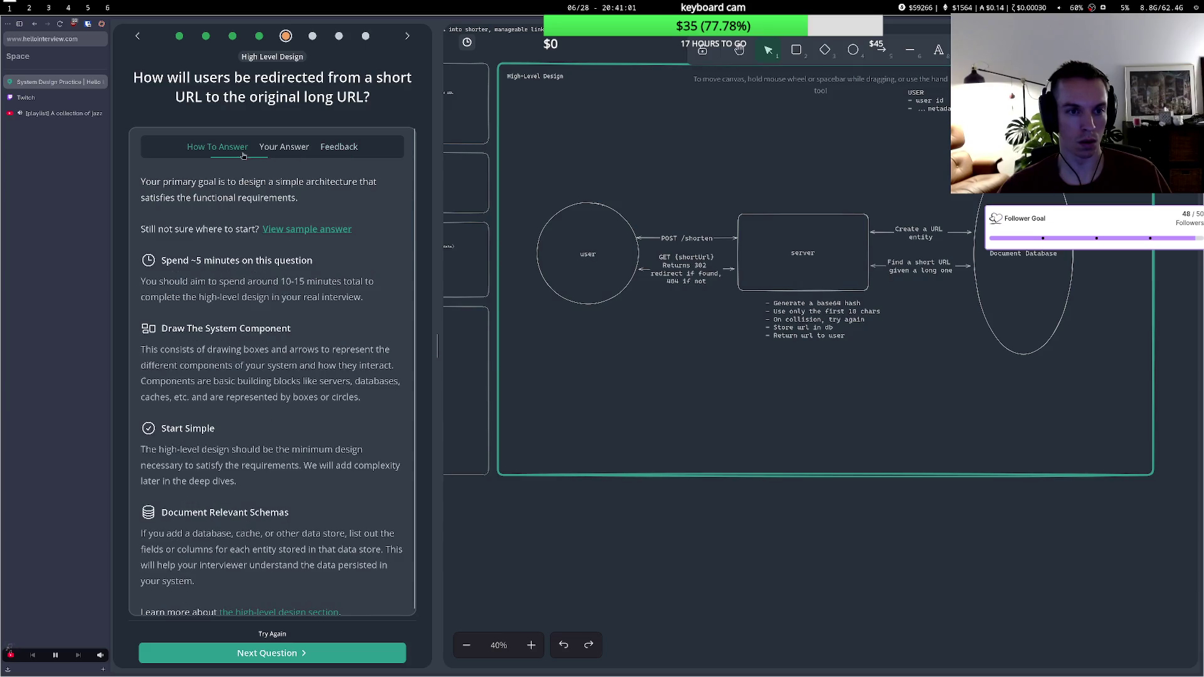
{"action": "left_click", "coordinate": [284, 147]}
{"action": "left_click", "coordinate": [338, 147]}
{"action": "scroll", "coordinate": [308, 343], "scroll_direction": "down", "scroll_amount": 1}
{"action": "scroll", "coordinate": [308, 343], "scroll_direction": "down", "scroll_amount": 3}
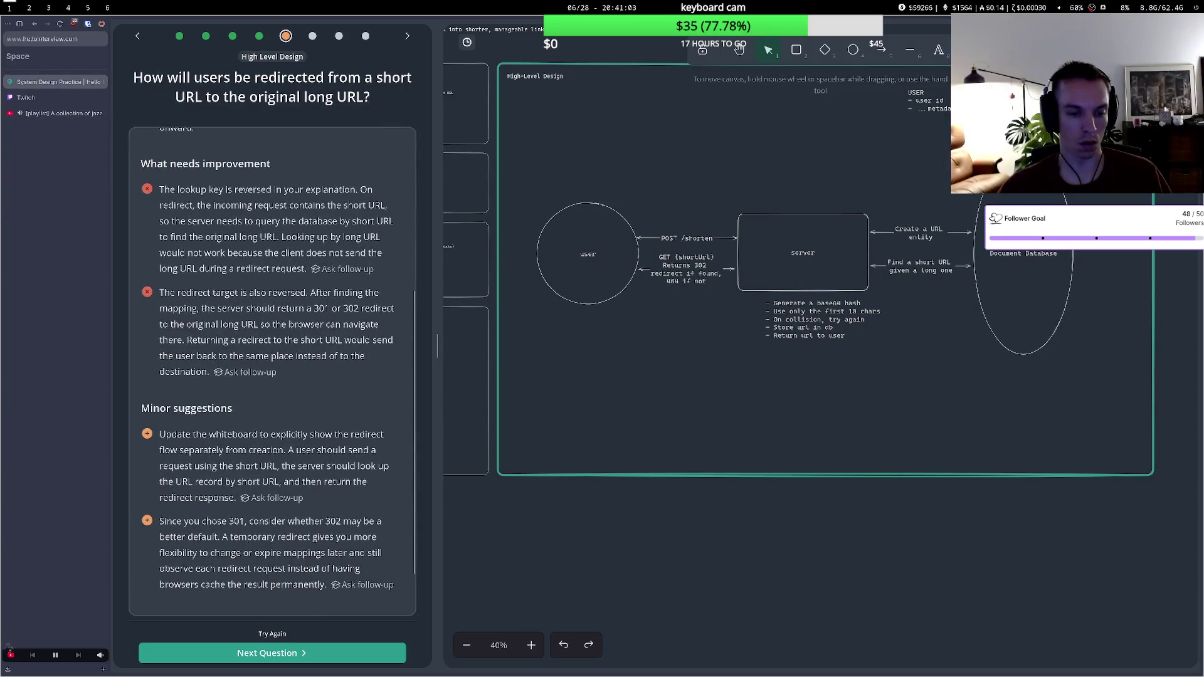
- Reopen the answer editor, delete all the old written answer text, and switch to voice mode
{"action": "left_click", "coordinate": [273, 634]}
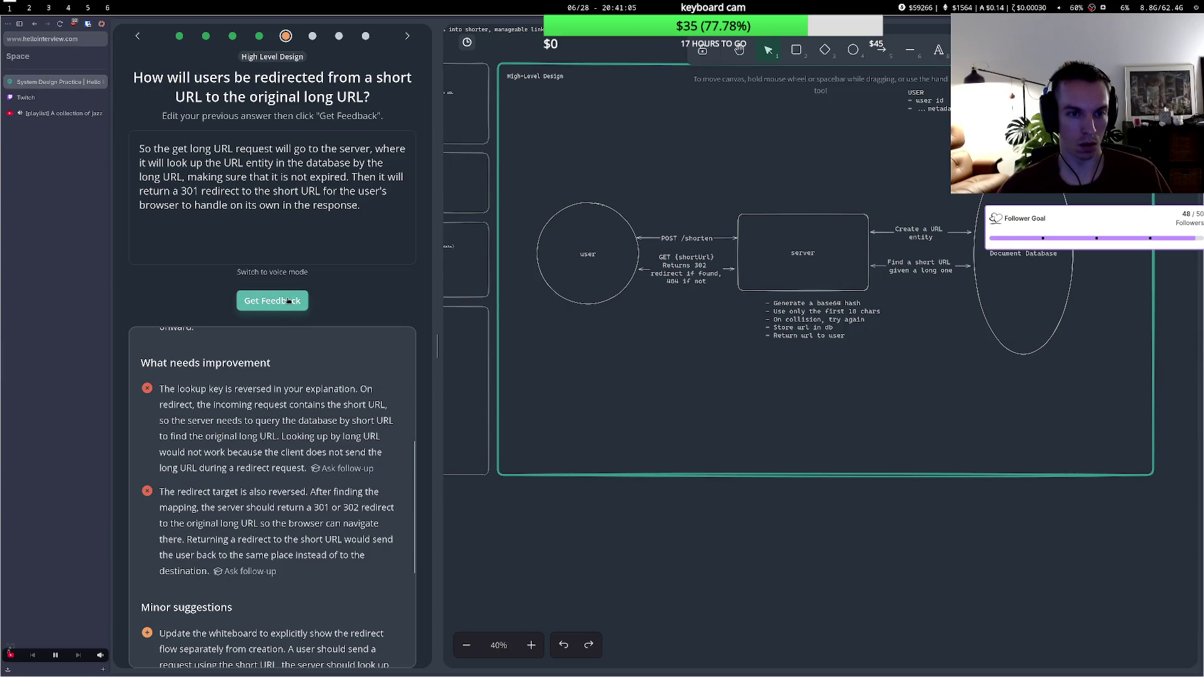
{"action": "left_click", "coordinate": [201, 190]}
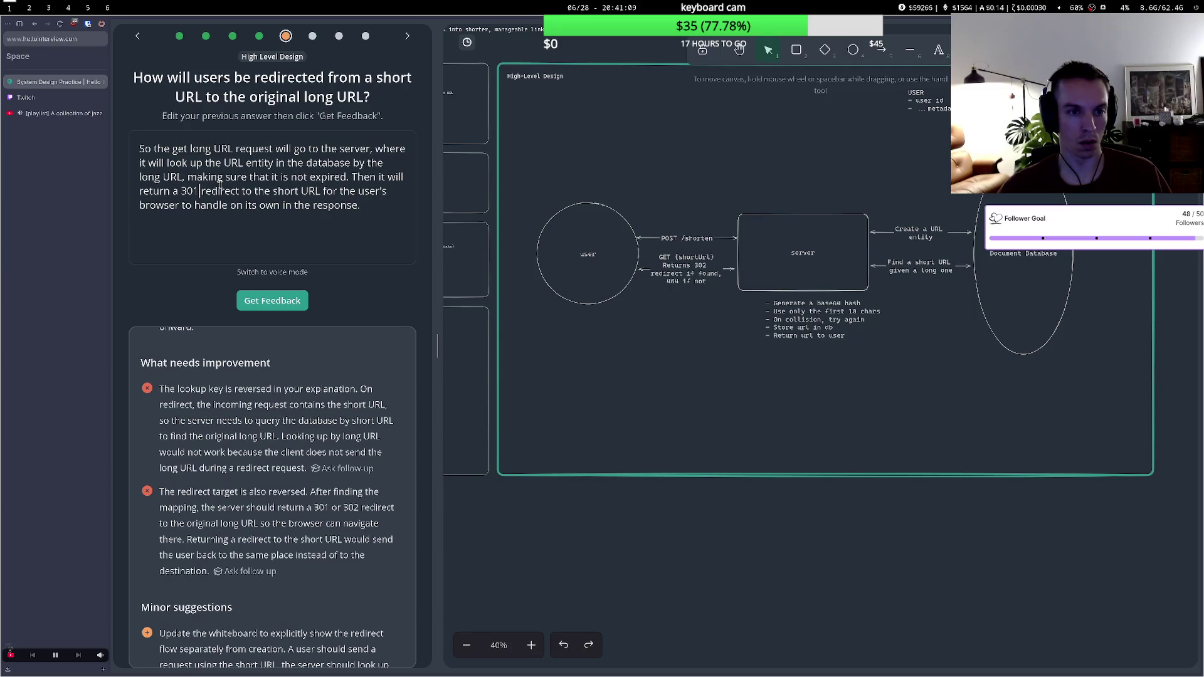
{"action": "key", "text": "ctrl+a"}
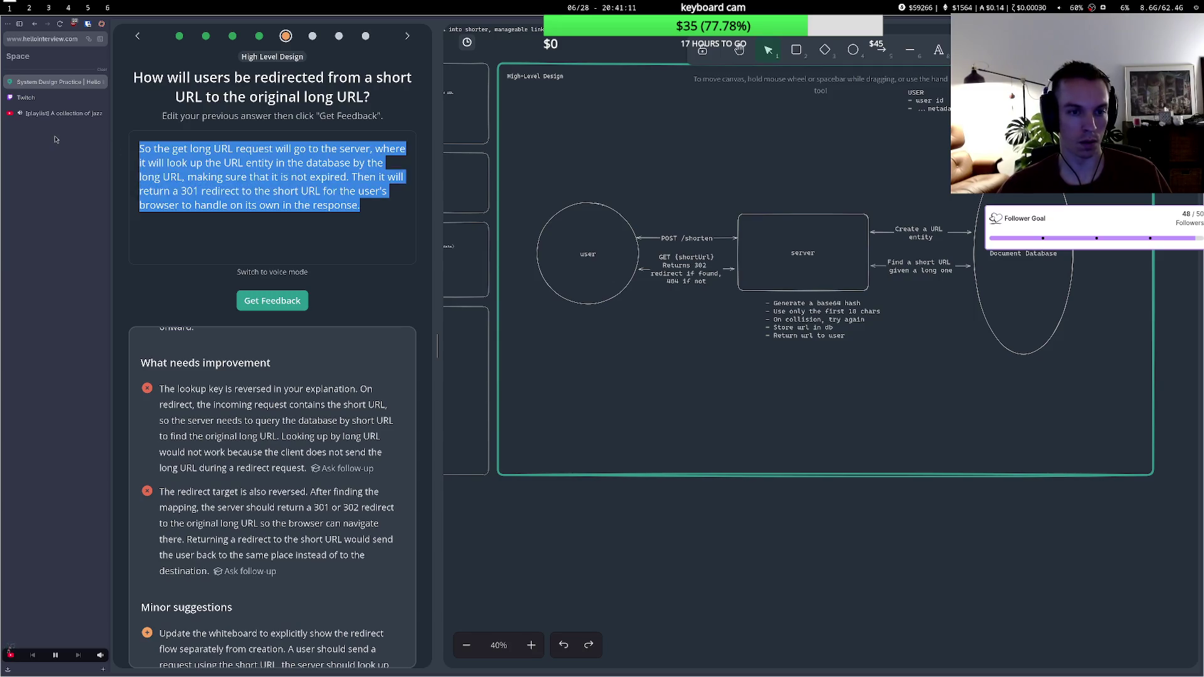
{"action": "key", "text": "BackSpace"}
{"action": "left_click", "coordinate": [266, 271]}
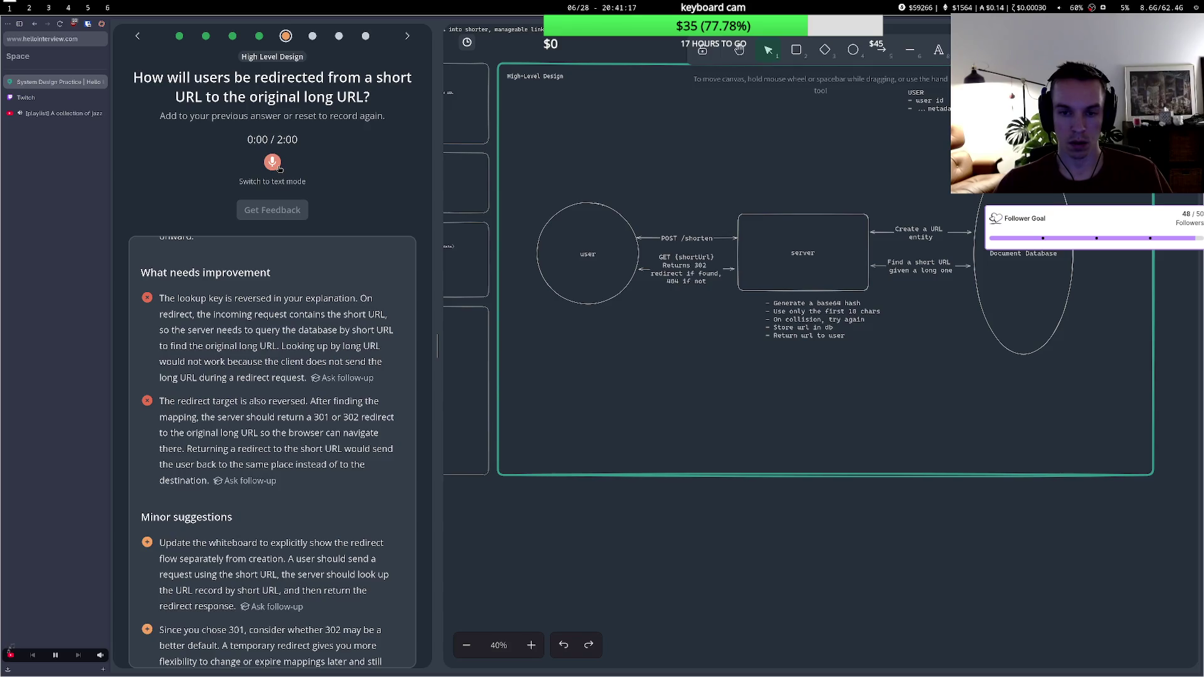
- Record and transcribe a spoken answer: short-URL GET returns 302 if found, 404 otherwise
{"action": "left_click", "coordinate": [272, 163]}
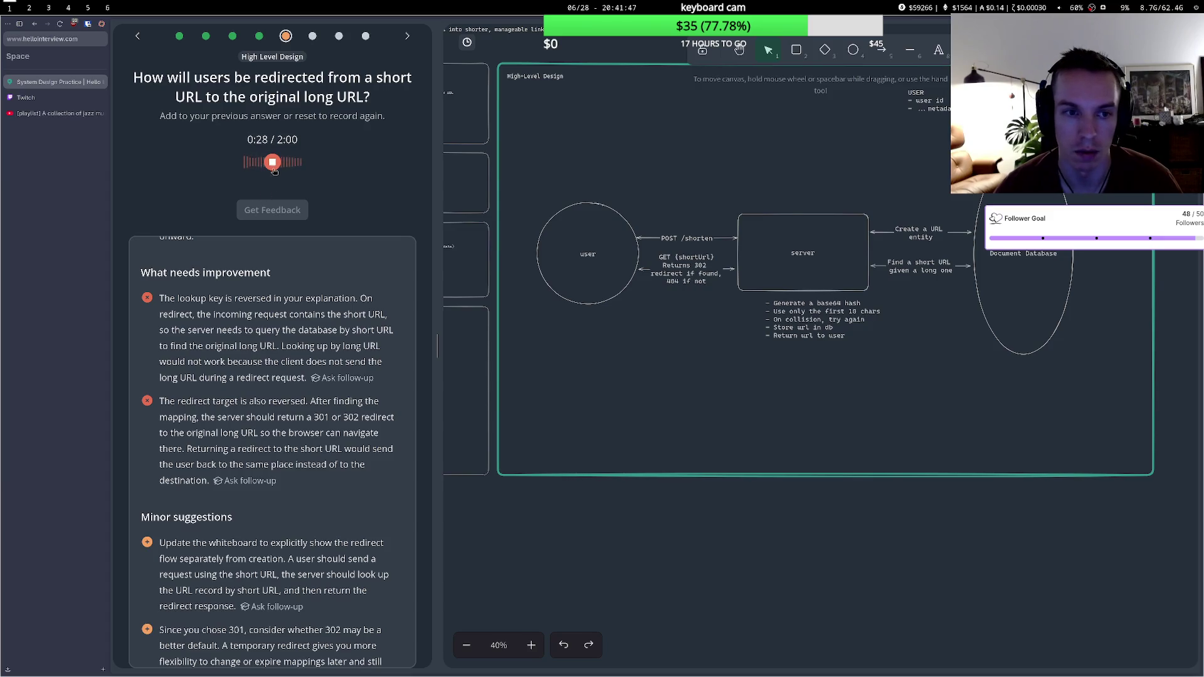
{"action": "left_click", "coordinate": [274, 167]}
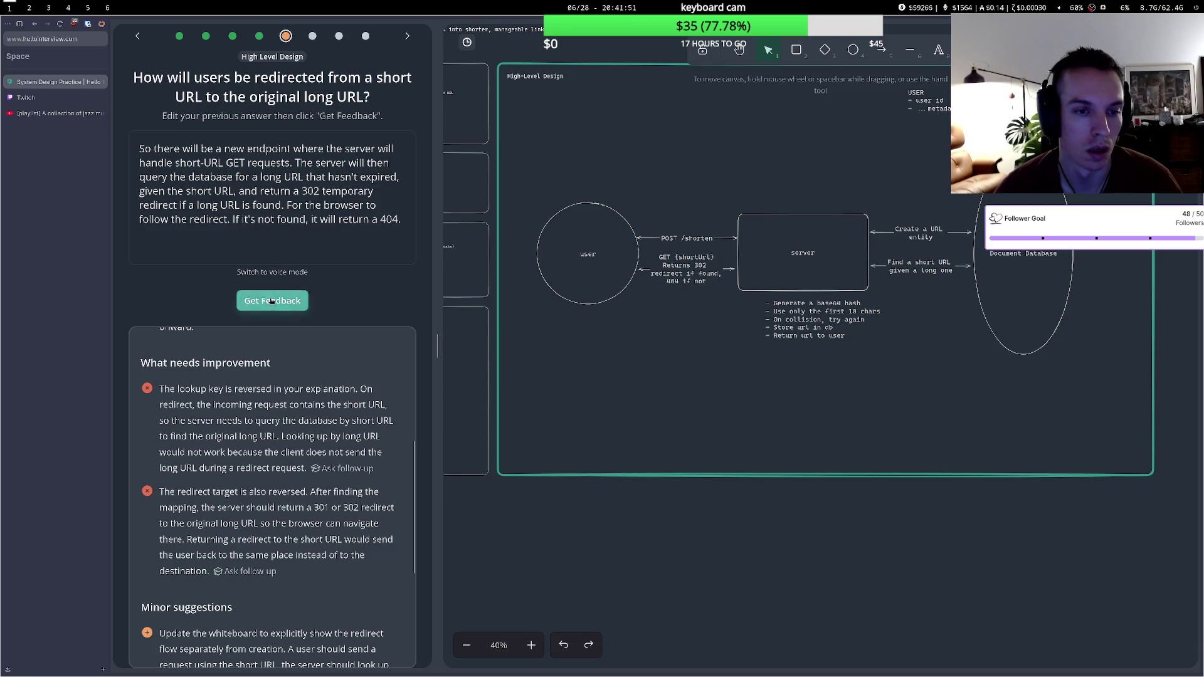
- Get feedback on the new answer, read it, and start editing the 'Find a short URL' arrow label
{"action": "left_click", "coordinate": [272, 300]}
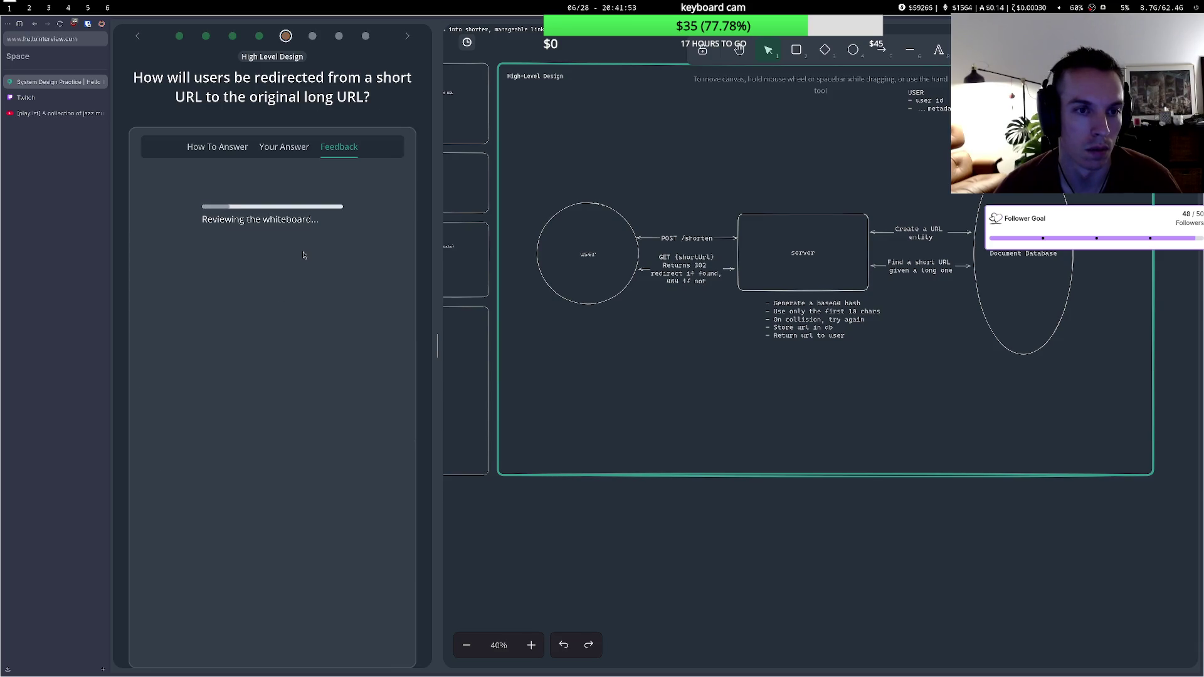
{"action": "scroll", "coordinate": [303, 254], "scroll_direction": "down", "scroll_amount": 3}
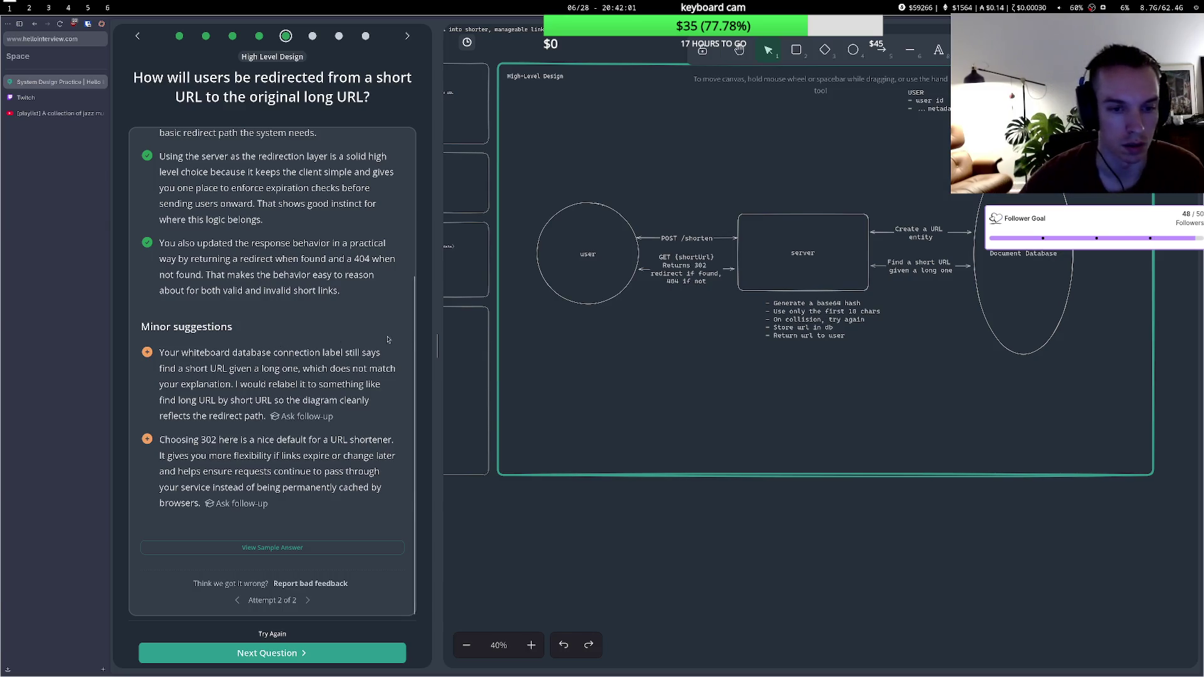
{"action": "left_click", "coordinate": [931, 269]}
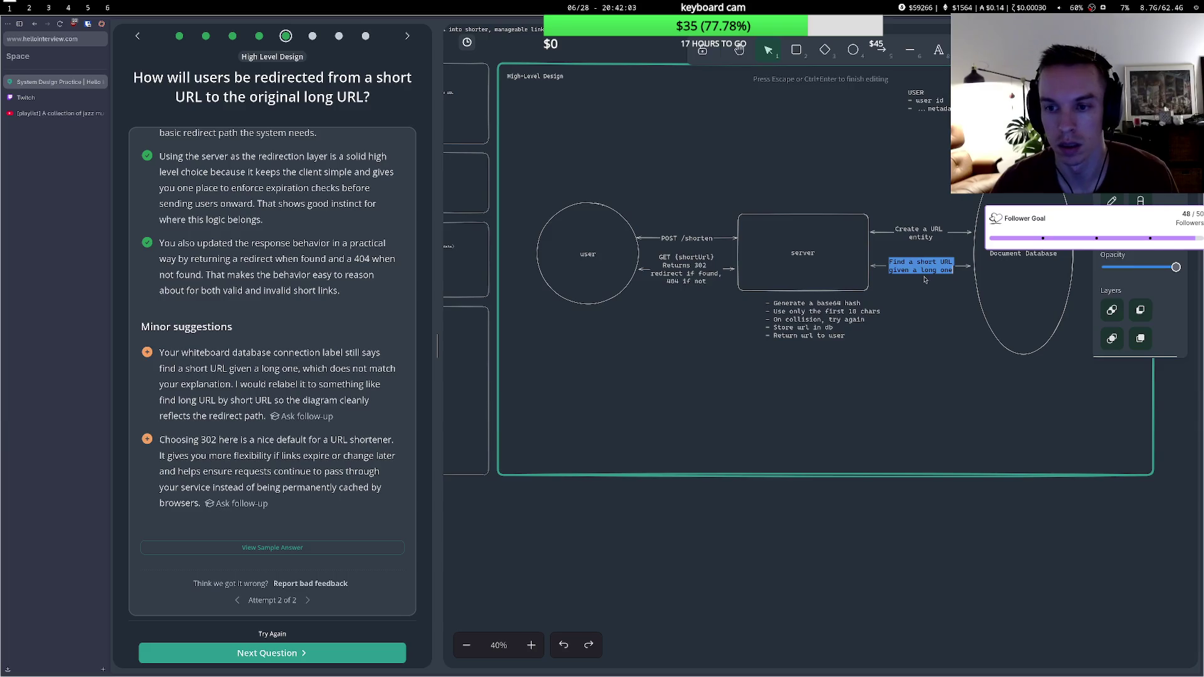
{"action": "double_click", "coordinate": [924, 267]}
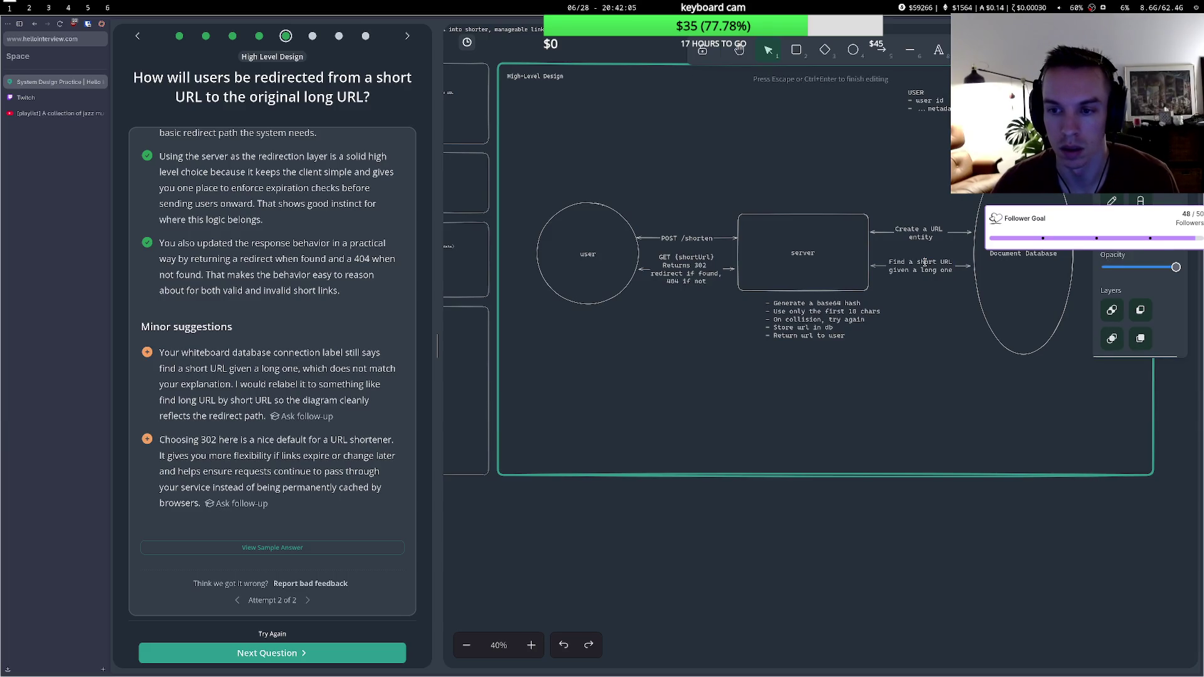
- Swap 'short' and 'long' so the arrow reads 'Find a long URL given a short one', then continue
{"action": "double_click", "coordinate": [926, 263]}
{"action": "type", "text": "long"}
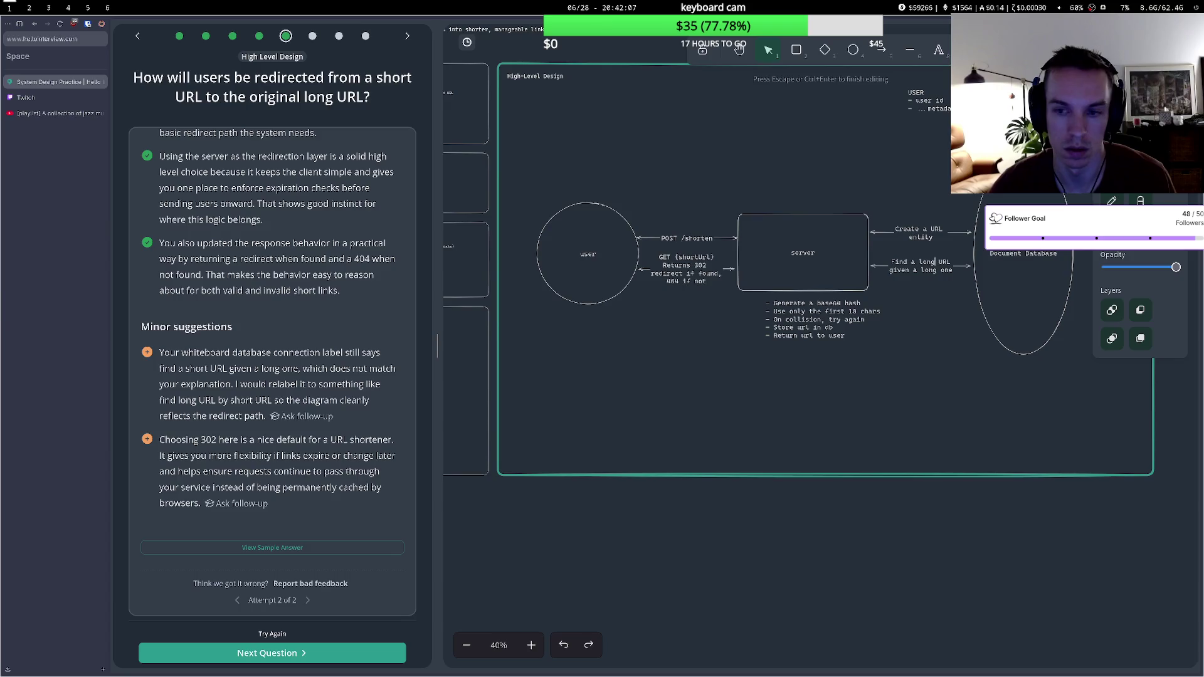
{"action": "left_click", "coordinate": [935, 270]}
{"action": "key", "text": "BackSpace"}
{"action": "key", "text": "BackSpace"}
{"action": "key", "text": "BackSpace"}
{"action": "key", "text": "BackSpace"}
{"action": "type", "text": "short"}
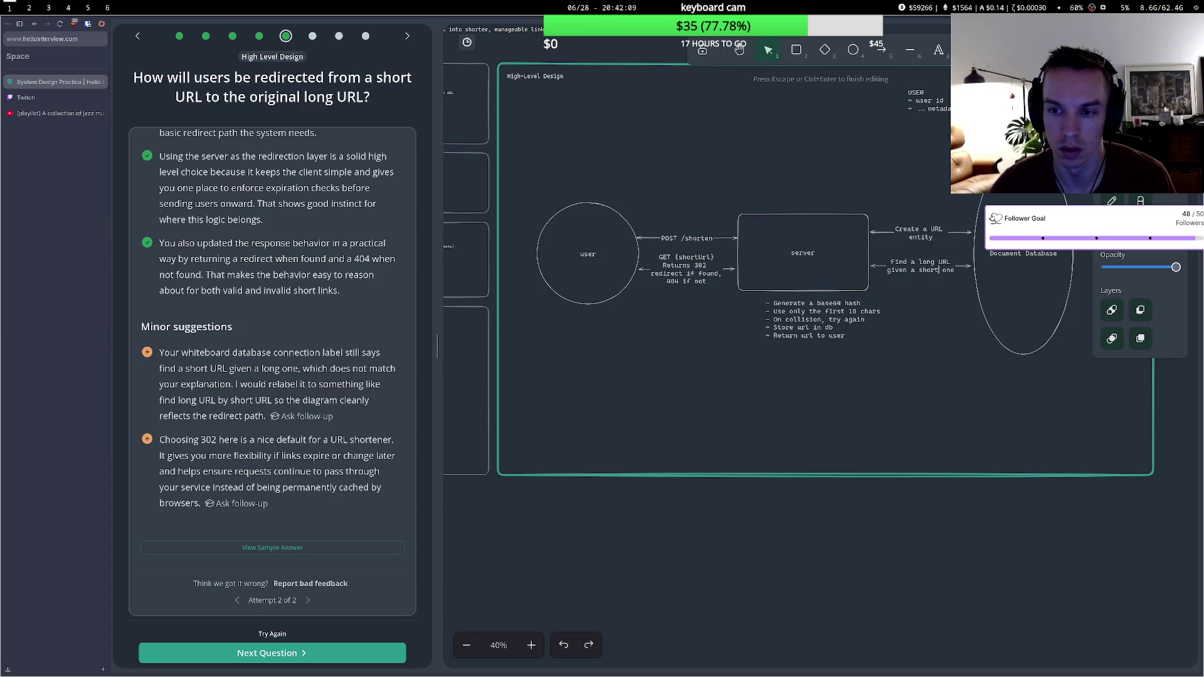
{"action": "left_click", "coordinate": [932, 368]}
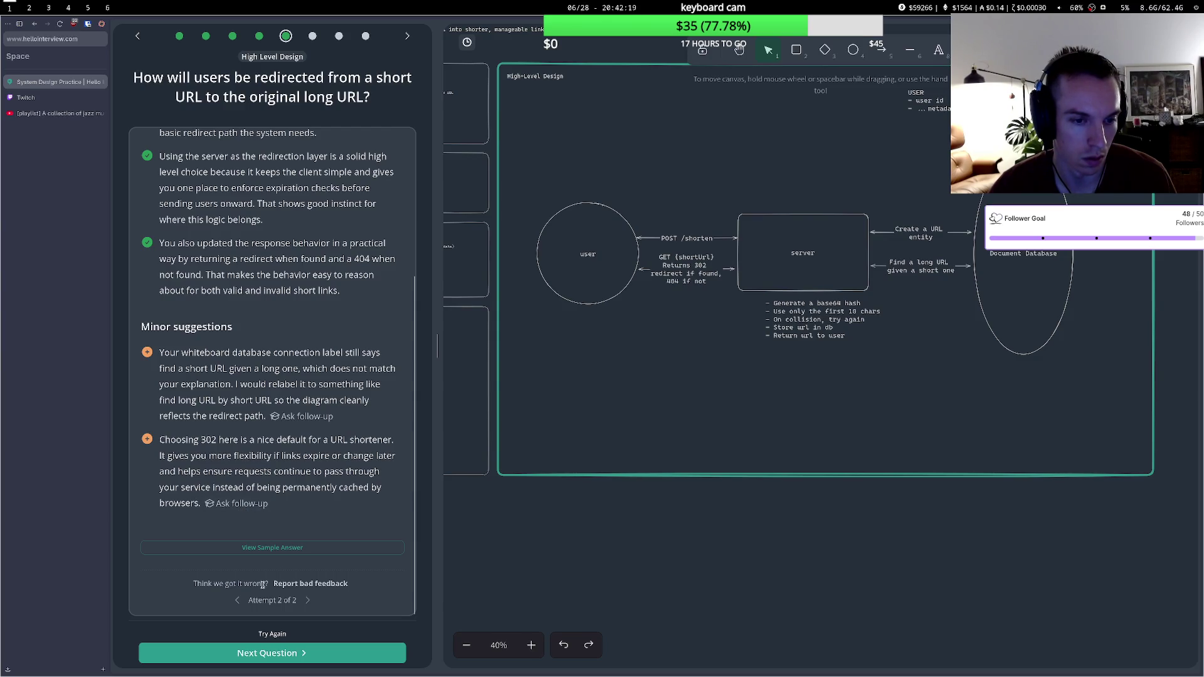
{"action": "left_click", "coordinate": [288, 654]}
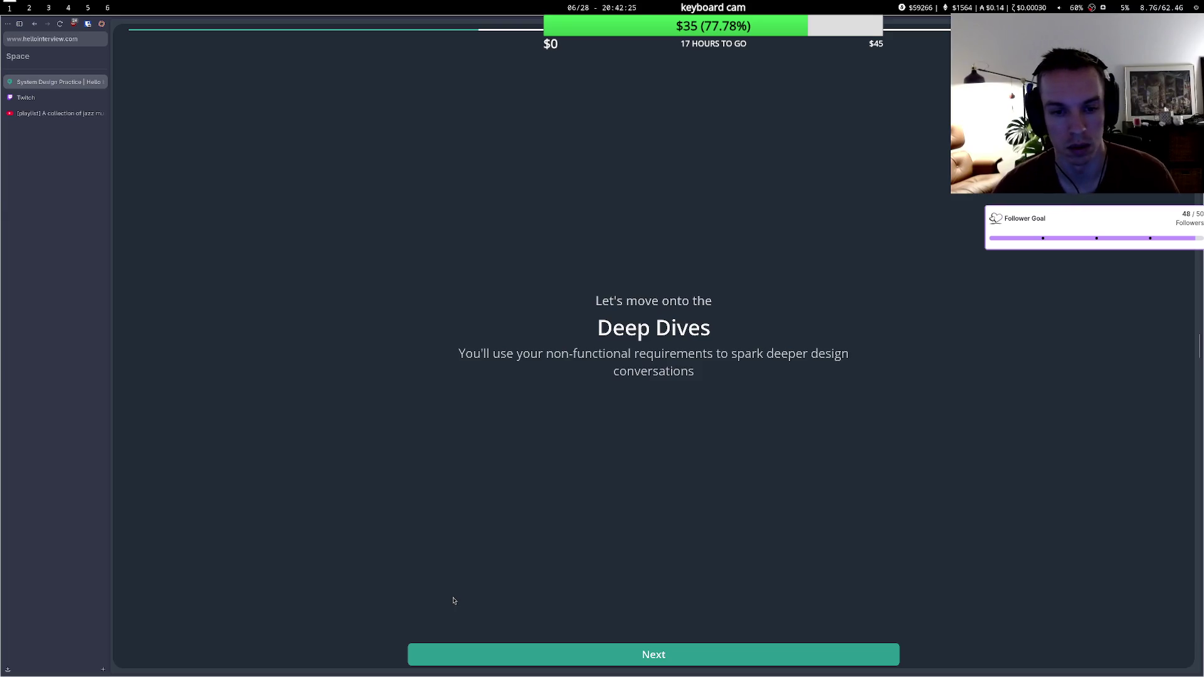
- Acknowledge the Deep Dives introduction and its 3-deep-dive notice to reach the first question
{"action": "left_click", "coordinate": [573, 657]}
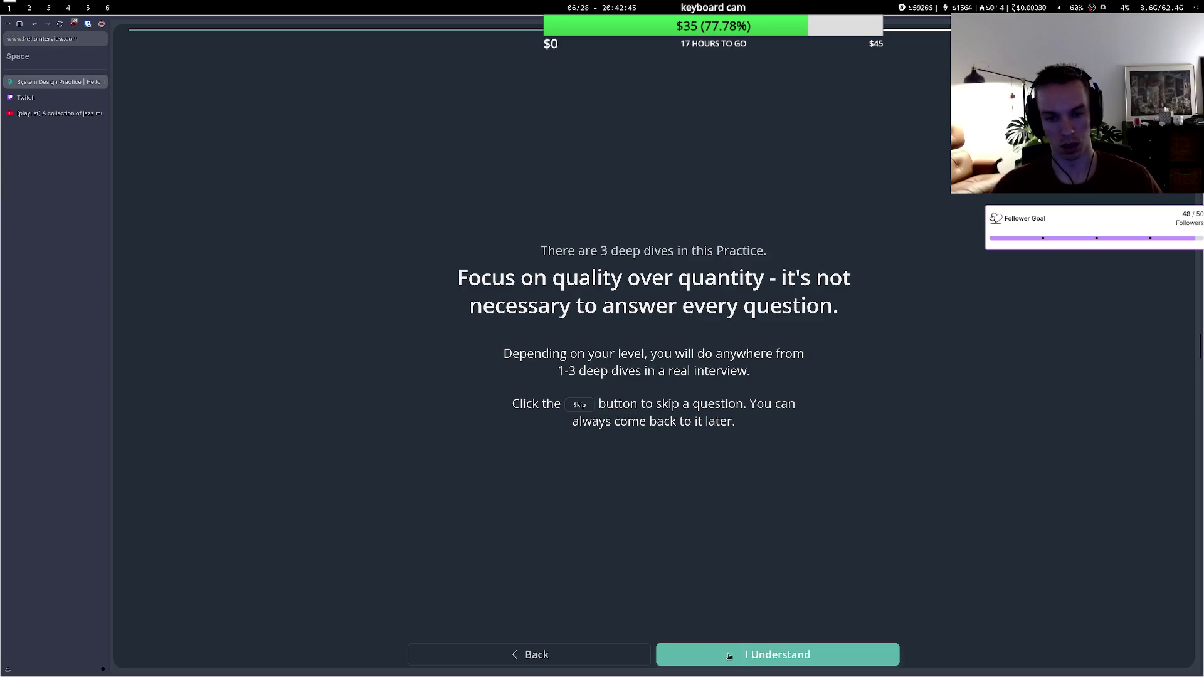
{"action": "left_click", "coordinate": [729, 656]}
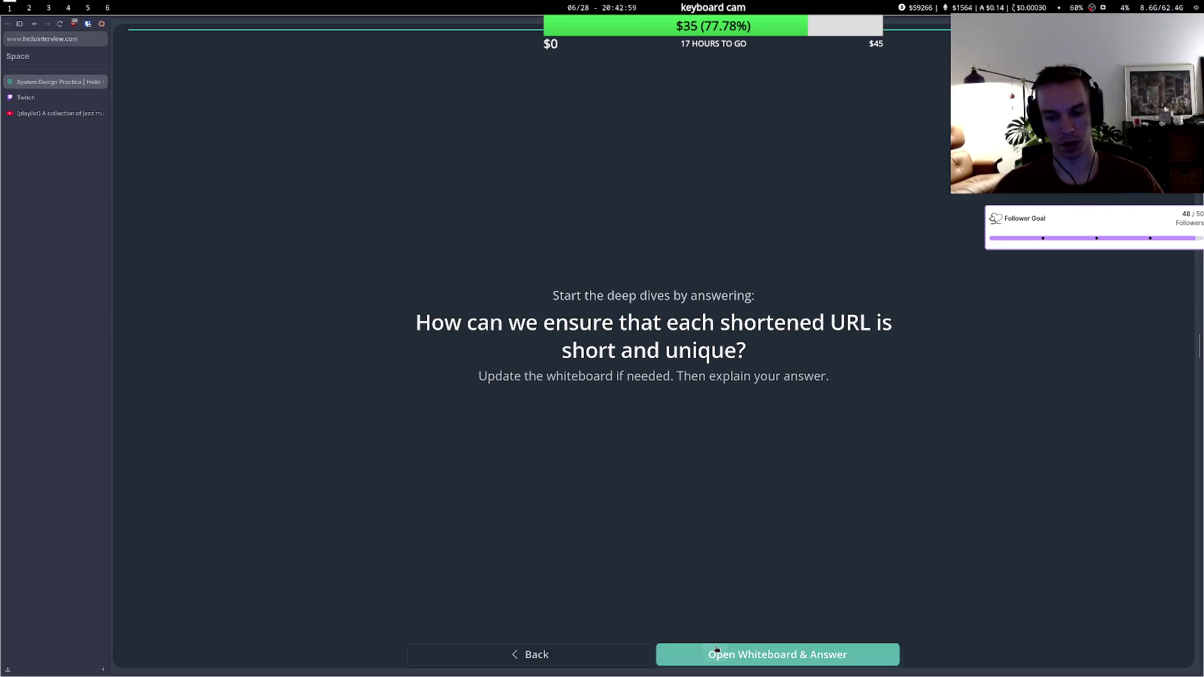
- Open the whiteboard and delete the store and return lines so the server note ends at 'On collision, try again'
{"action": "left_click", "coordinate": [716, 649]}
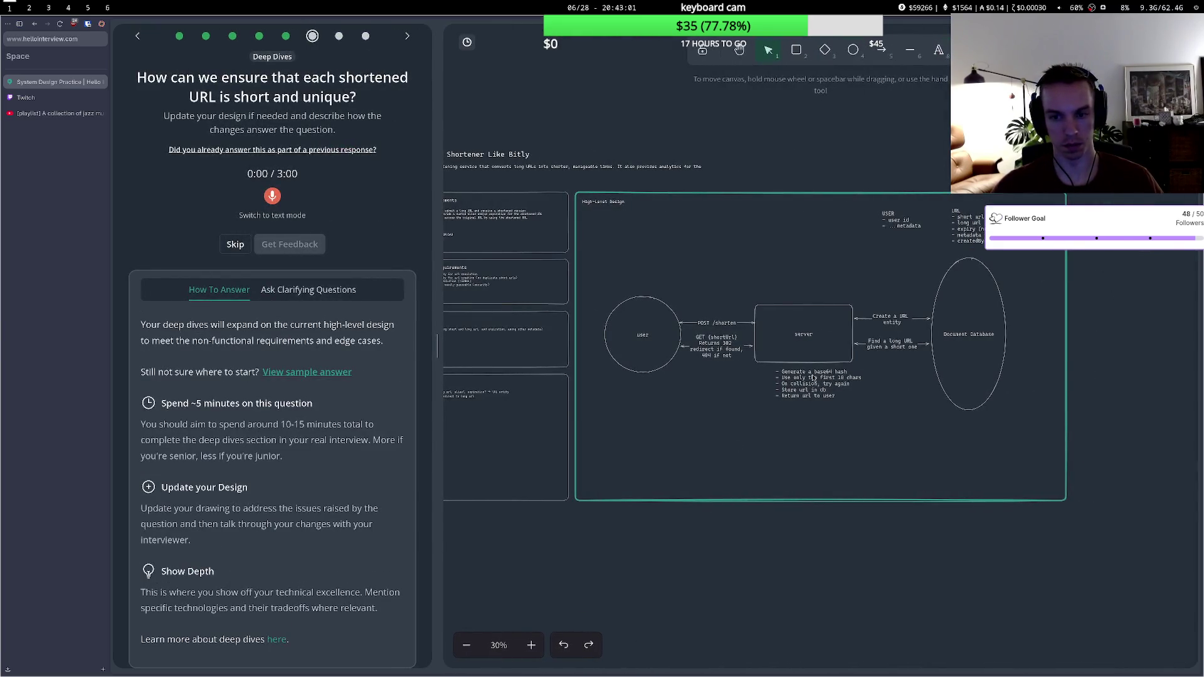
{"action": "left_click", "coordinate": [813, 379]}
{"action": "double_click", "coordinate": [815, 376]}
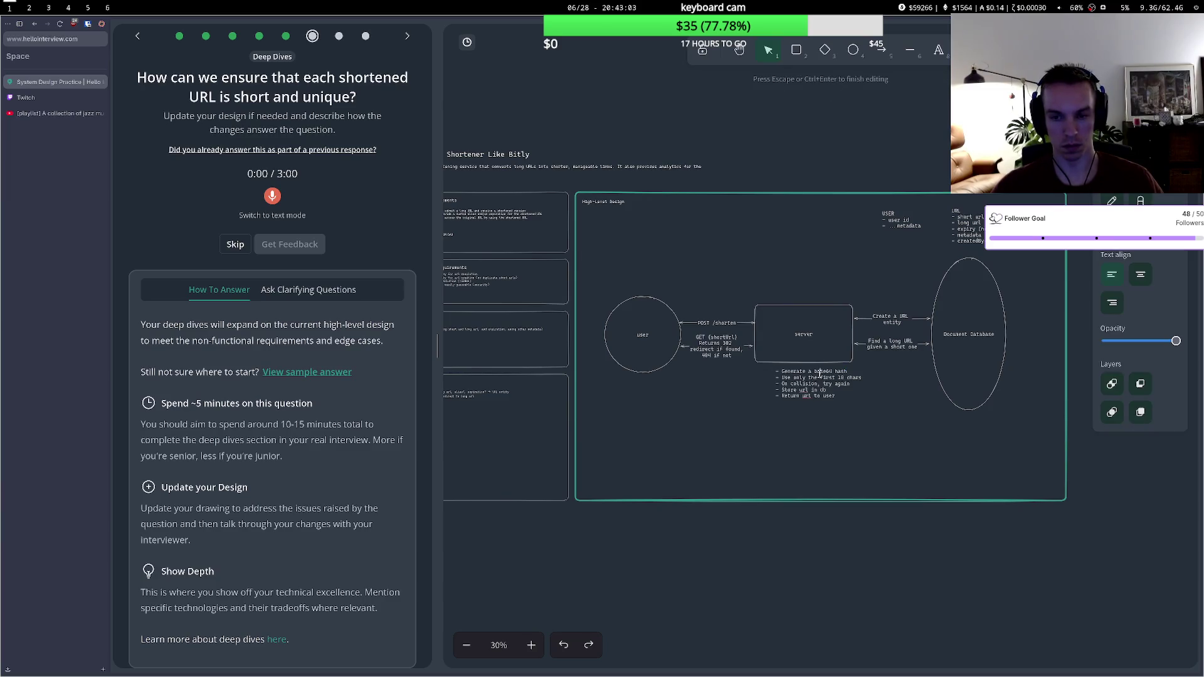
{"action": "left_click", "coordinate": [834, 377]}
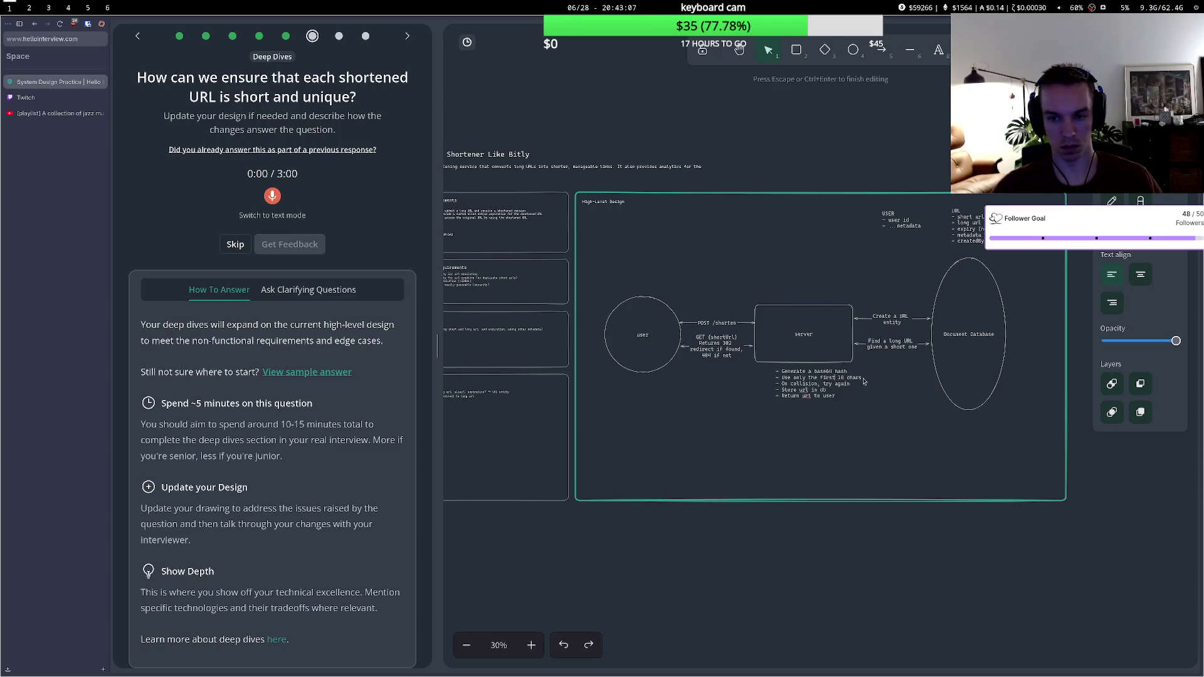
{"action": "key", "text": "ctrl+a"}
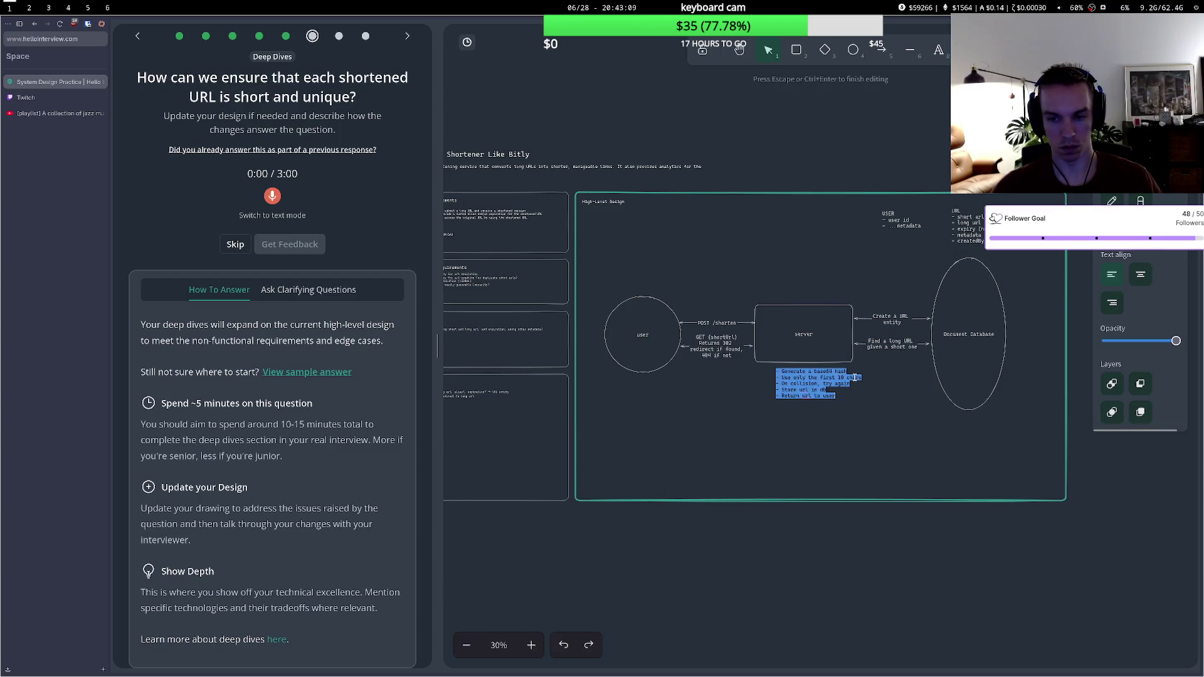
{"action": "left_click", "coordinate": [854, 377]}
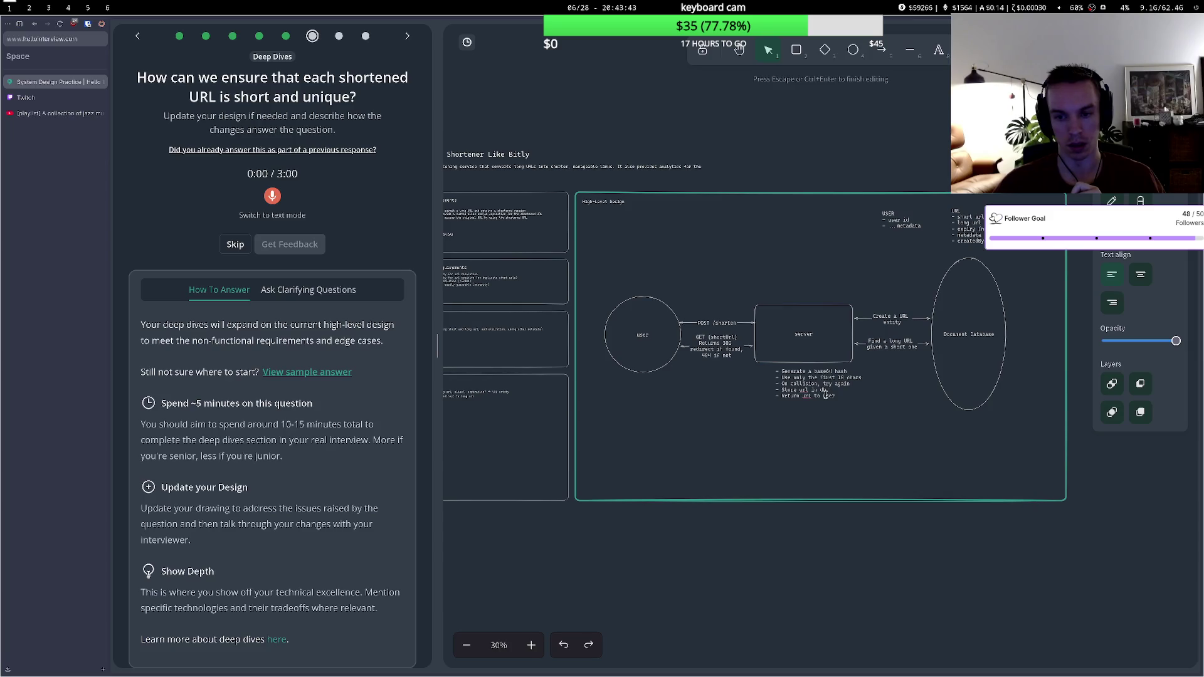
{"action": "left_click_drag", "start_coordinate": [835, 396], "coordinate": [776, 389]}
{"action": "key", "text": "BackSpace"}
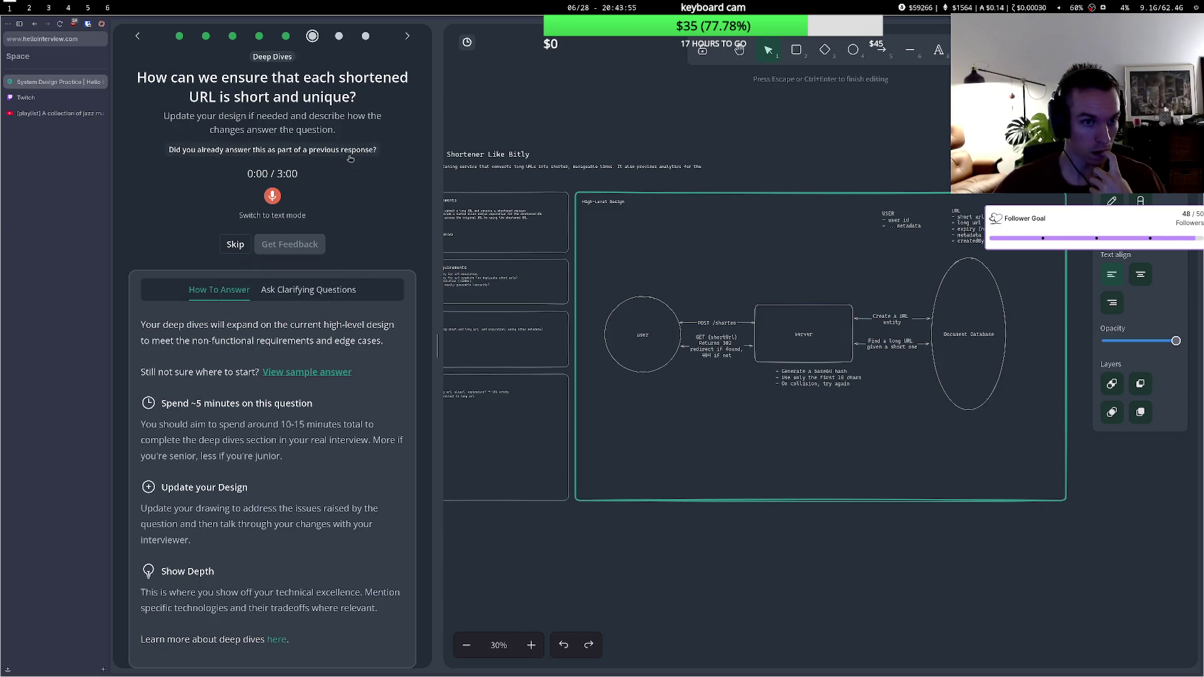
{"action": "left_click", "coordinate": [350, 151]}
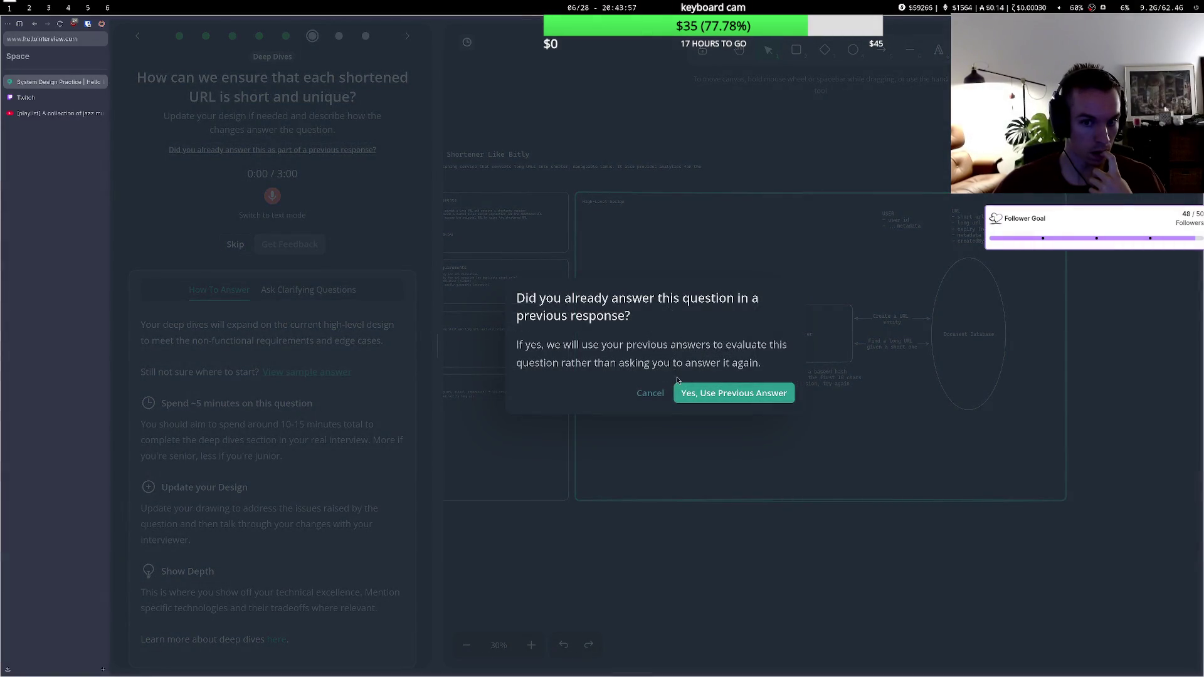
{"action": "left_click", "coordinate": [646, 394]}
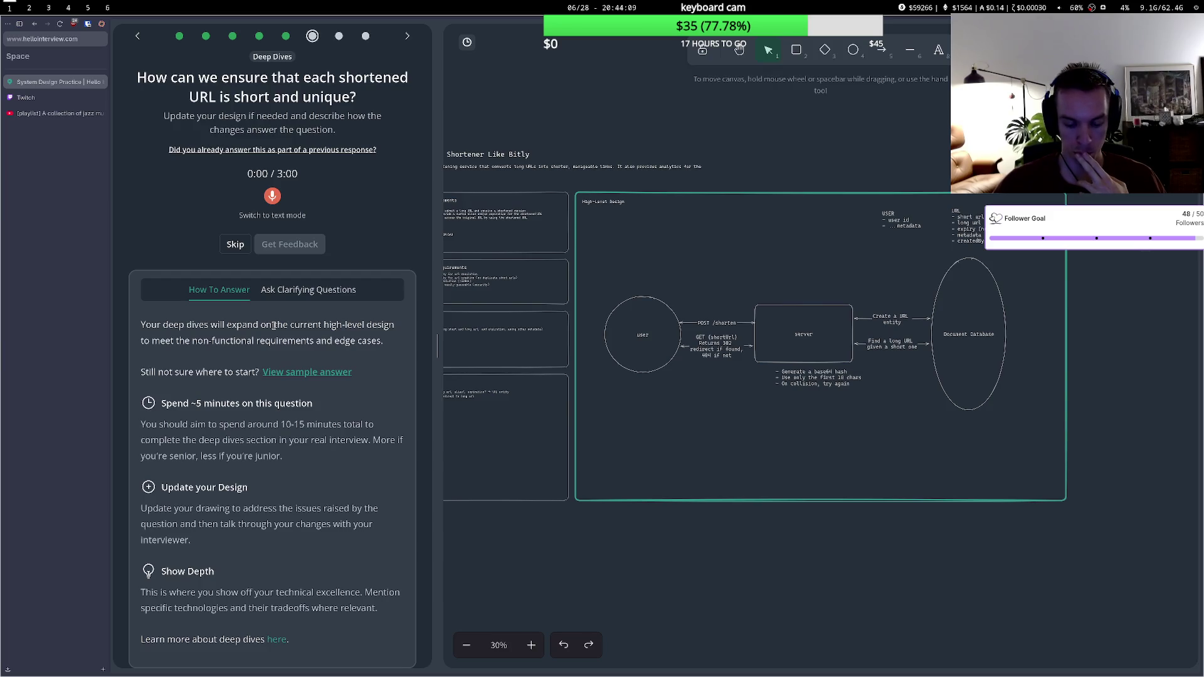
{"action": "left_click", "coordinate": [56, 113]}
{"action": "left_click", "coordinate": [524, 331]}
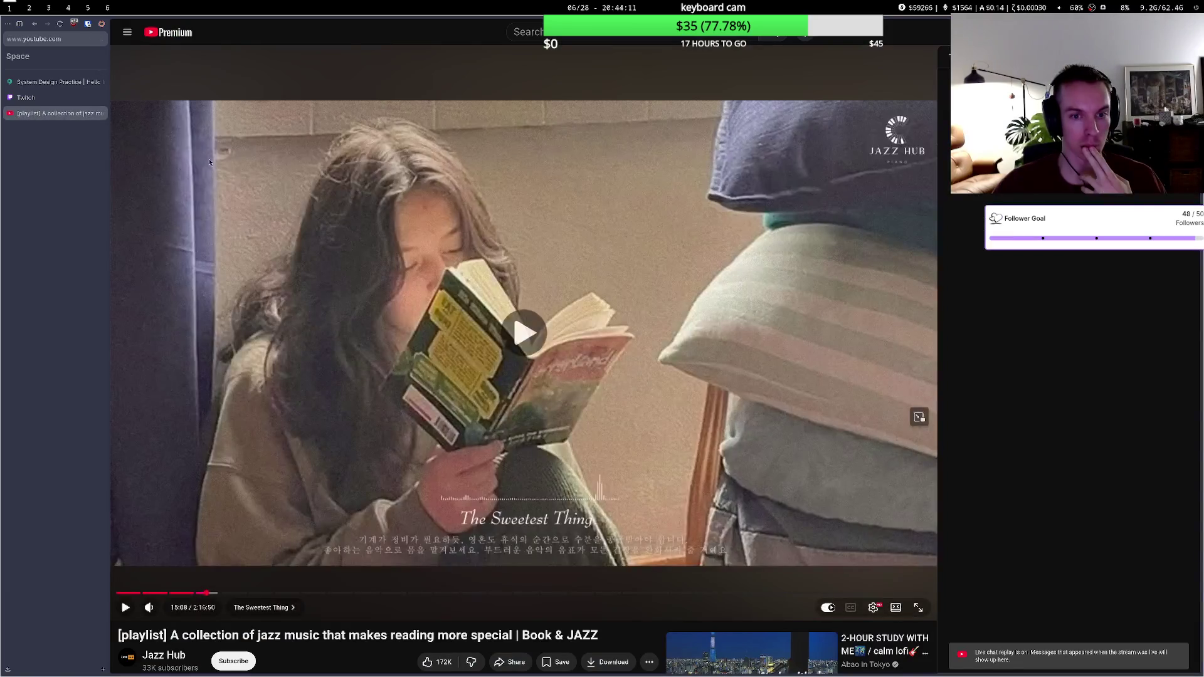
{"action": "key", "text": "ctrl+Tab"}
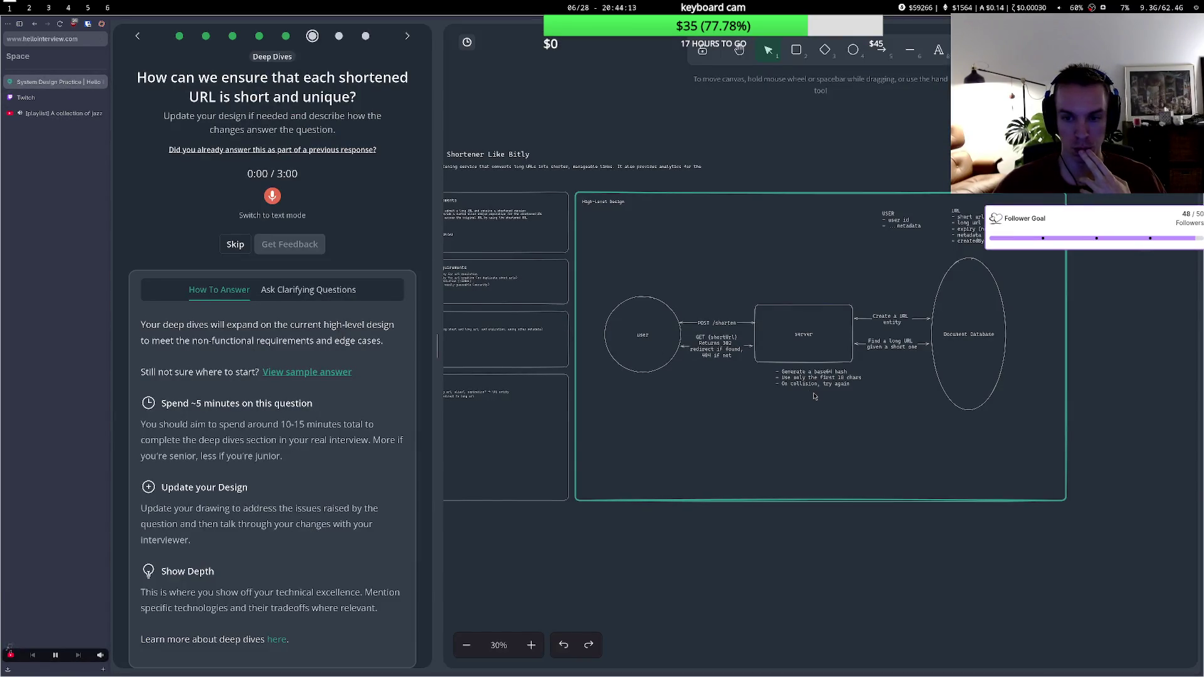
- Add a first bullet 'Register a short domain host to use for urls' to the hash note
{"action": "left_click", "coordinate": [823, 379]}
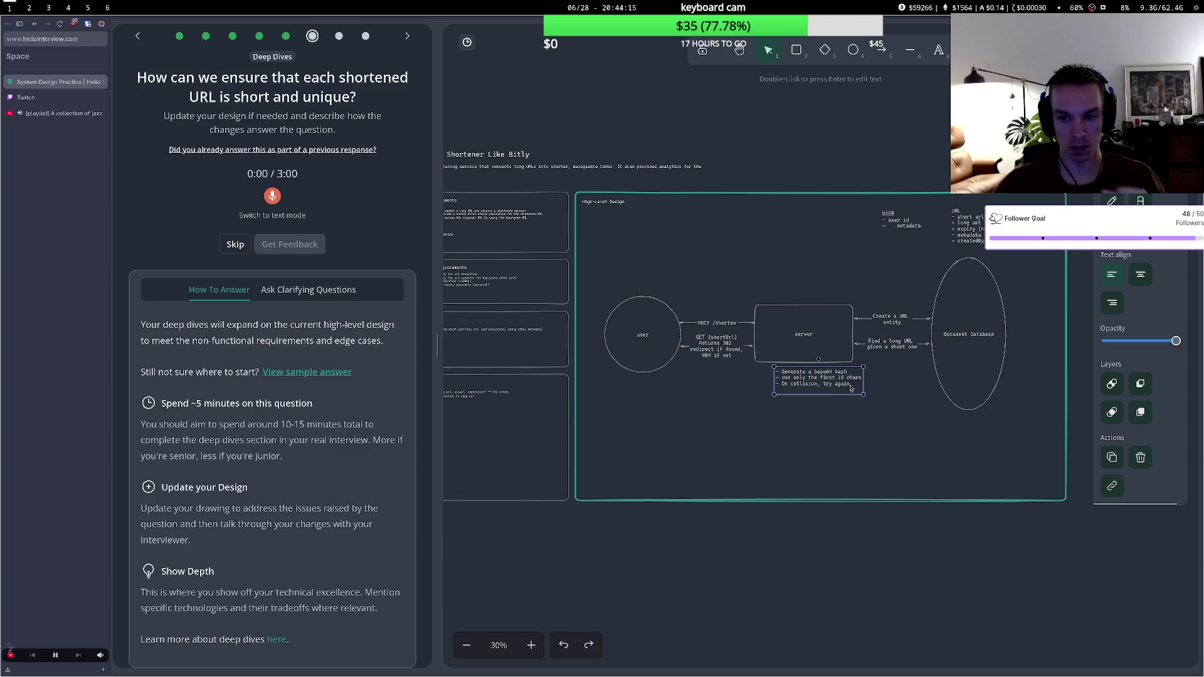
{"action": "double_click", "coordinate": [825, 377]}
{"action": "key", "text": "Left"}
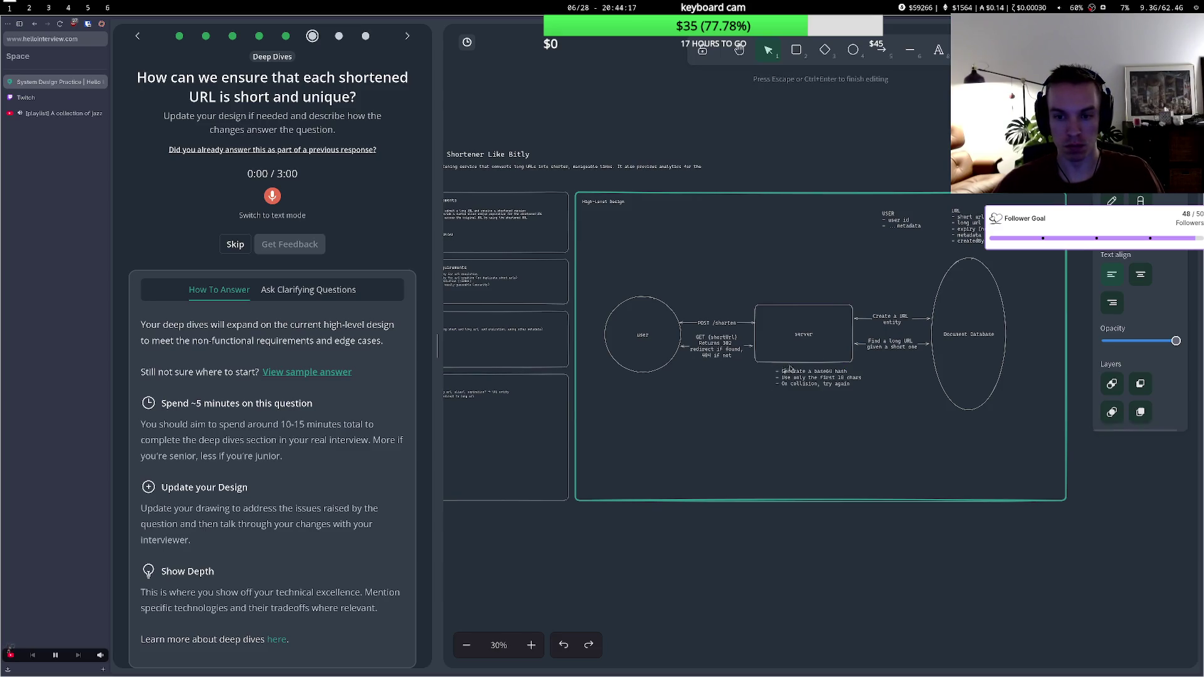
{"action": "key", "text": "Return"}
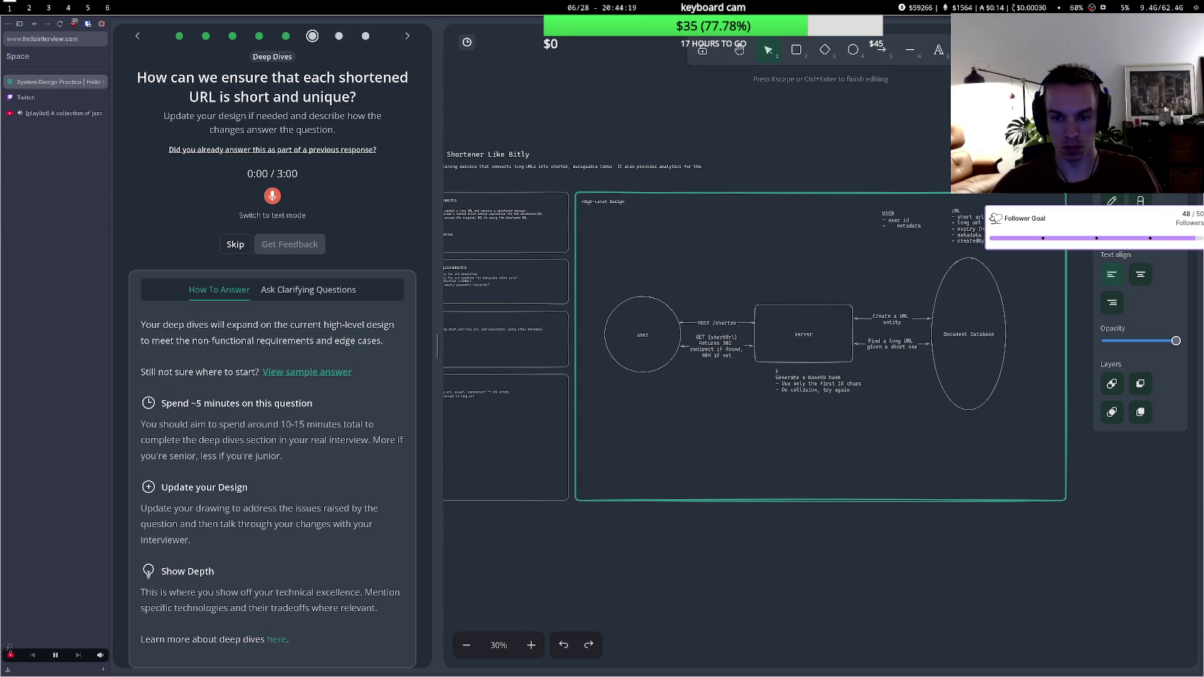
{"action": "type", "text": "- "}
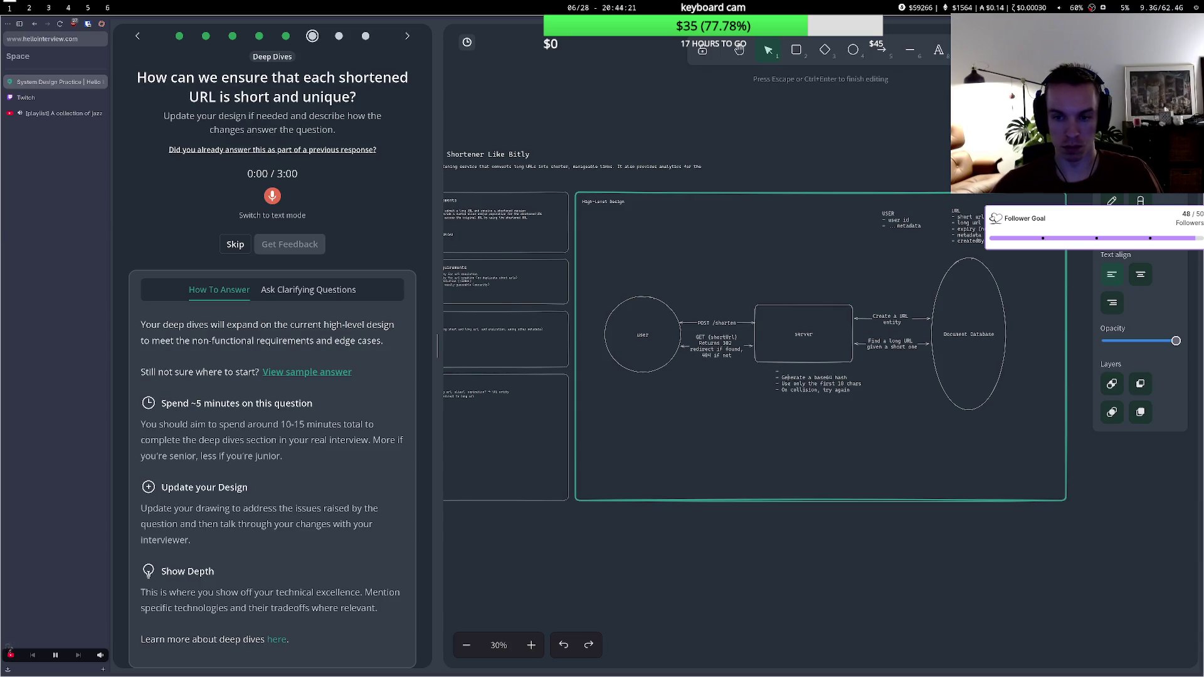
{"action": "type", "text": "for u"}
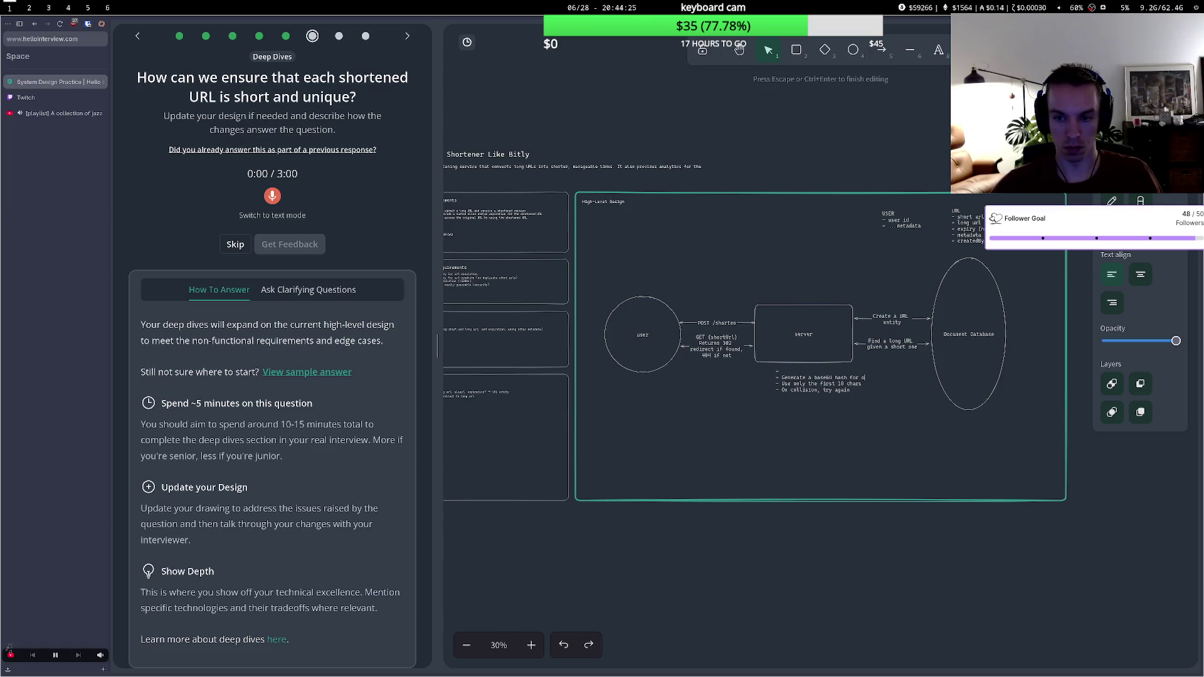
{"action": "type", "text": "iquenes"}
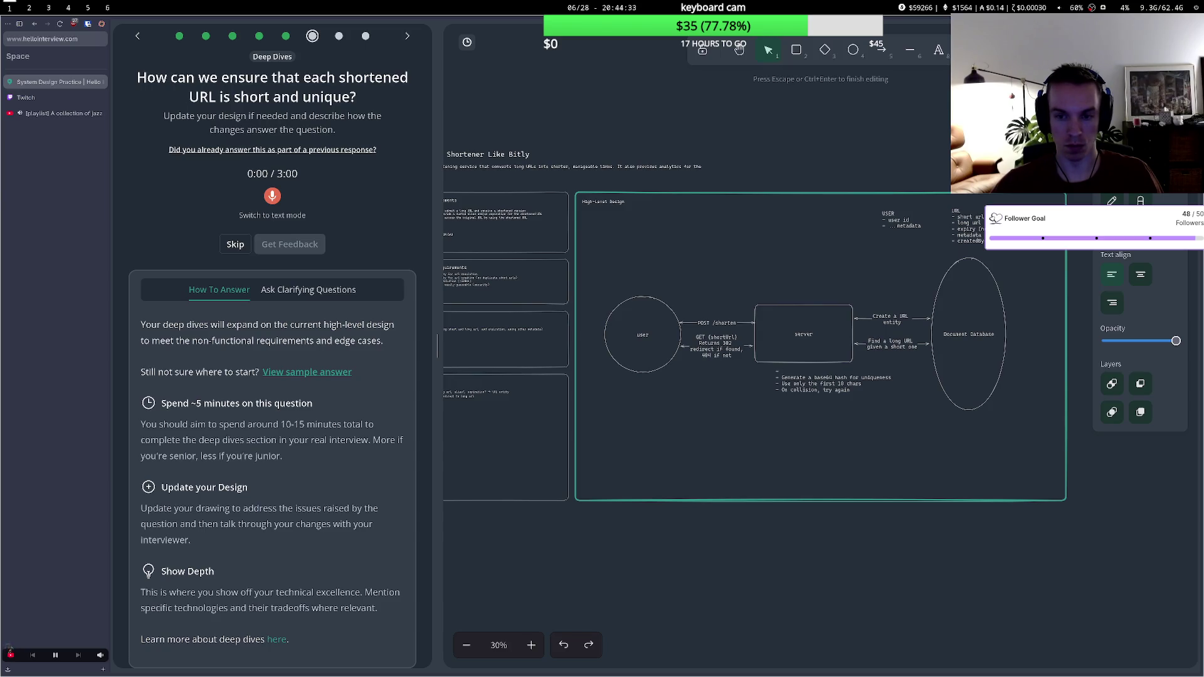
{"action": "type", "text": "ster a "}
{"action": "type", "text": "short"}
{"action": "type", "text": " domain host"}
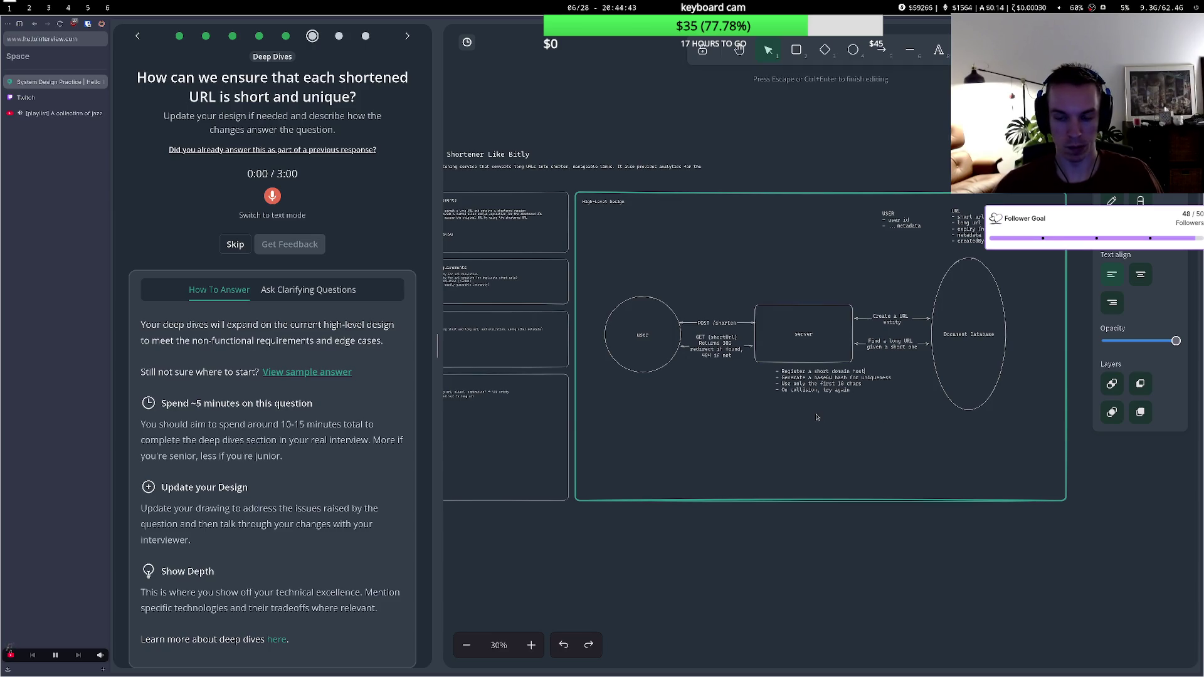
{"action": "type", "text": " to use for u"}
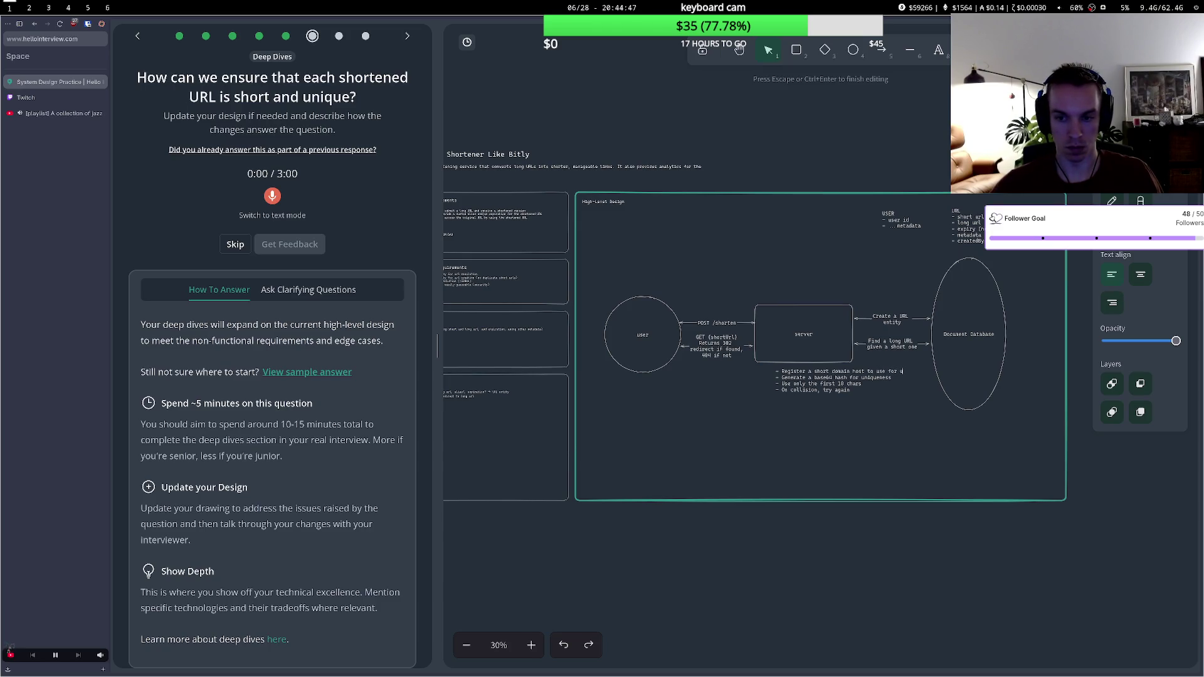
{"action": "type", "text": "rls"}
{"action": "left_click", "coordinate": [759, 424]}
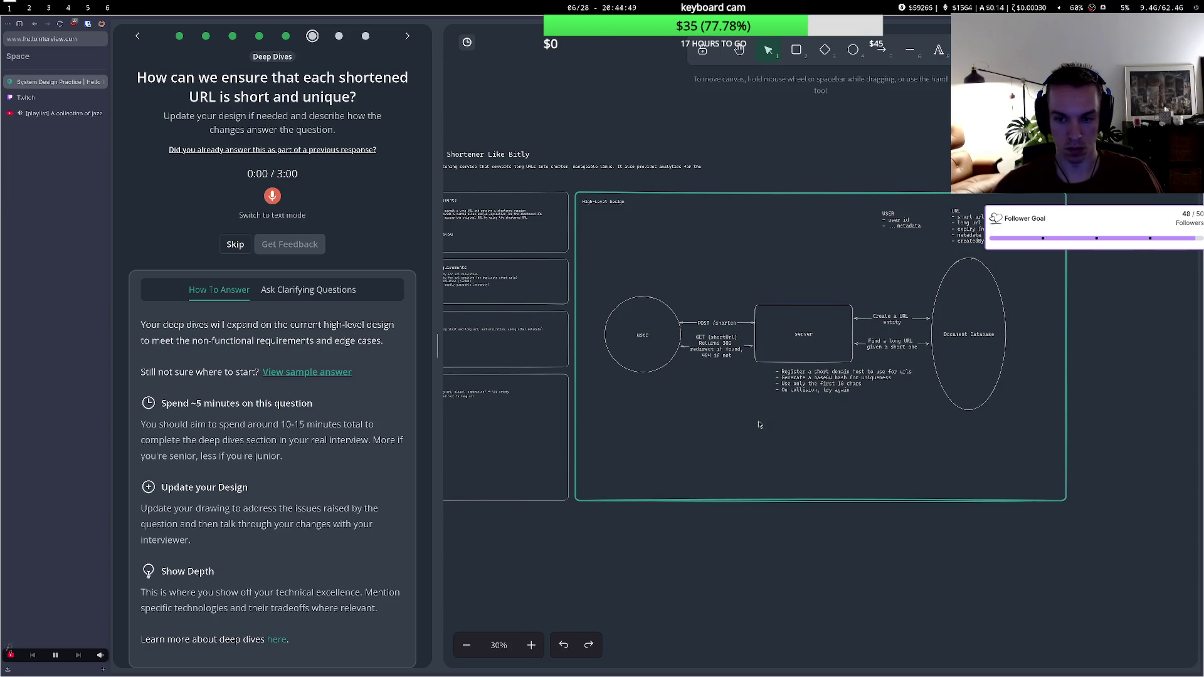
- Shift the note slightly left under the server and start recording the spoken answer
{"action": "left_click_drag", "start_coordinate": [775, 380], "coordinate": [745, 383]}
{"action": "left_click", "coordinate": [789, 436]}
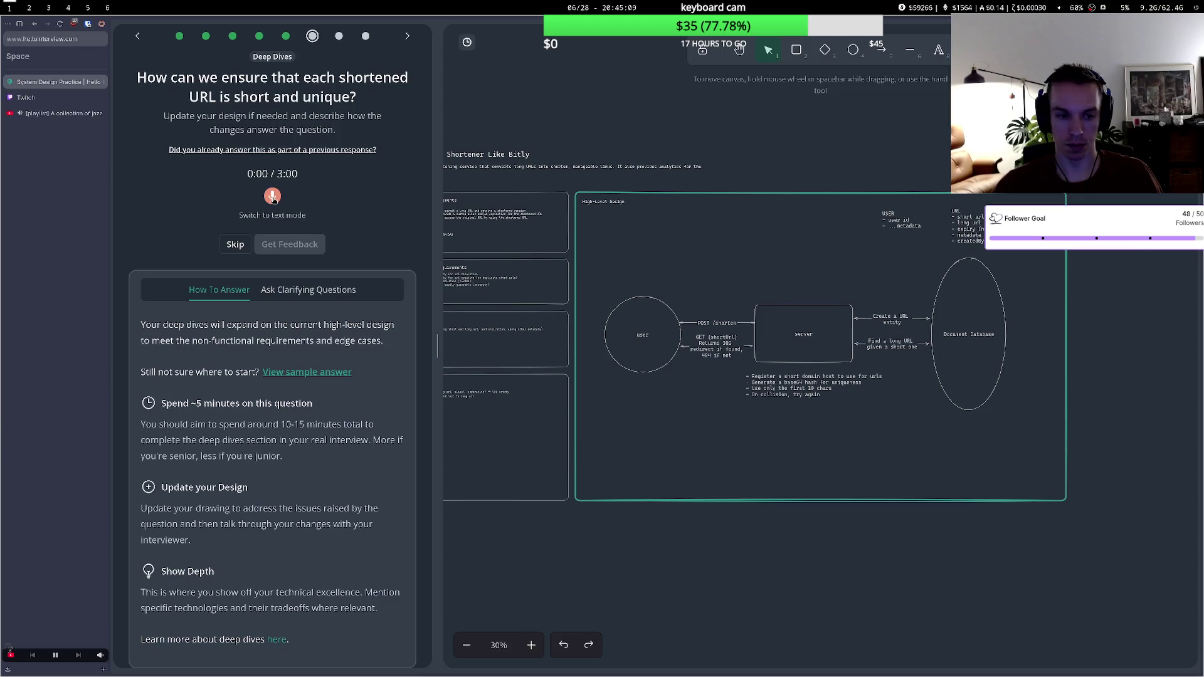
{"action": "left_click", "coordinate": [272, 196]}
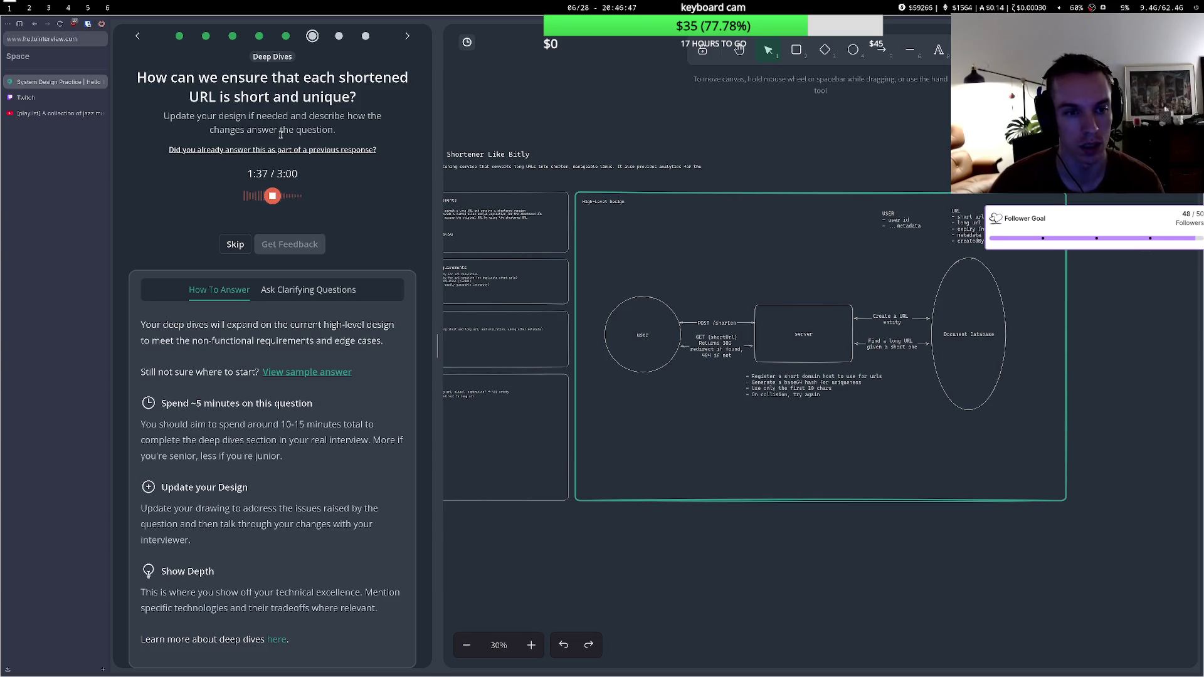
- Stop the recording after explaining the short domain and base64 hash truncated to ten characters
{"action": "left_click", "coordinate": [274, 194]}
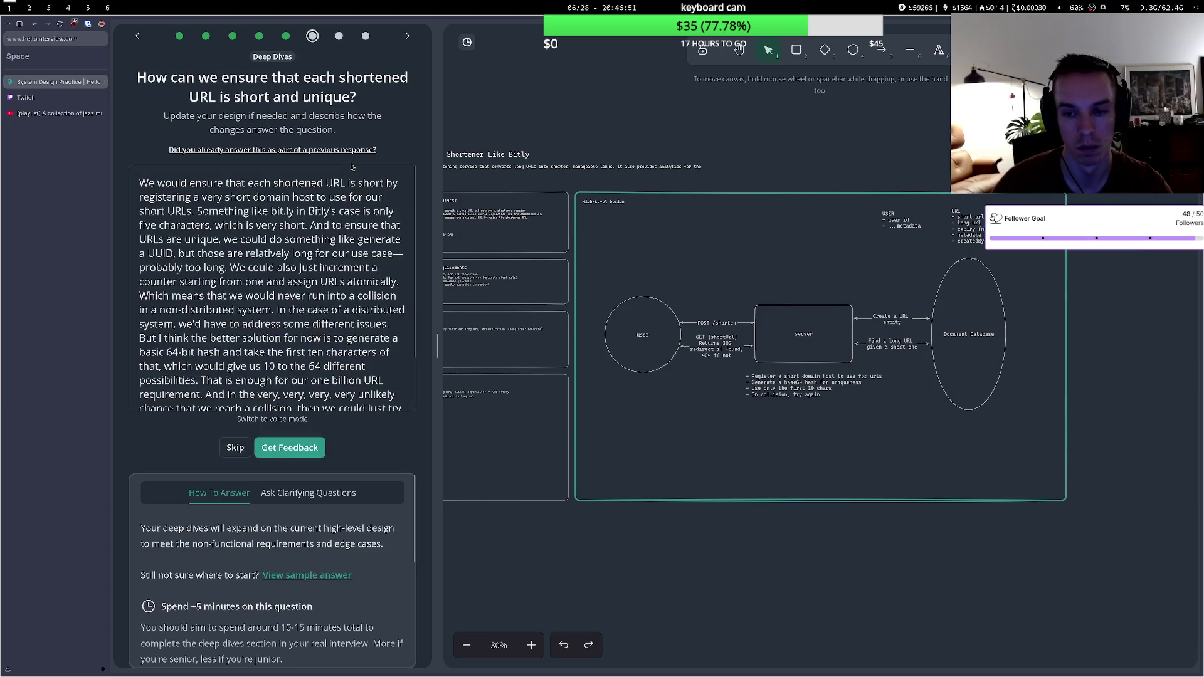
- Request feedback on the recorded answer and read the comments about the global counter idea
{"action": "left_click", "coordinate": [294, 440]}
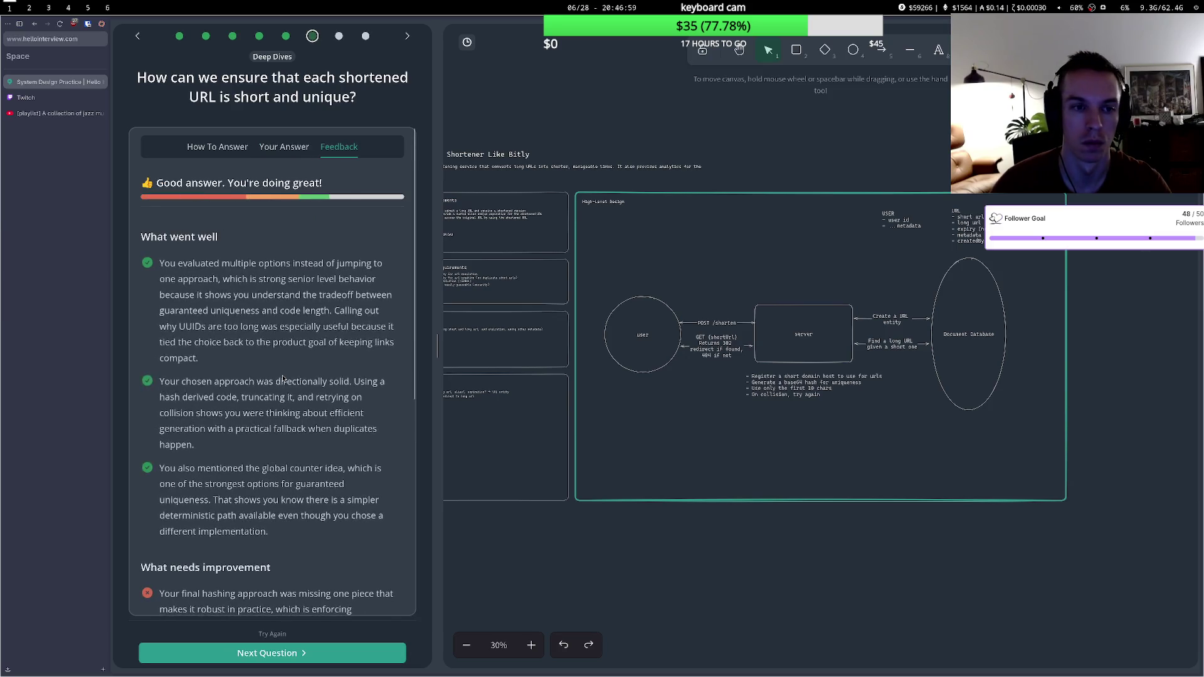
{"action": "scroll", "coordinate": [263, 387], "scroll_direction": "down", "scroll_amount": 5}
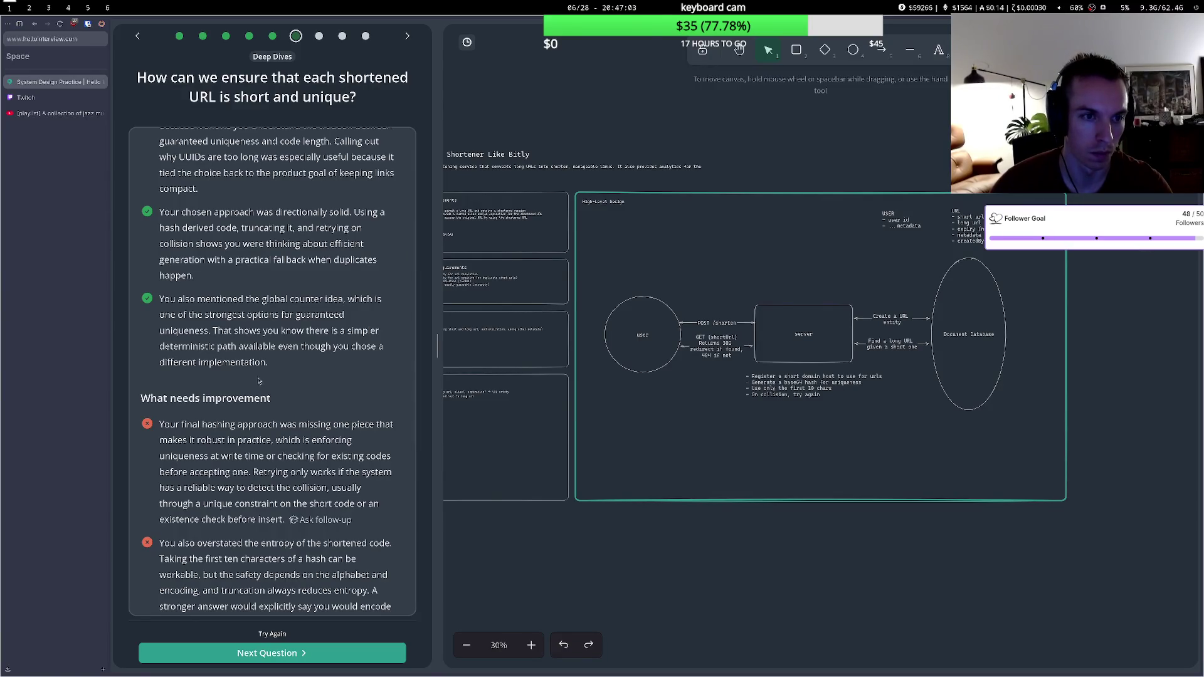
{"action": "scroll", "coordinate": [257, 380], "scroll_direction": "up", "scroll_amount": 5}
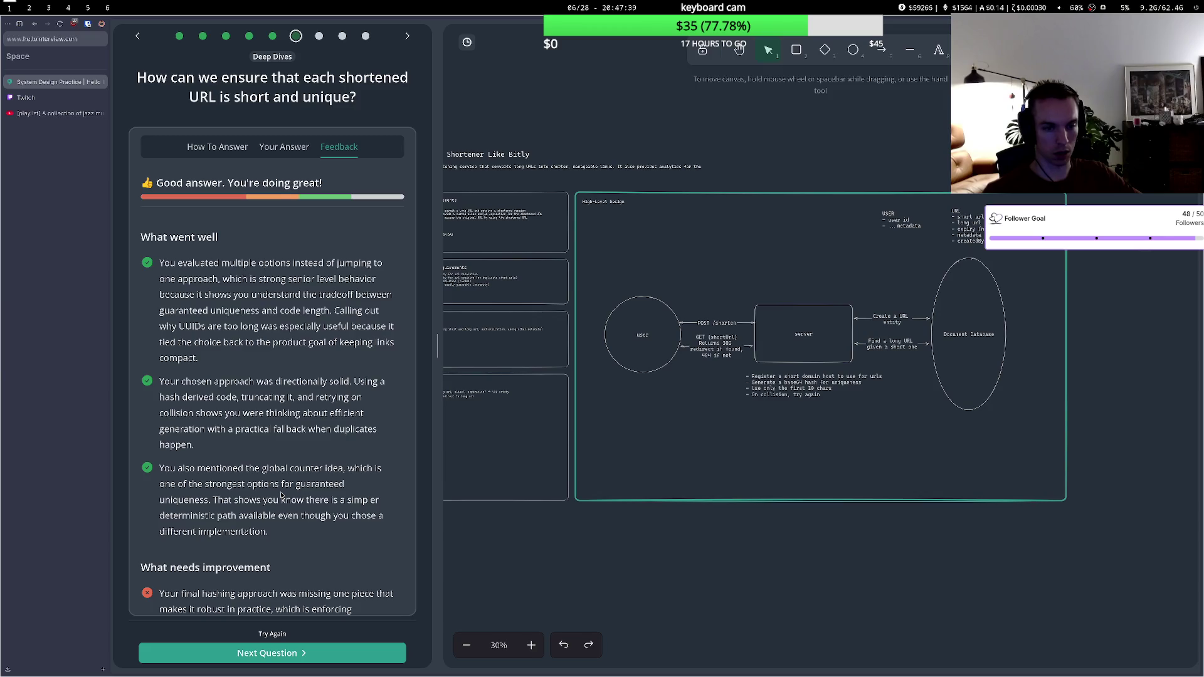
{"action": "mouse_move", "coordinate": [254, 468]}
{"action": "left_mouse_down"}
{"action": "mouse_move", "coordinate": [311, 484]}
{"action": "mouse_move", "coordinate": [299, 489]}
{"action": "left_mouse_up"}
{"action": "left_click", "coordinate": [239, 483]}
{"action": "mouse_move", "coordinate": [196, 483]}
{"action": "left_mouse_down"}
{"action": "mouse_move", "coordinate": [311, 484]}
{"action": "mouse_move", "coordinate": [266, 469]}
{"action": "mouse_move", "coordinate": [312, 470]}
{"action": "mouse_move", "coordinate": [337, 499]}
{"action": "left_mouse_up"}
{"action": "left_click", "coordinate": [342, 500]}
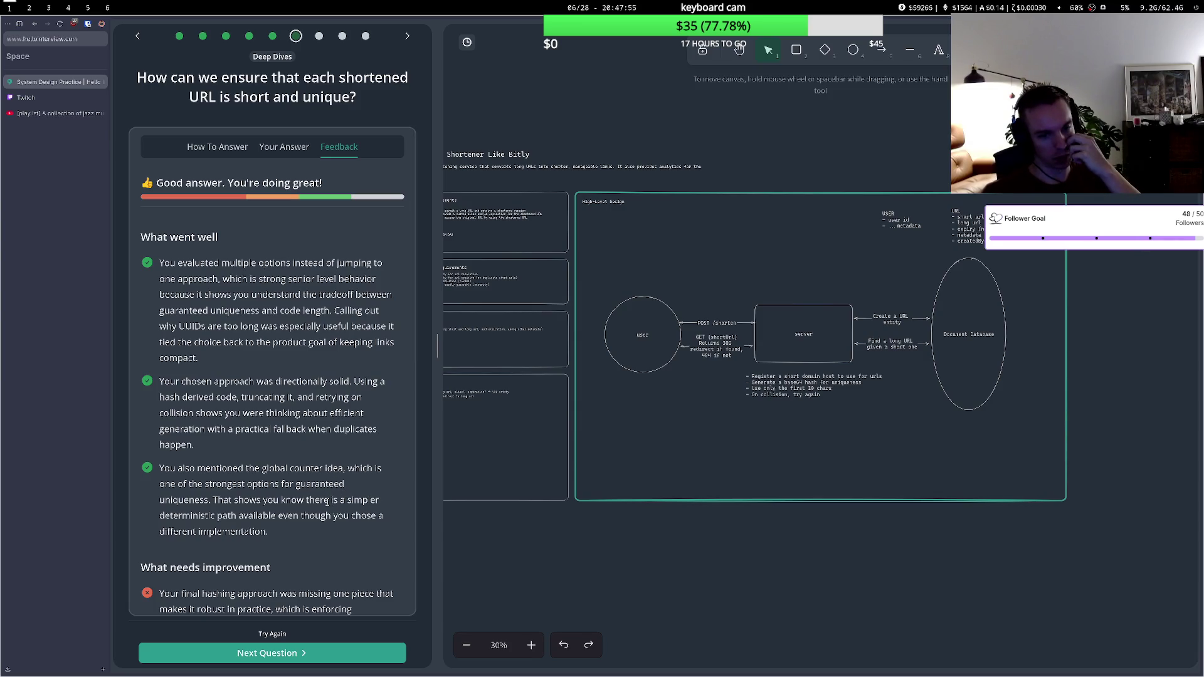
- Read the improvement feedback on write-time uniqueness and detecting collisions
{"action": "scroll", "coordinate": [326, 500], "scroll_direction": "down", "scroll_amount": 3}
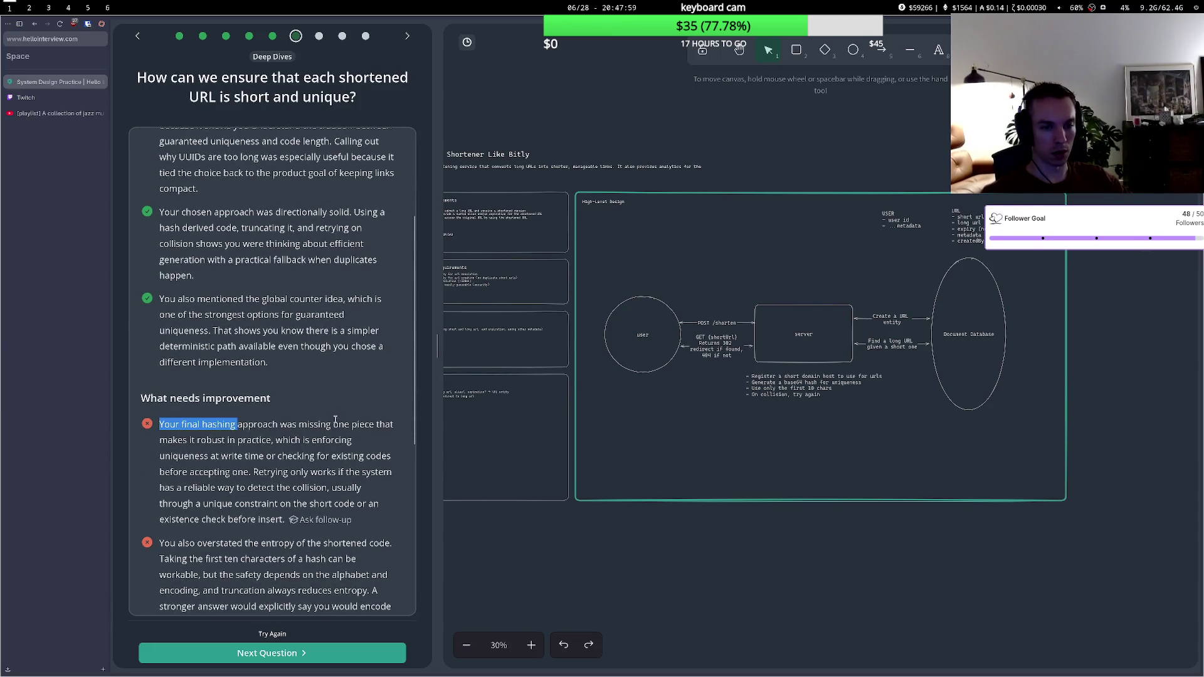
{"action": "left_click_drag", "start_coordinate": [191, 454], "coordinate": [289, 456]}
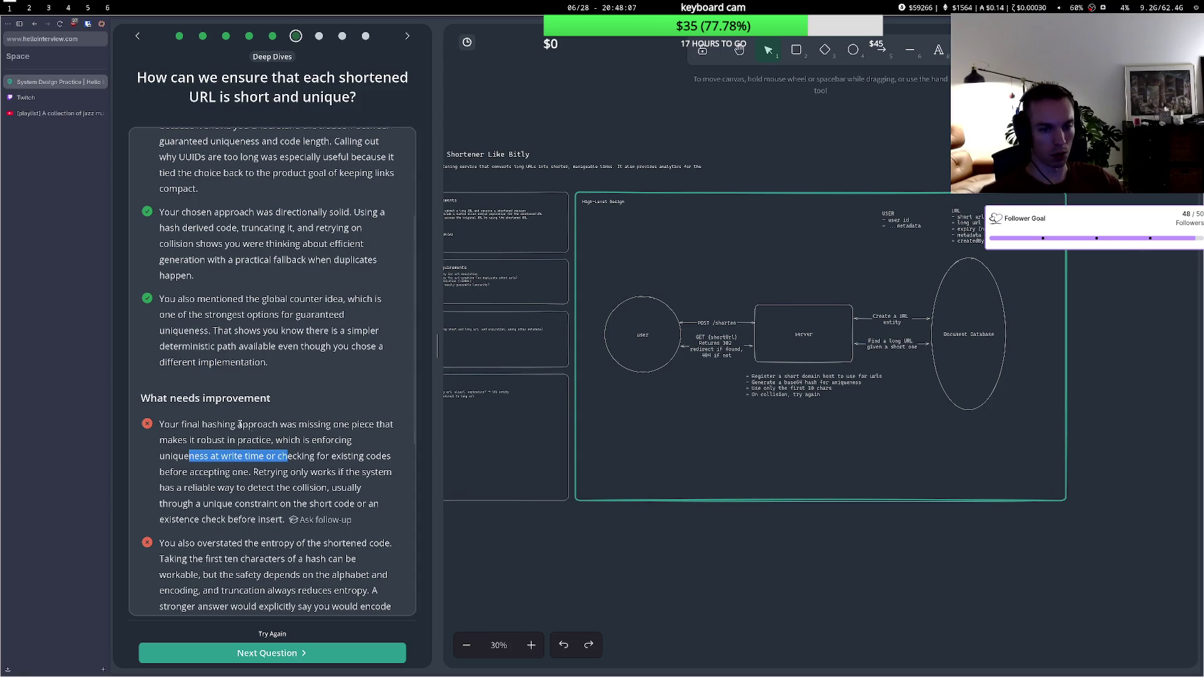
{"action": "left_click_drag", "start_coordinate": [248, 487], "coordinate": [293, 486]}
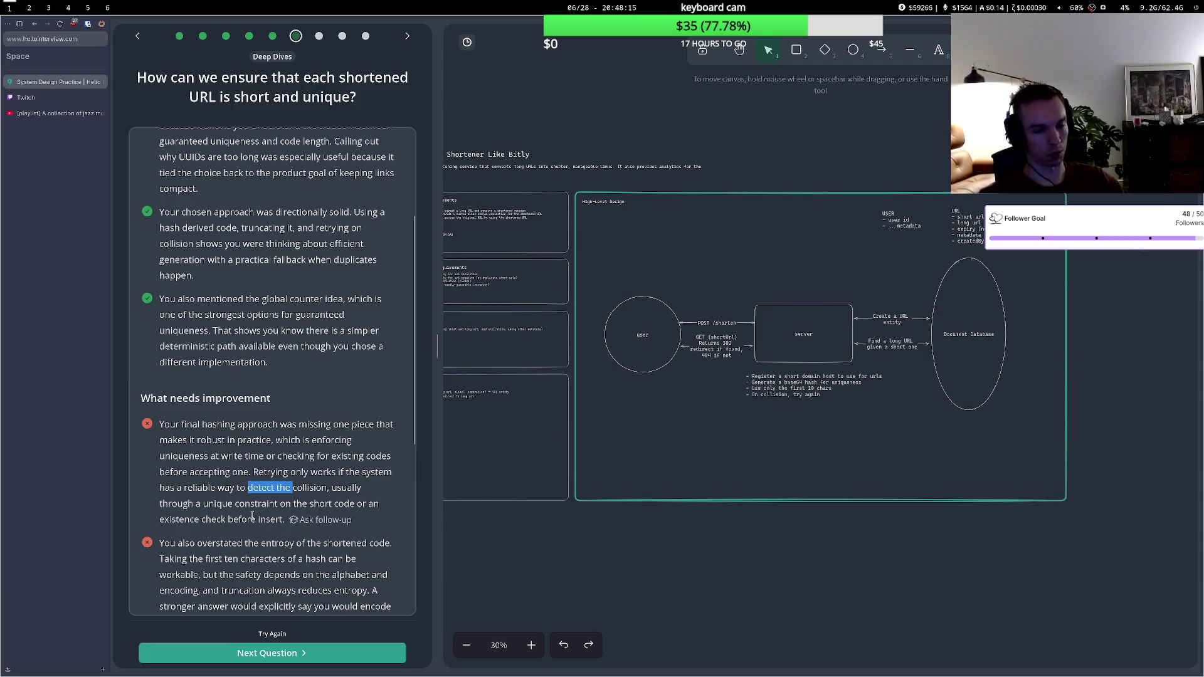
{"action": "scroll", "coordinate": [253, 516], "scroll_direction": "down", "scroll_amount": 2}
{"action": "scroll", "coordinate": [239, 467], "scroll_direction": "down", "scroll_amount": 2}
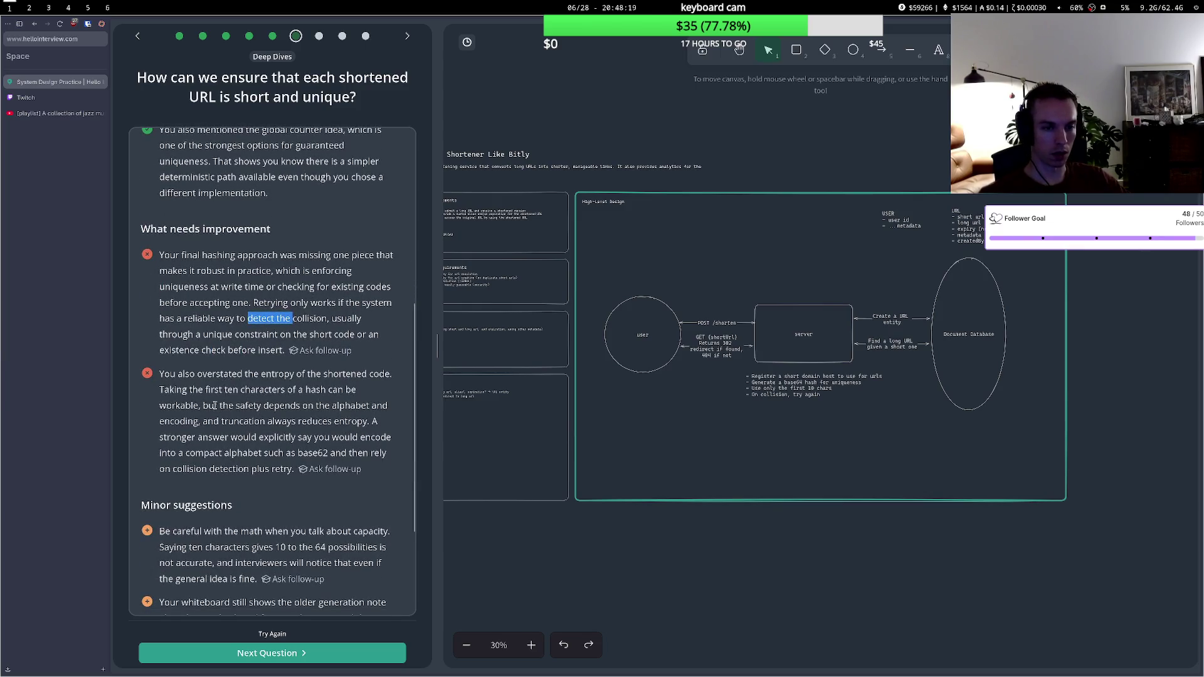
{"action": "left_click_drag", "start_coordinate": [192, 389], "coordinate": [243, 389]}
{"action": "left_click", "coordinate": [228, 409]}
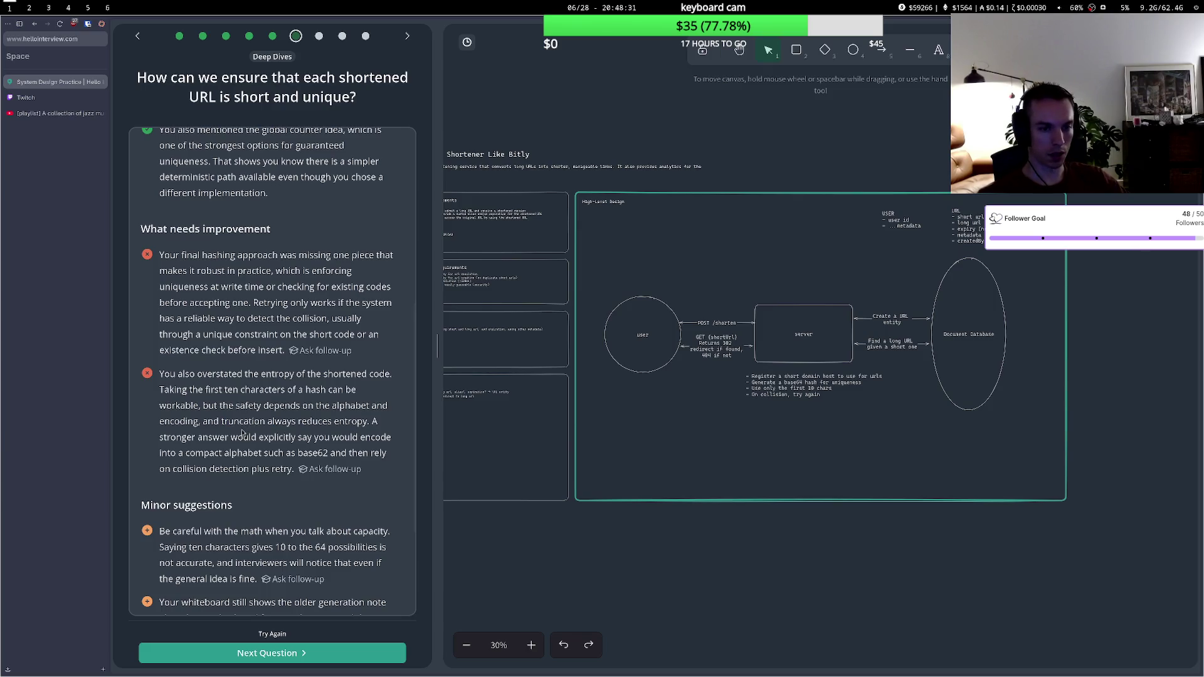
- Read the truncation-entropy and minor suggestions feedback, then go to the follow-up question
{"action": "left_click_drag", "start_coordinate": [243, 421], "coordinate": [306, 419]}
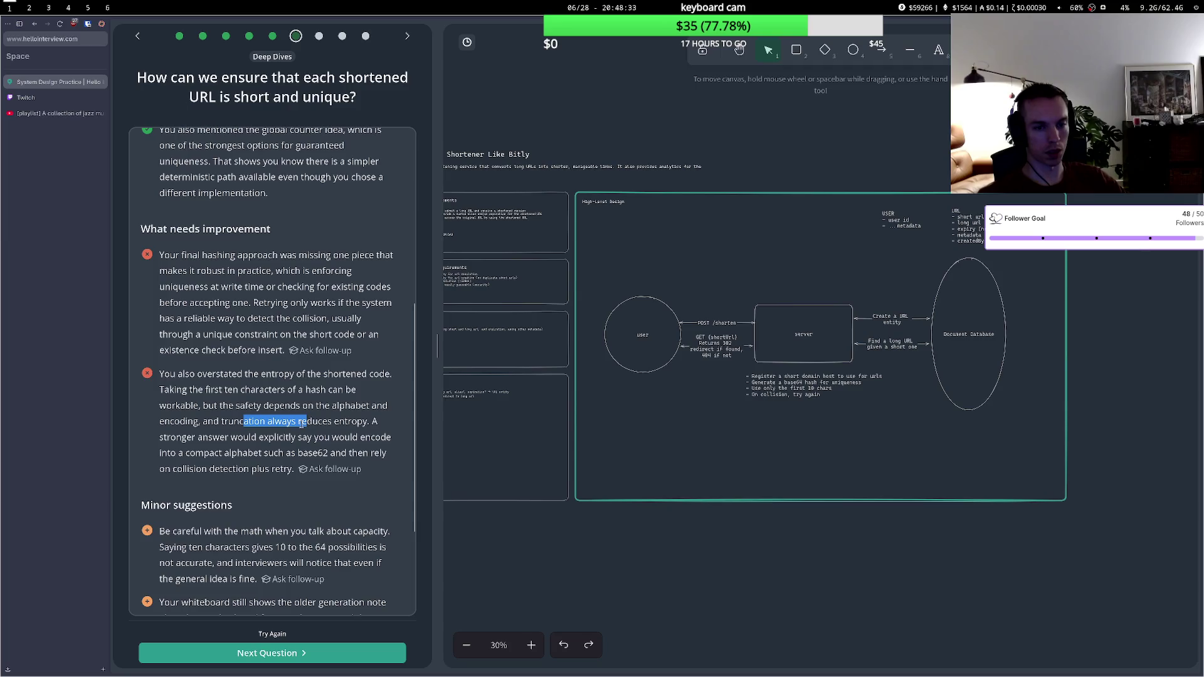
{"action": "left_click_drag", "start_coordinate": [220, 437], "coordinate": [285, 439]}
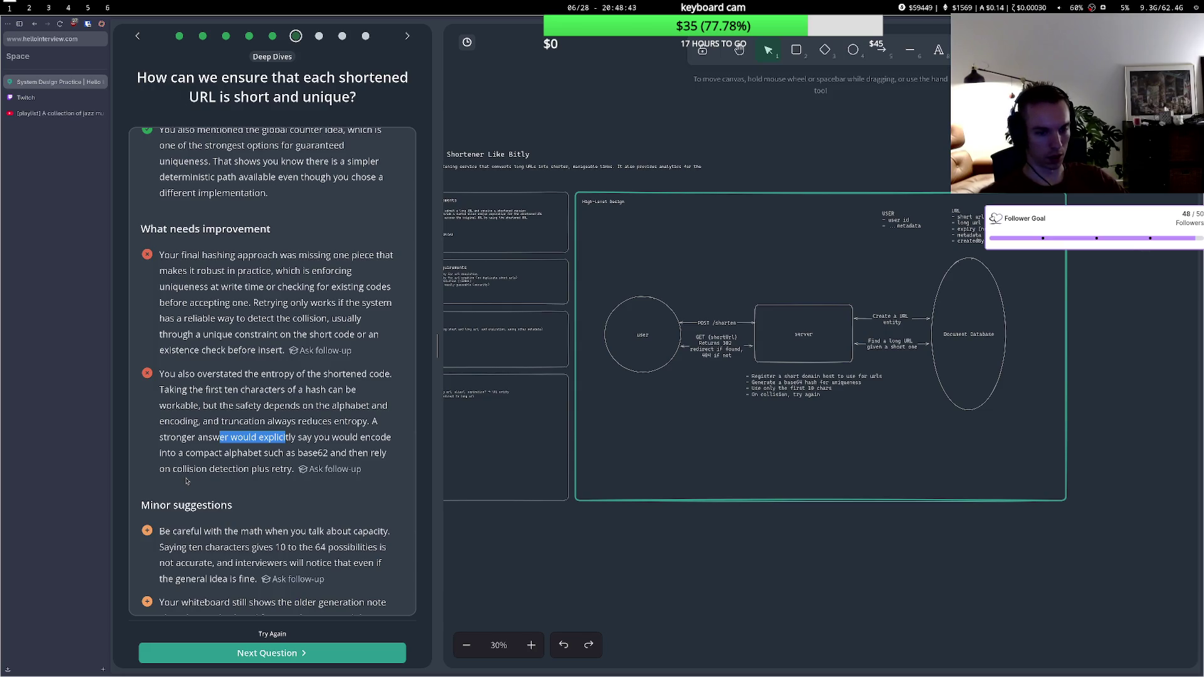
{"action": "scroll", "coordinate": [207, 438], "scroll_direction": "down", "scroll_amount": 3}
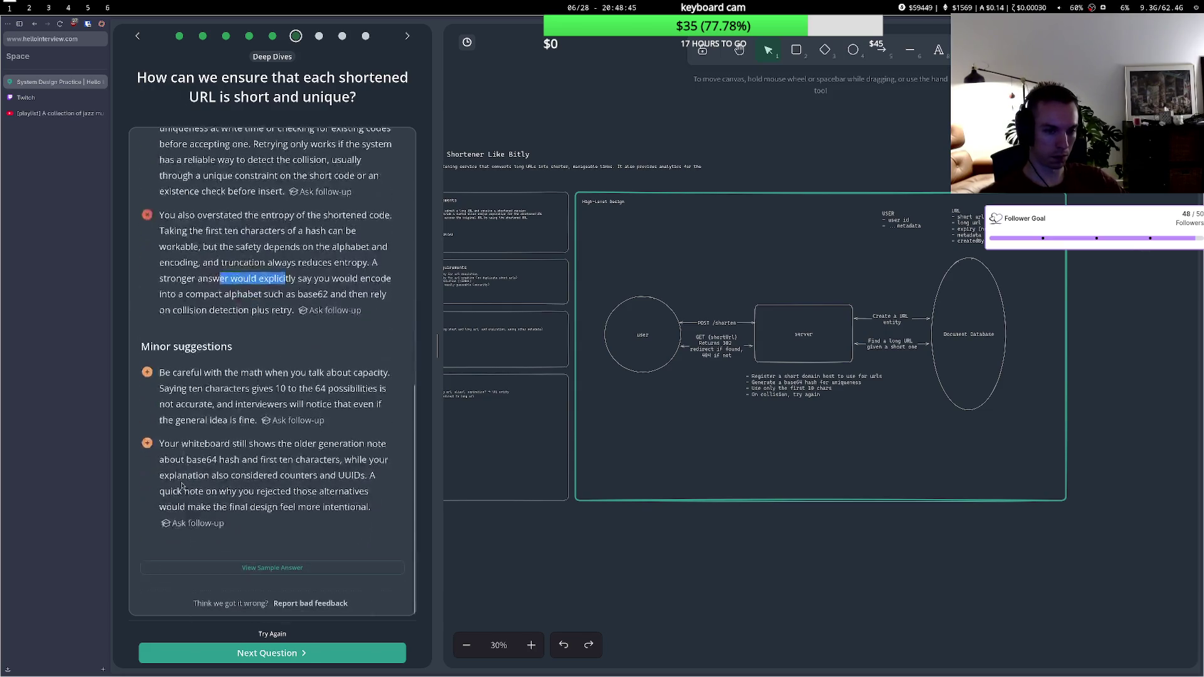
{"action": "left_click_drag", "start_coordinate": [261, 373], "coordinate": [301, 373]}
{"action": "left_click", "coordinate": [269, 398]}
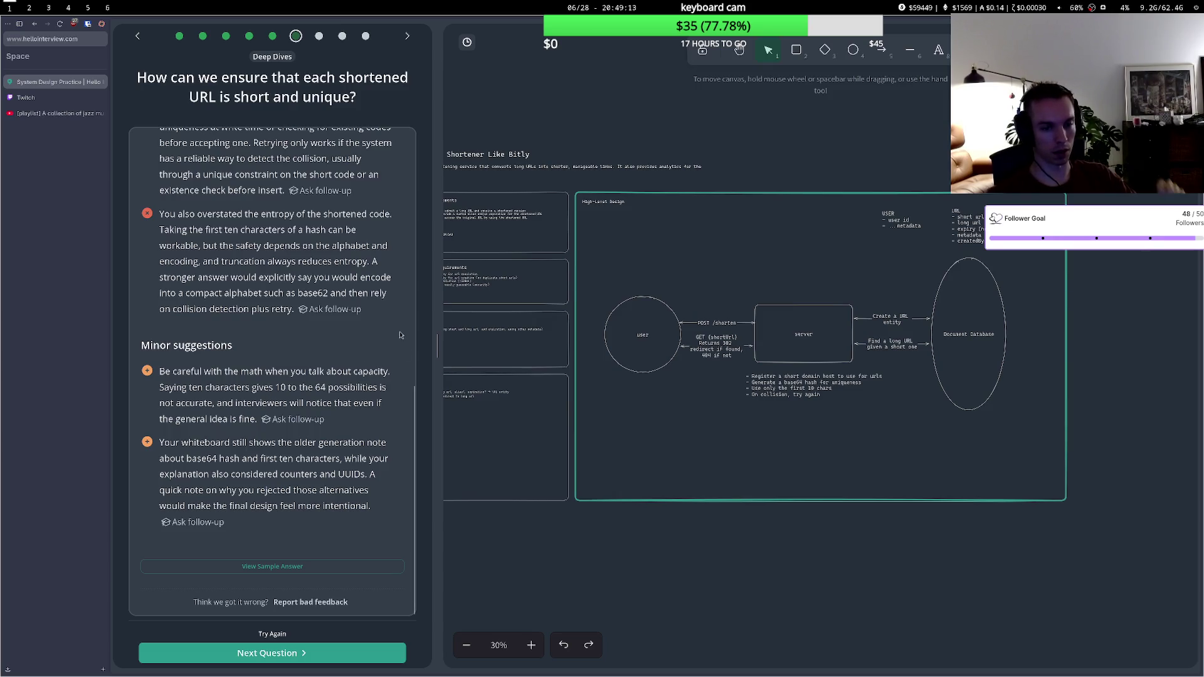
{"action": "left_click", "coordinate": [253, 656]}
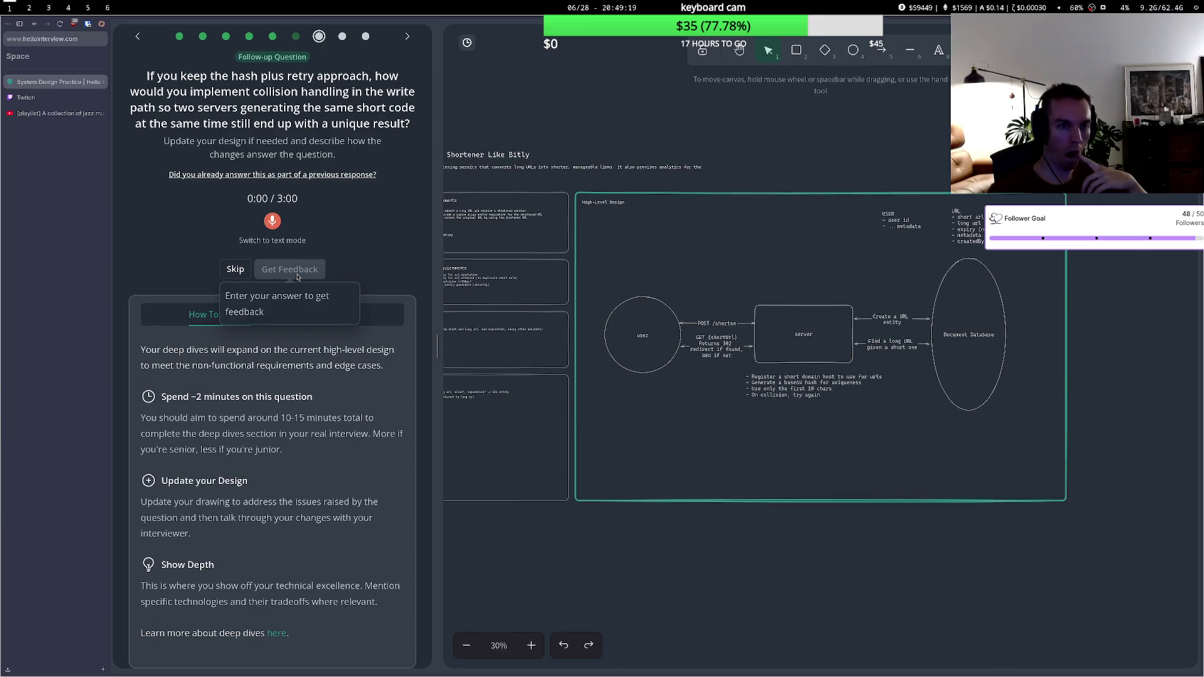
- Read the collision-handling follow-up question and start a text label above the server box
{"action": "left_click_drag", "start_coordinate": [145, 75], "coordinate": [279, 89]}
{"action": "left_click", "coordinate": [278, 89]}
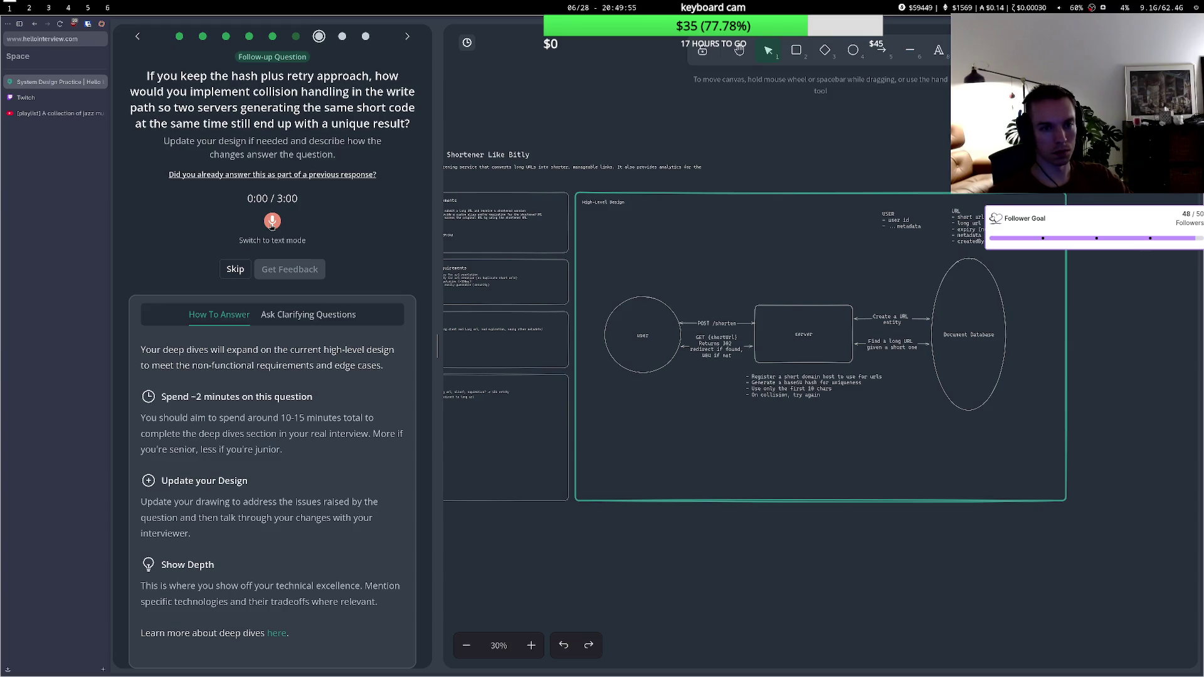
{"action": "double_click", "coordinate": [827, 255]}
- Type the 'Redis Global Counter' label, copy its text, and delete the loose label
{"action": "type", "text": "Redis Global Counter"}
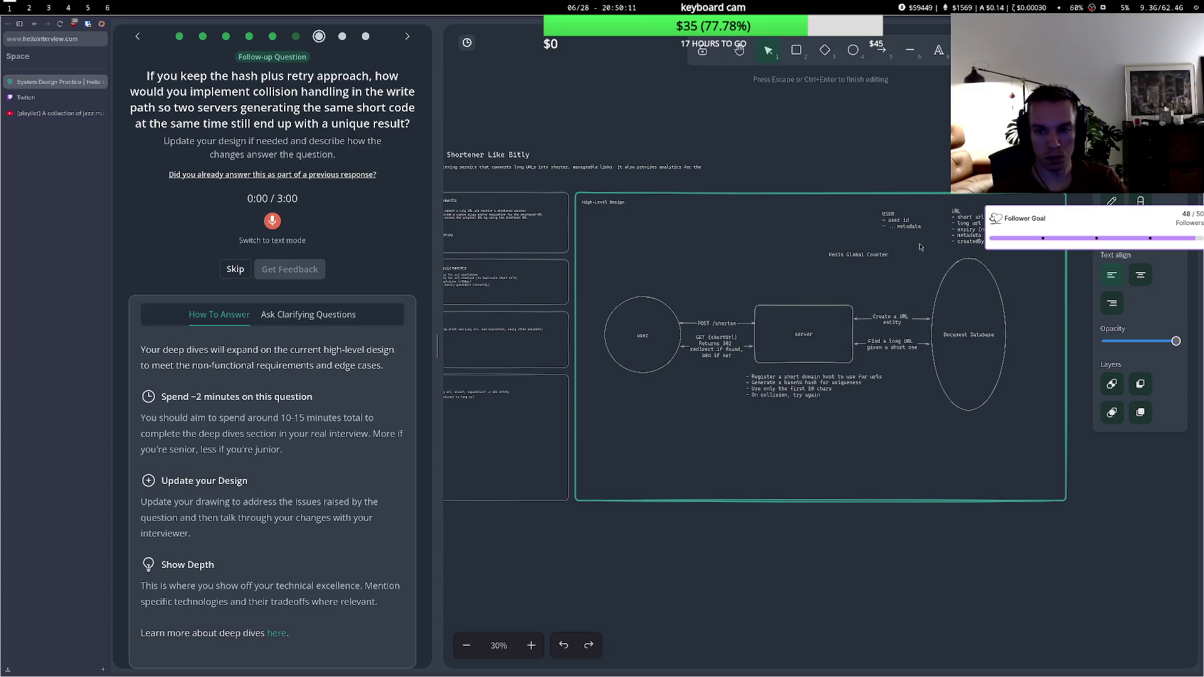
{"action": "left_click_drag", "start_coordinate": [888, 254], "coordinate": [828, 254]}
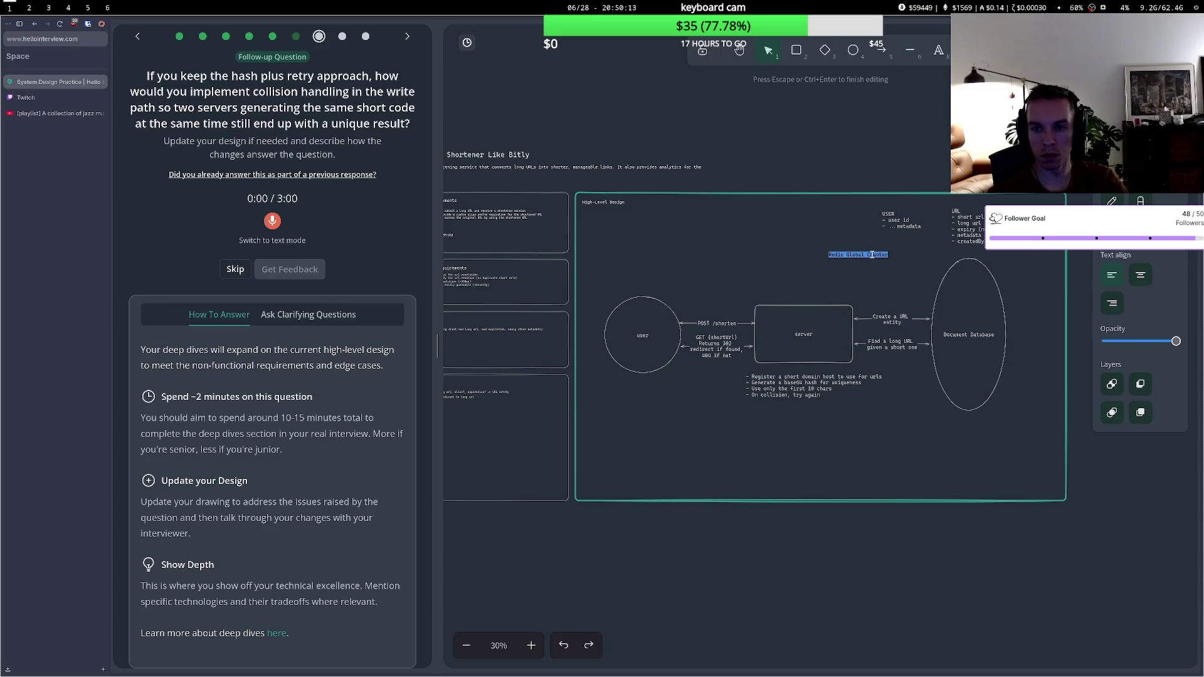
{"action": "right_click", "coordinate": [874, 256]}
{"action": "left_click", "coordinate": [893, 304]}
{"action": "key", "text": "BackSpace"}
{"action": "key", "text": "Escape"}
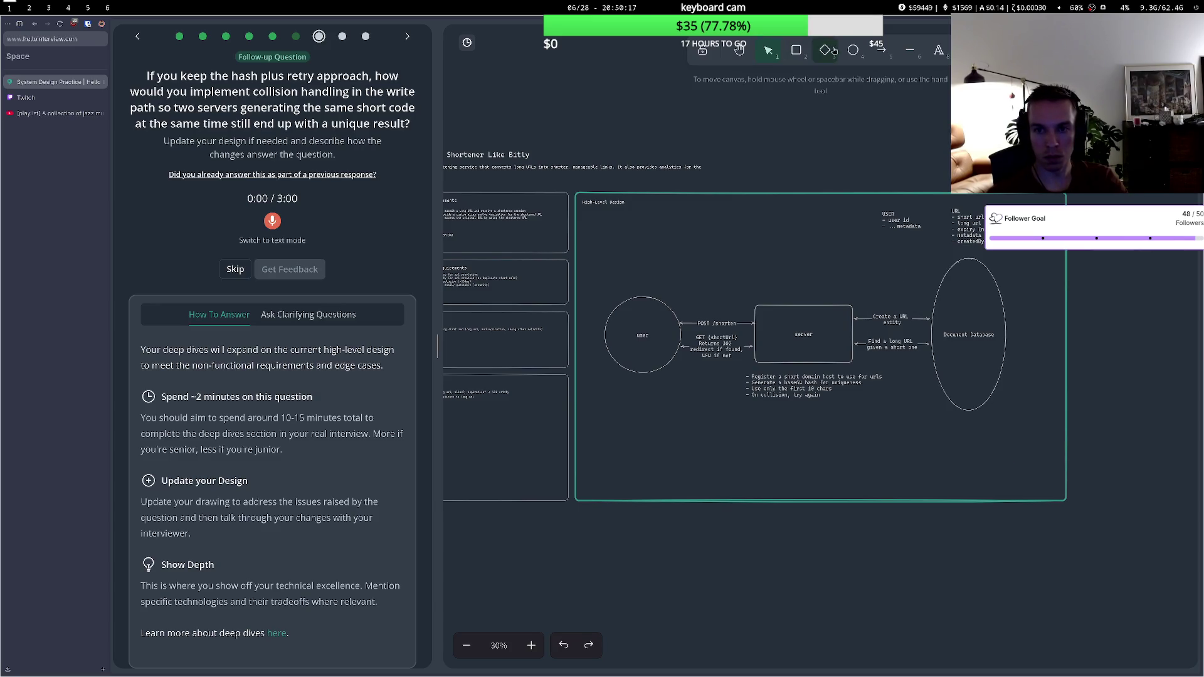
- Draw a circle above the server box labelled 'Redis Global Counter'
{"action": "left_click", "coordinate": [853, 53]}
{"action": "left_click_drag", "start_coordinate": [813, 228], "coordinate": [861, 271]}
{"action": "double_click", "coordinate": [848, 264]}
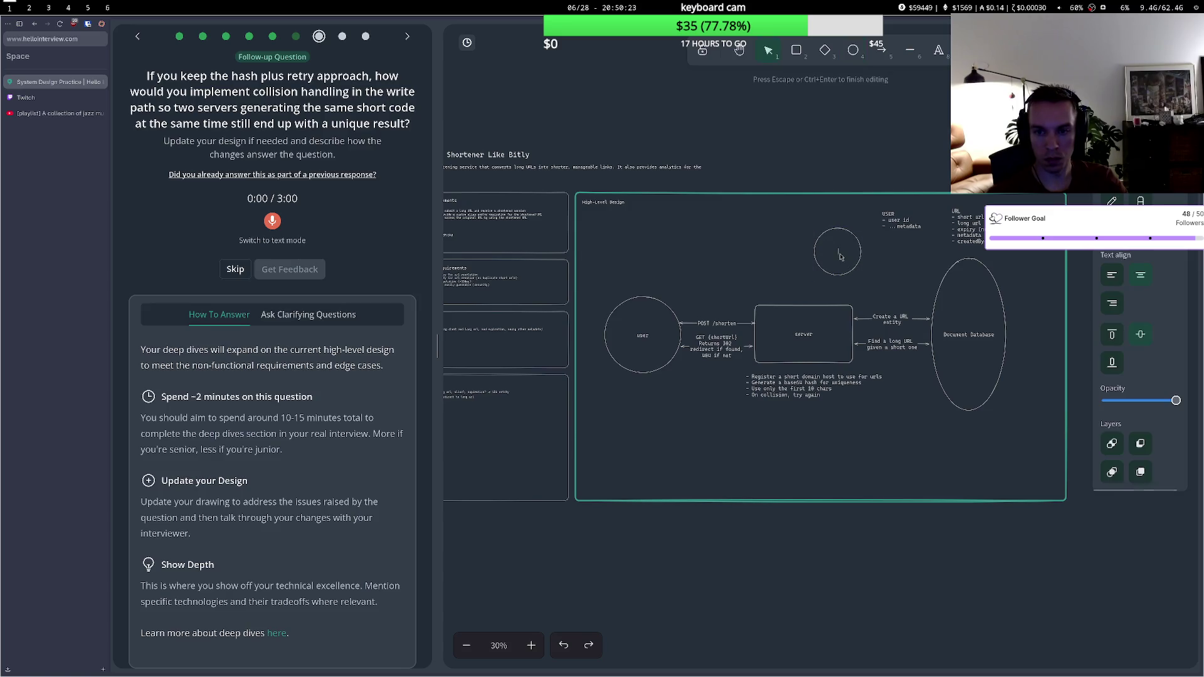
{"action": "type", "text": "Redis Global Counter"}
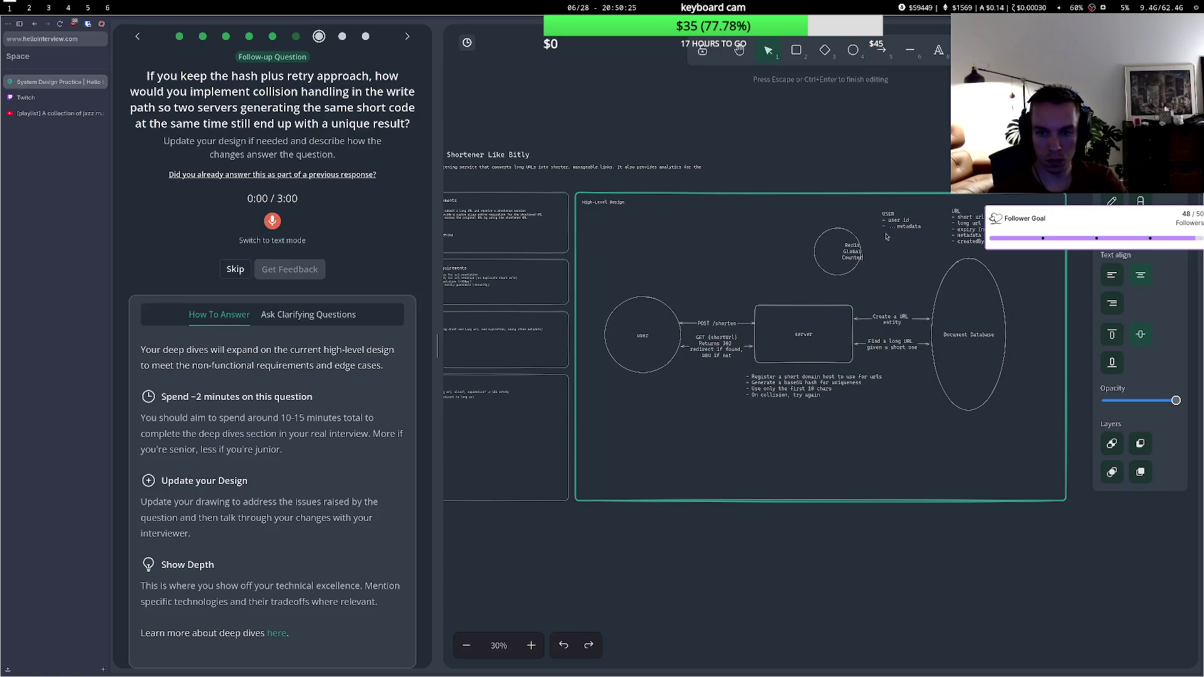
{"action": "key", "text": "Escape"}
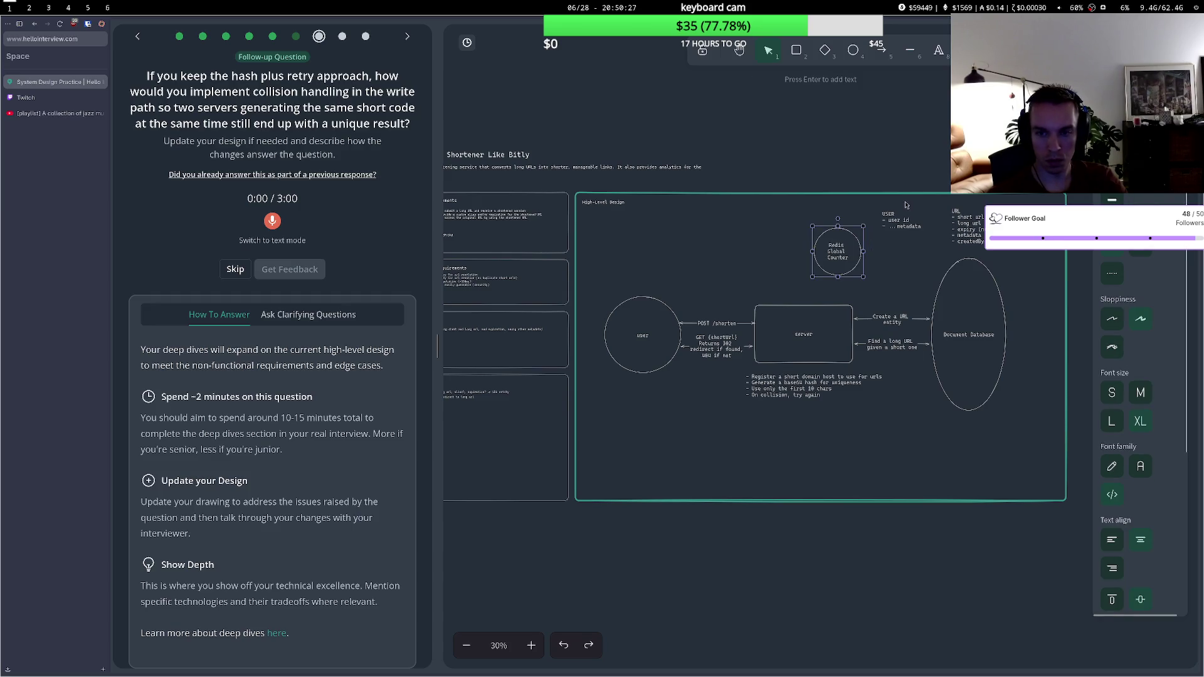
{"action": "left_click_drag", "start_coordinate": [835, 257], "coordinate": [838, 244]}
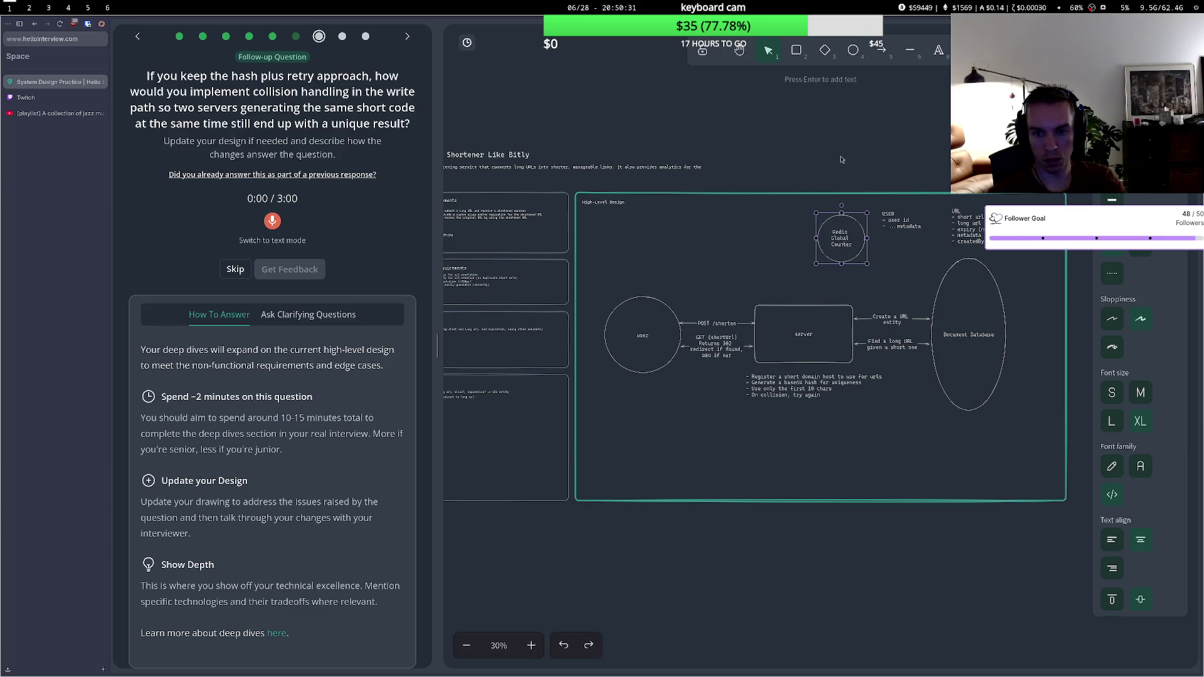
- Connect the server box to the Redis circle with an arrow that has an end arrowhead
{"action": "left_click", "coordinate": [881, 50]}
{"action": "left_click", "coordinate": [822, 299]}
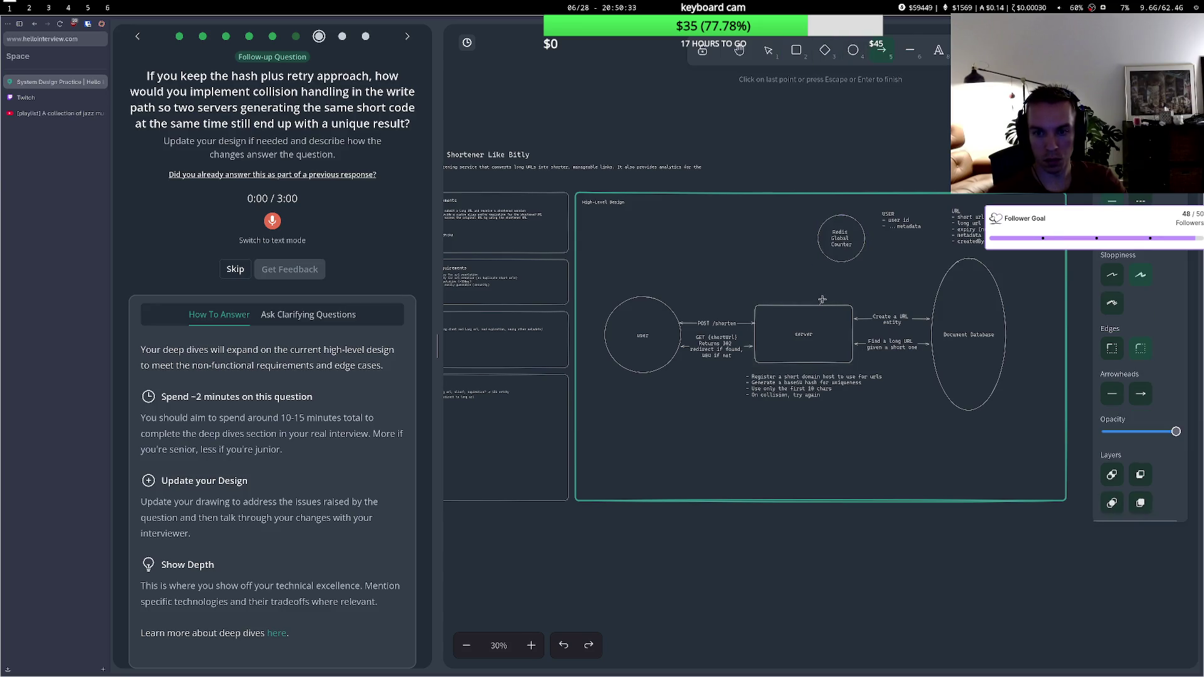
{"action": "left_click", "coordinate": [834, 264]}
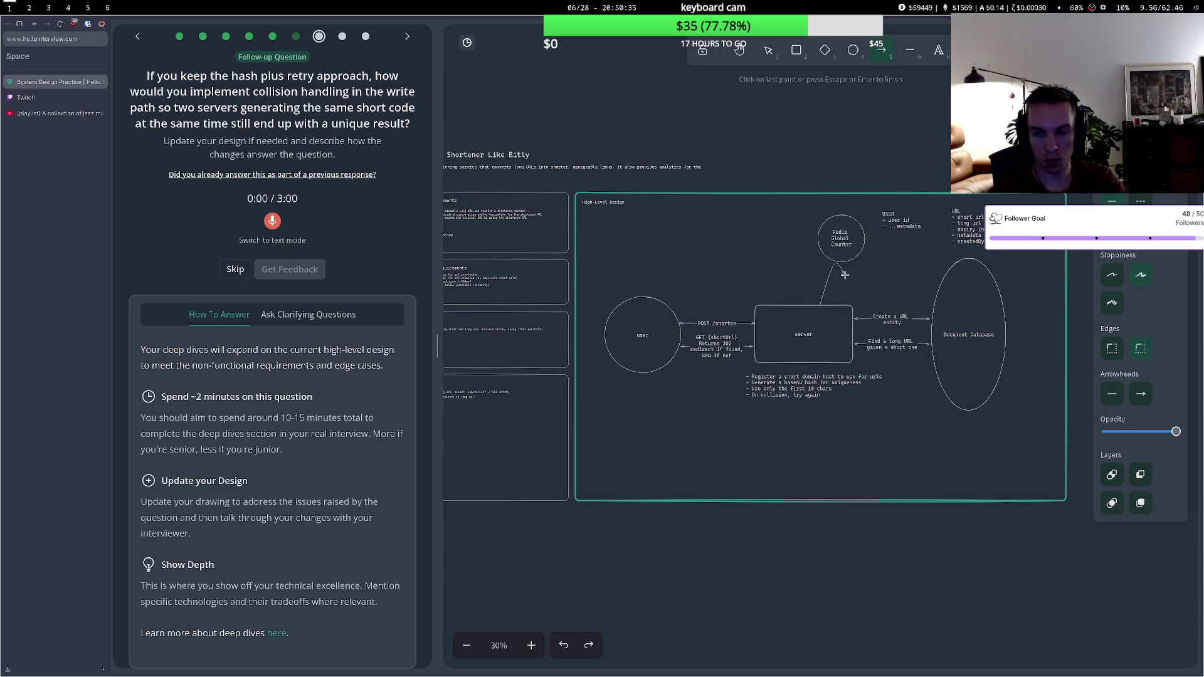
{"action": "double_click", "coordinate": [821, 307]}
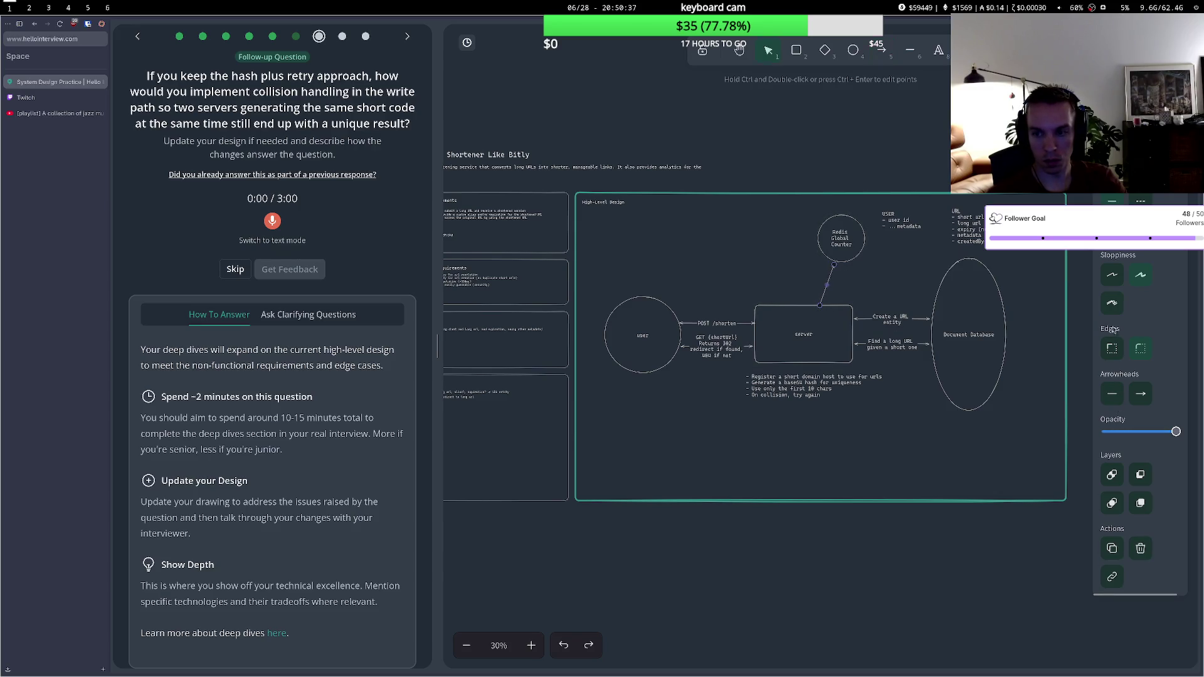
{"action": "left_click", "coordinate": [1136, 395]}
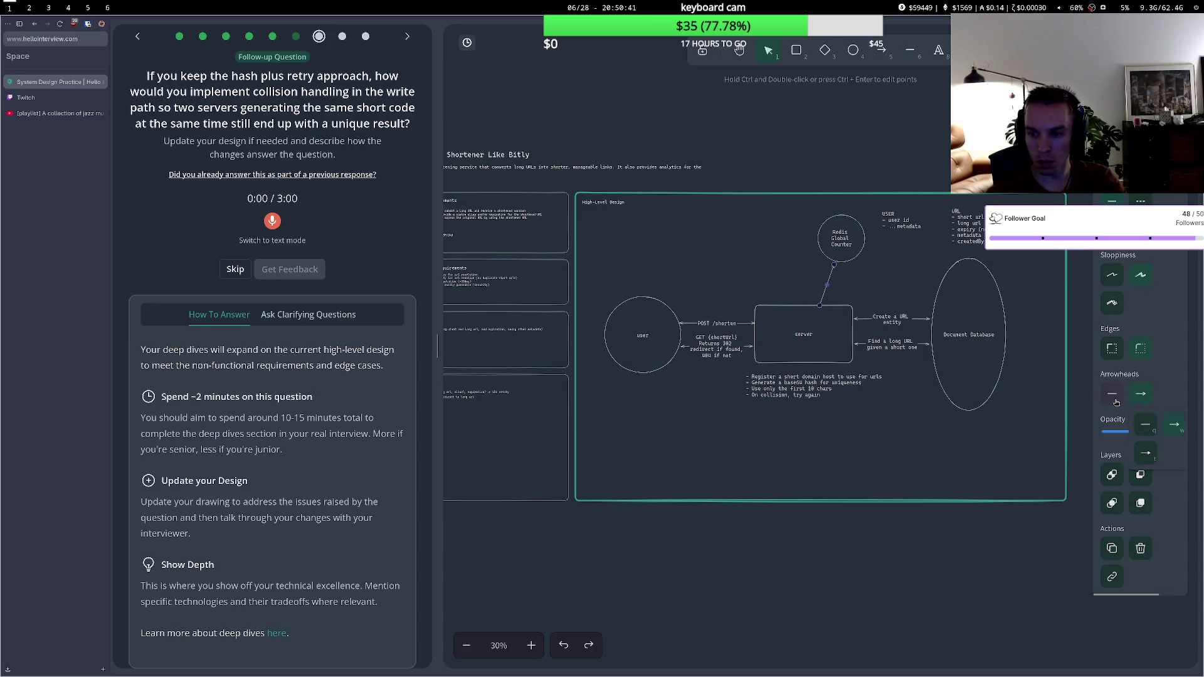
{"action": "left_click", "coordinate": [922, 349]}
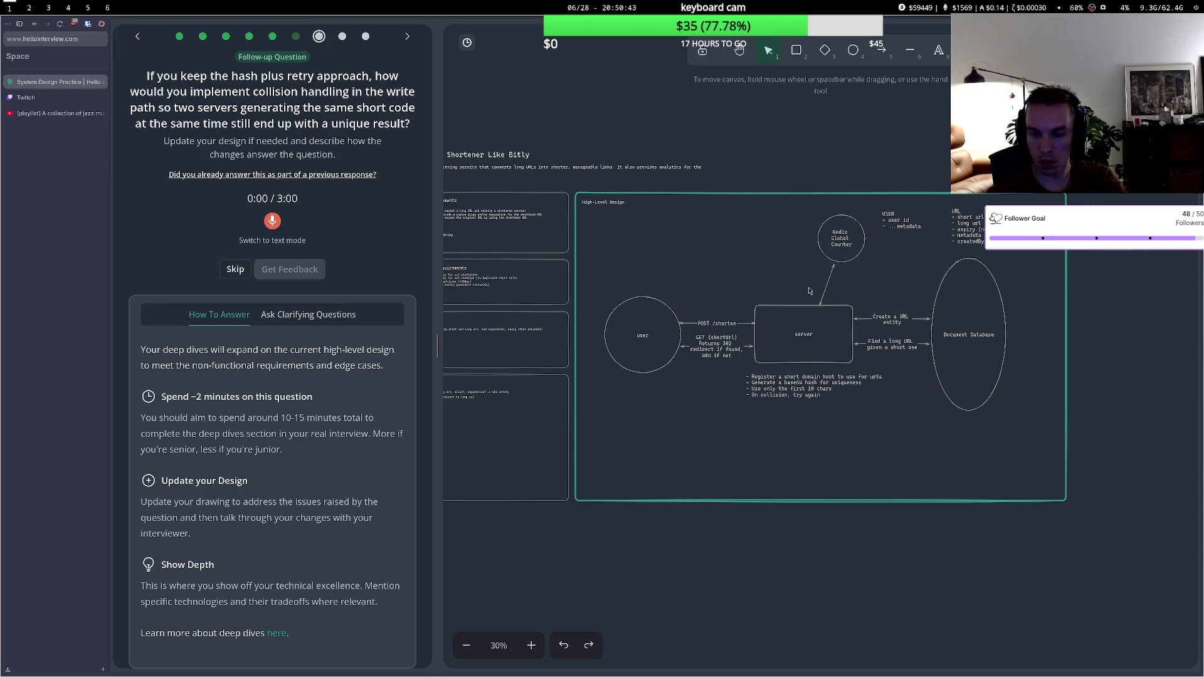
{"action": "left_click_drag", "start_coordinate": [842, 261], "coordinate": [844, 259]}
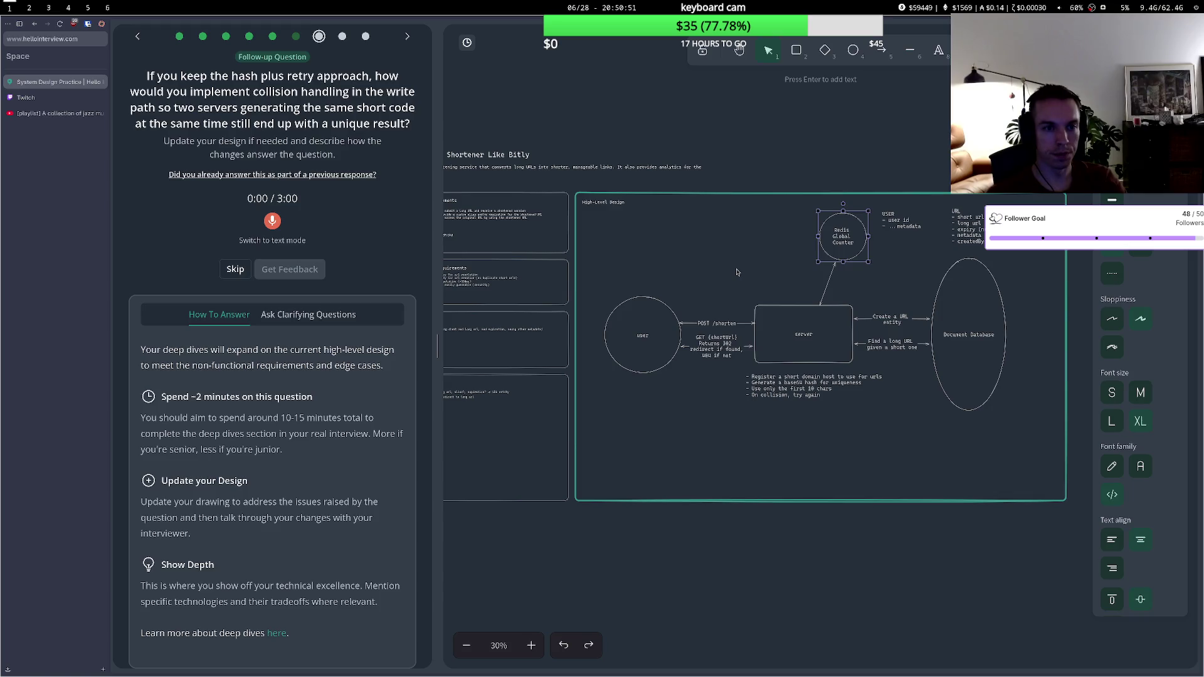
- Paste a copy of the server box over the original and remove its duplicated text line
{"action": "left_click", "coordinate": [791, 316]}
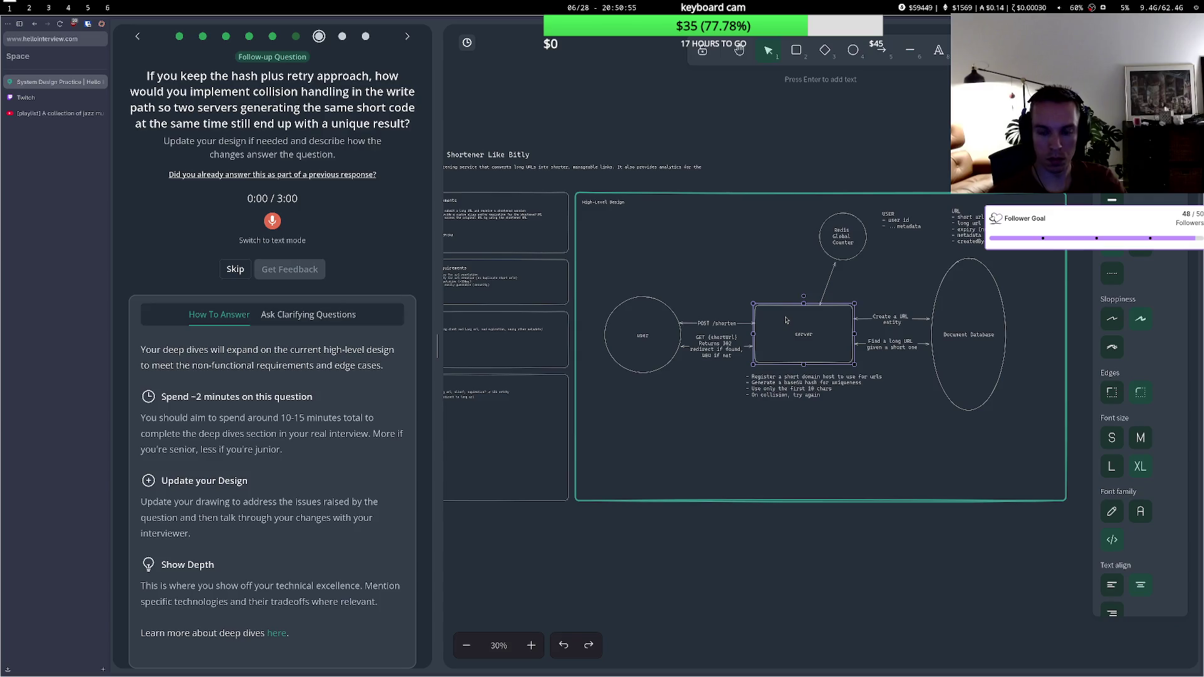
{"action": "key", "text": "ctrl+v"}
{"action": "left_click_drag", "start_coordinate": [787, 320], "coordinate": [816, 338]}
{"action": "double_click", "coordinate": [815, 339]}
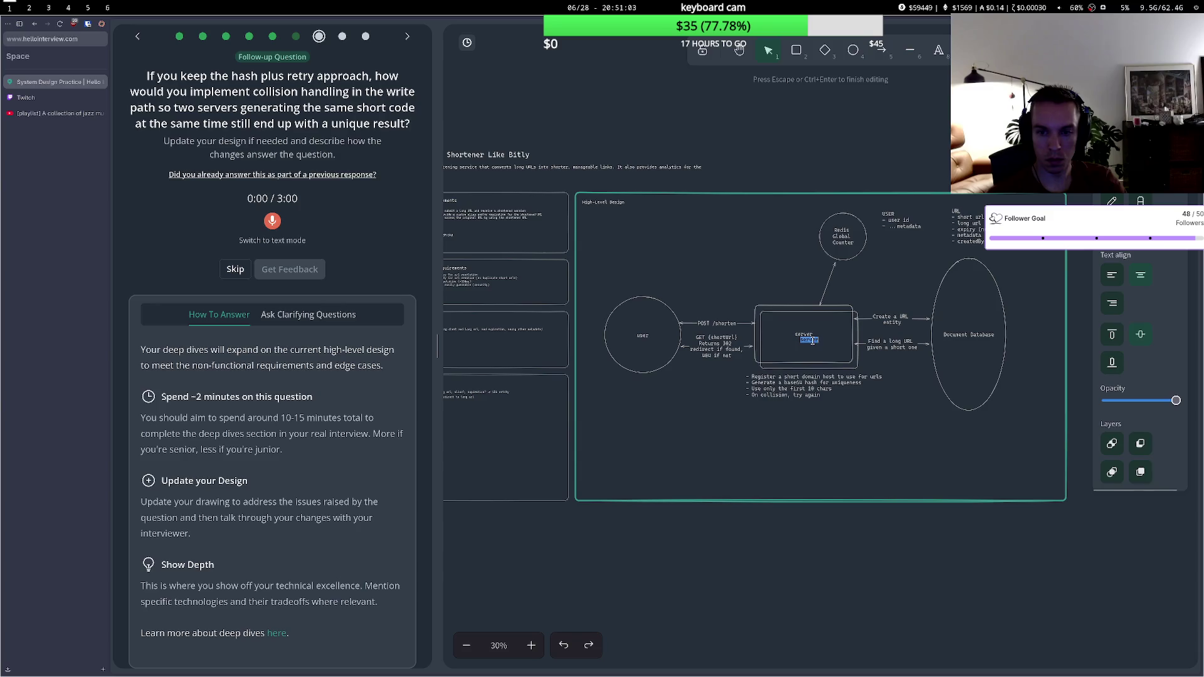
{"action": "key", "text": "BackSpace"}
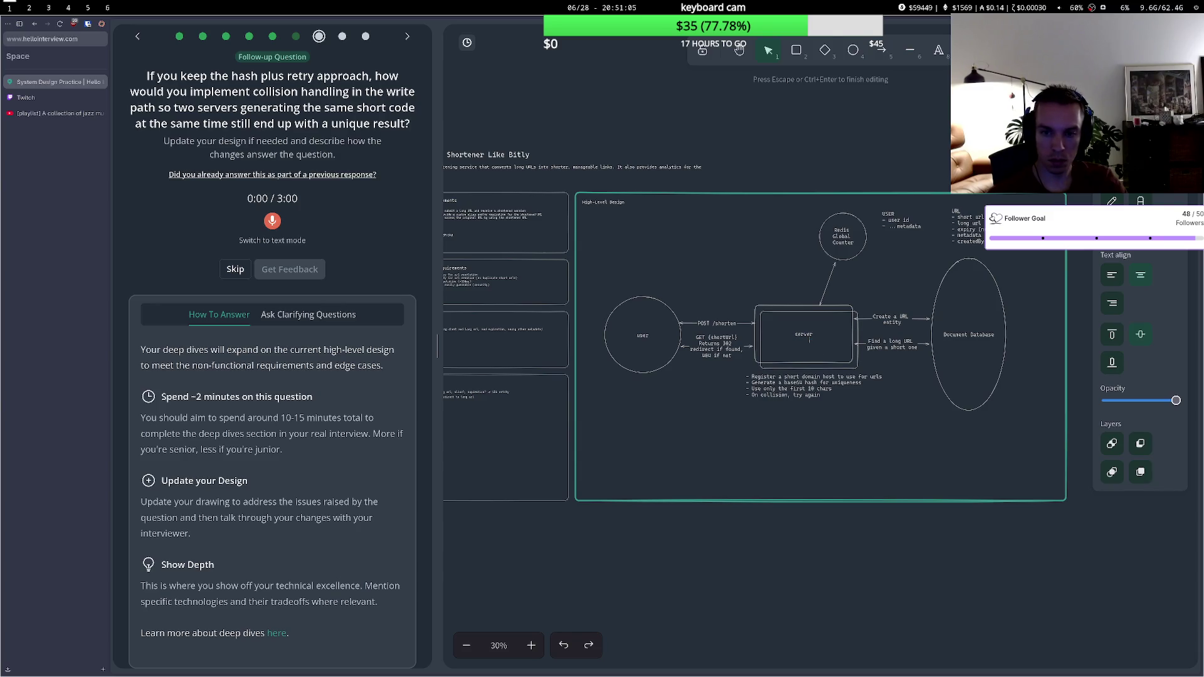
{"action": "key", "text": "Escape"}
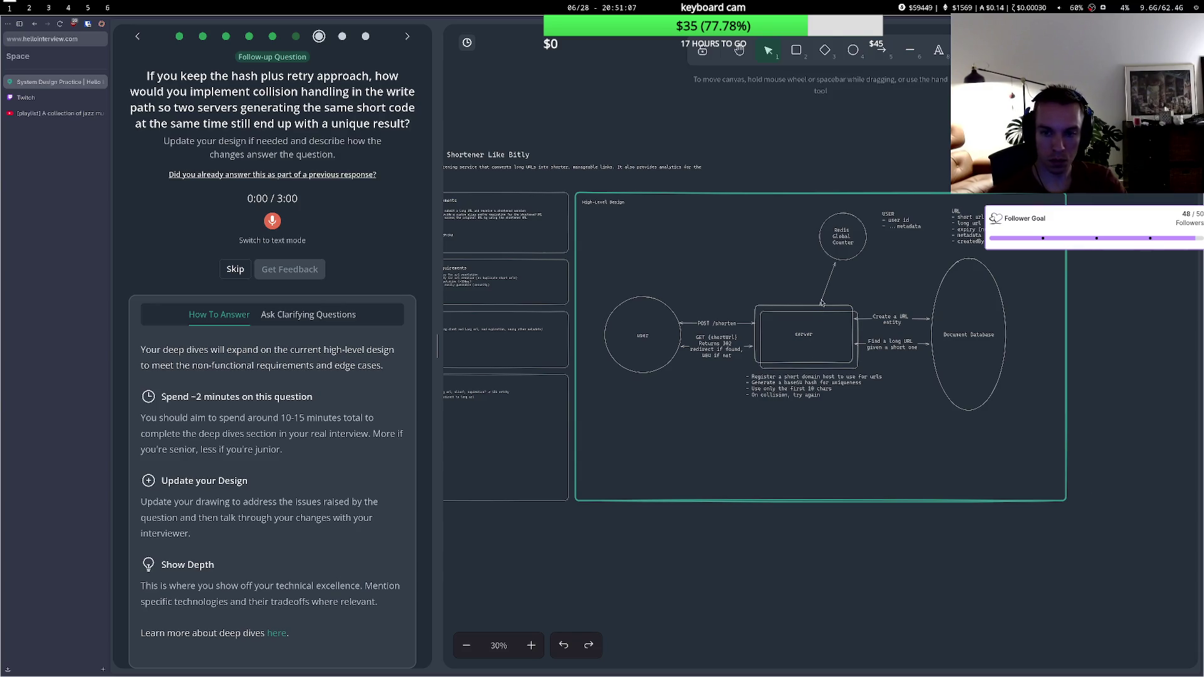
- Nudge the server box slightly right and down
{"action": "left_click", "coordinate": [798, 325]}
{"action": "left_click_drag", "start_coordinate": [798, 324], "coordinate": [800, 326]}
{"action": "left_click", "coordinate": [759, 249]}
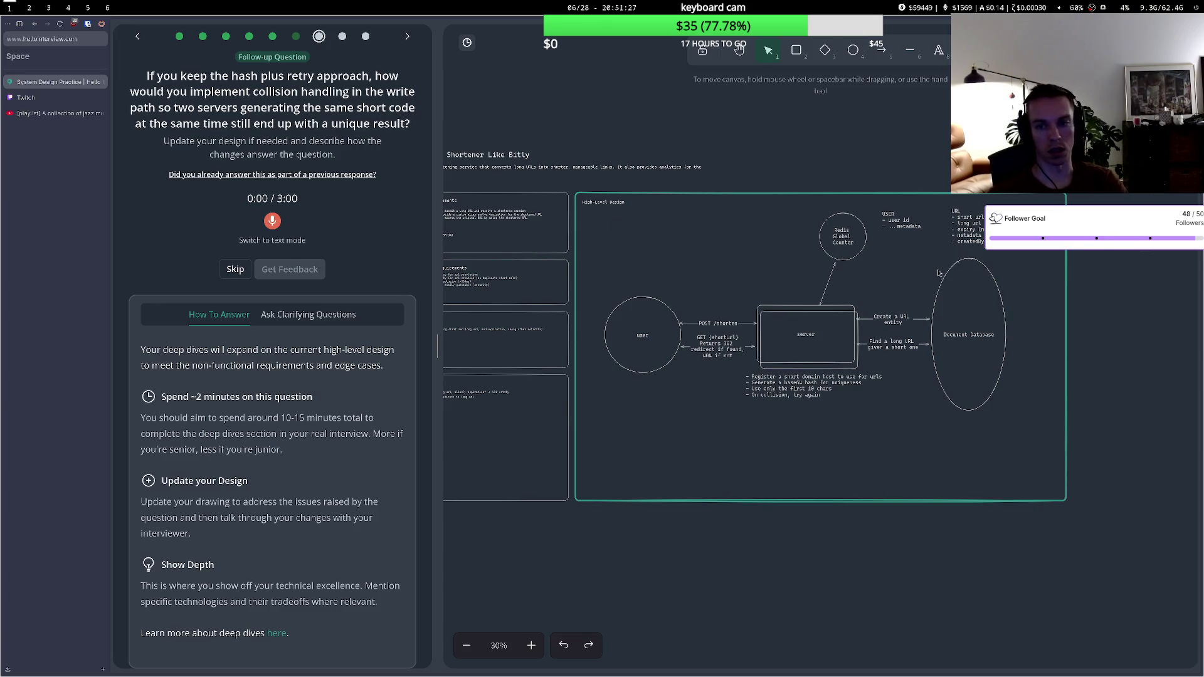
{"action": "left_click", "coordinate": [848, 251]}
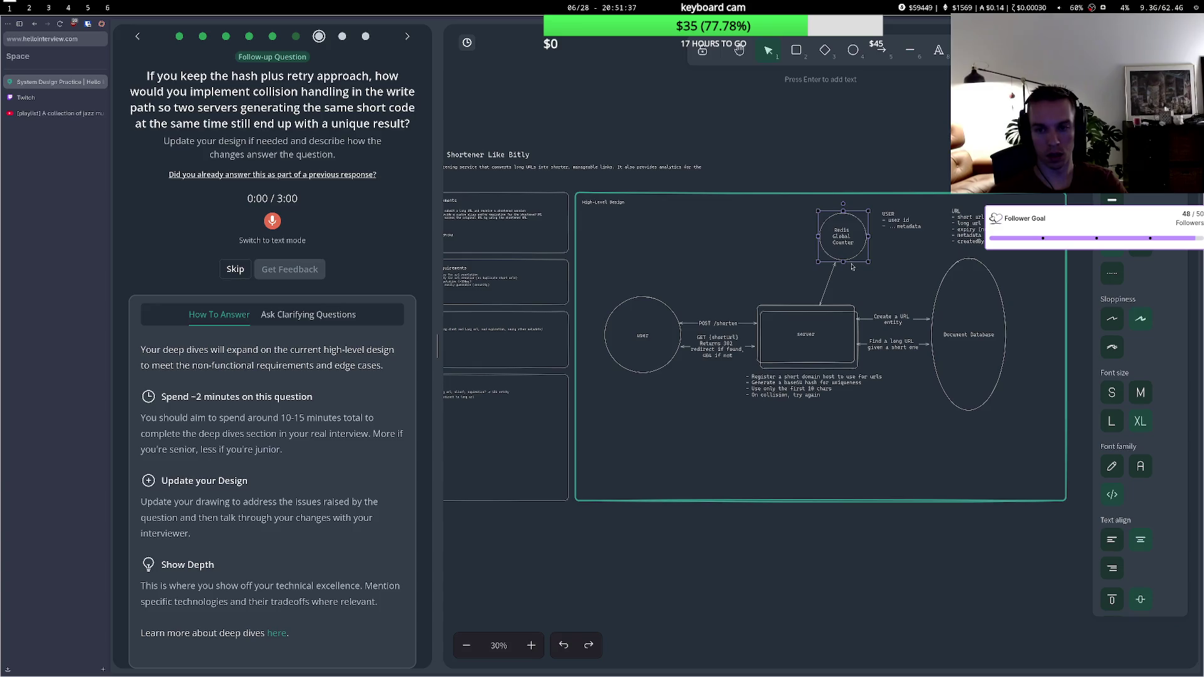
- Reposition the Redis circle and relabel it 'Global Counter Service', dropping 'Redis'
{"action": "left_click_drag", "start_coordinate": [850, 251], "coordinate": [820, 240]}
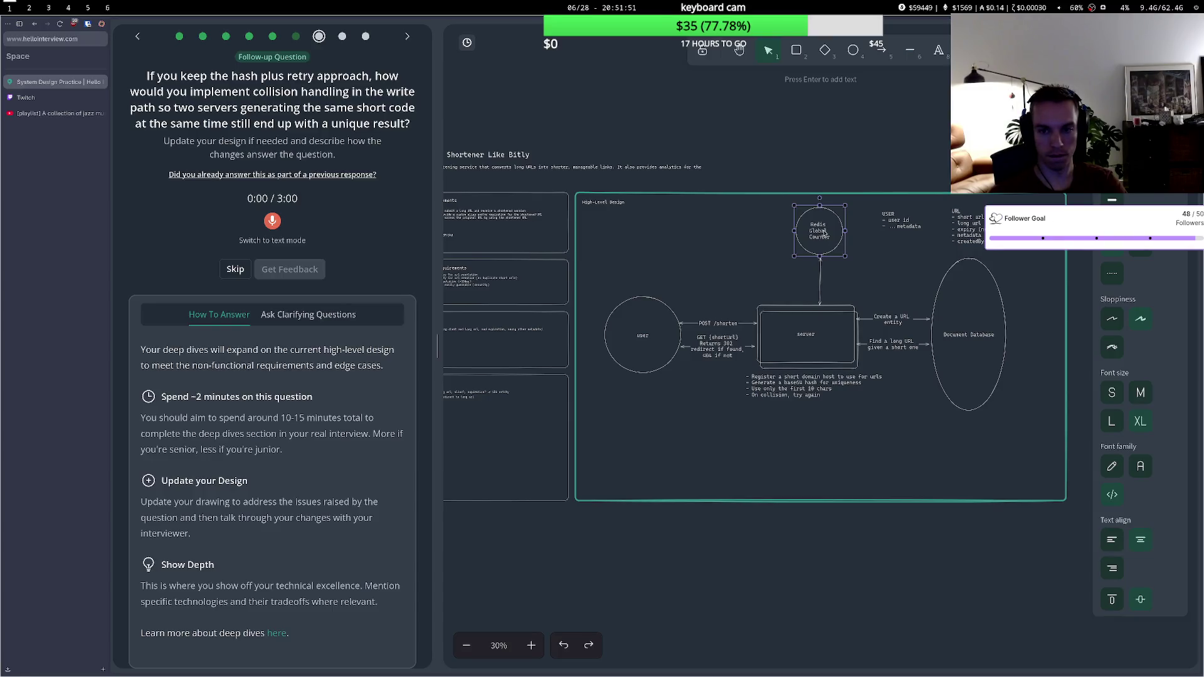
{"action": "left_click_drag", "start_coordinate": [825, 235], "coordinate": [843, 244]}
{"action": "double_click", "coordinate": [843, 245]}
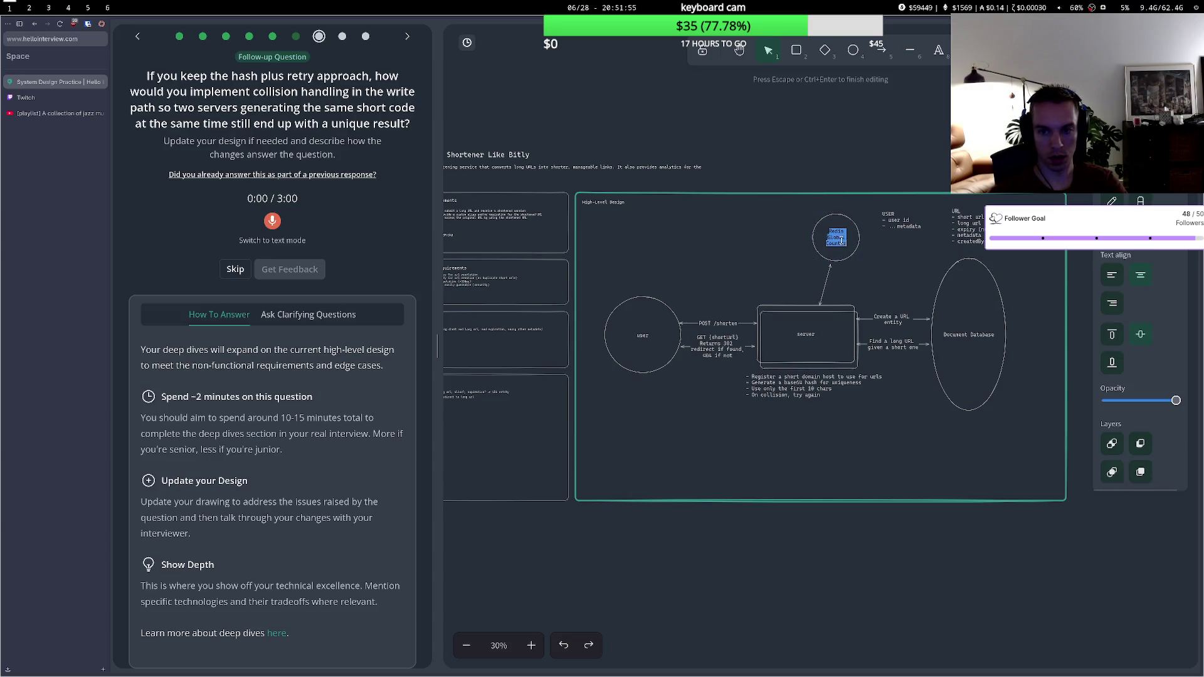
{"action": "double_click", "coordinate": [837, 232]}
{"action": "key", "text": "BackSpace"}
{"action": "key", "text": "Delete"}
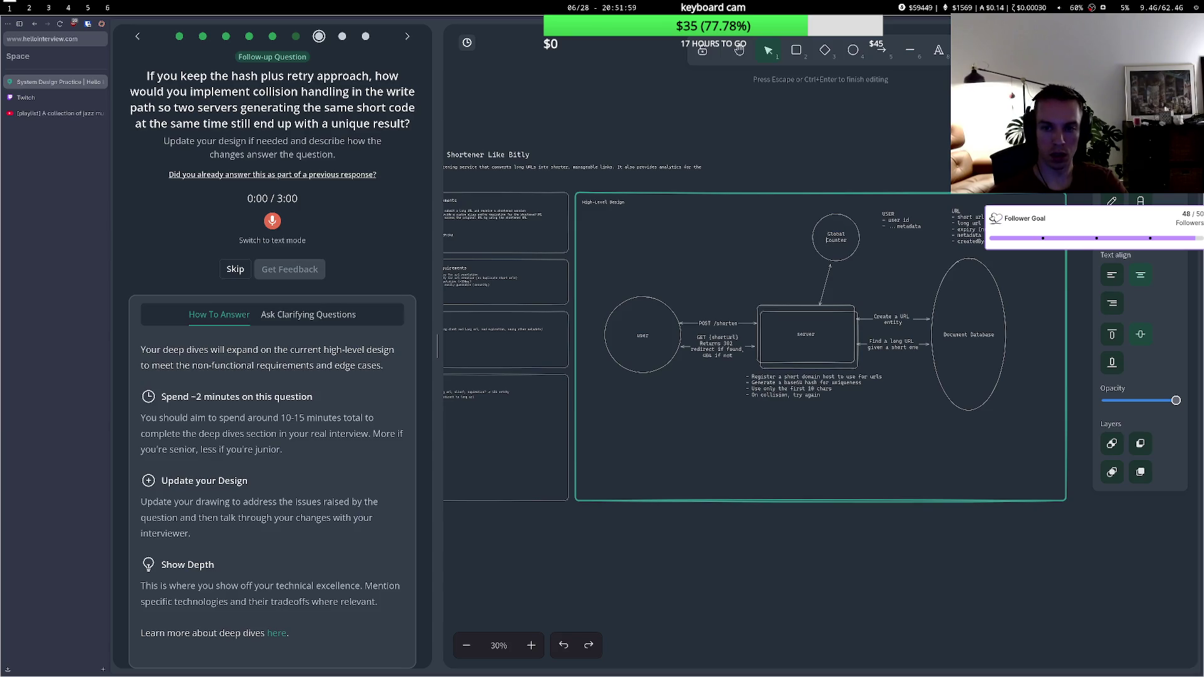
{"action": "key", "text": "Return"}
{"action": "type", "text": "ervice"}
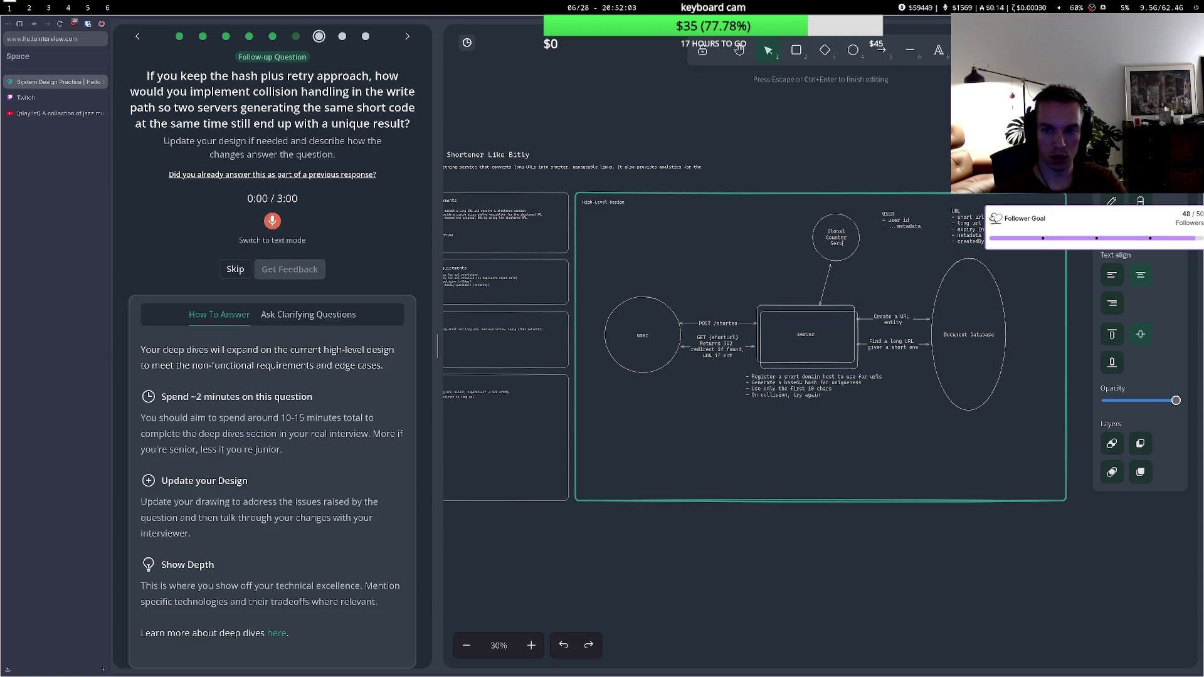
- Place the Global Counter Service circle above the server and draw an arrow to the Document Database
{"action": "left_click_drag", "start_coordinate": [851, 225], "coordinate": [832, 217]}
{"action": "left_click", "coordinate": [844, 233]}
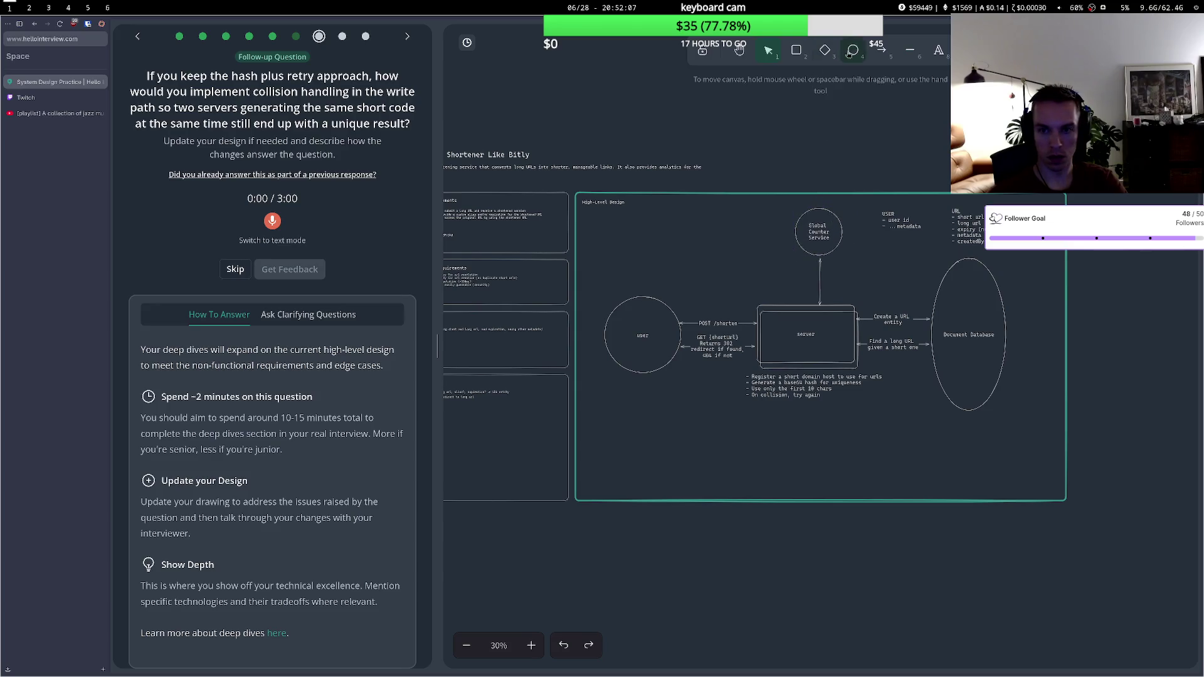
{"action": "left_click", "coordinate": [874, 55]}
{"action": "left_click", "coordinate": [841, 242]}
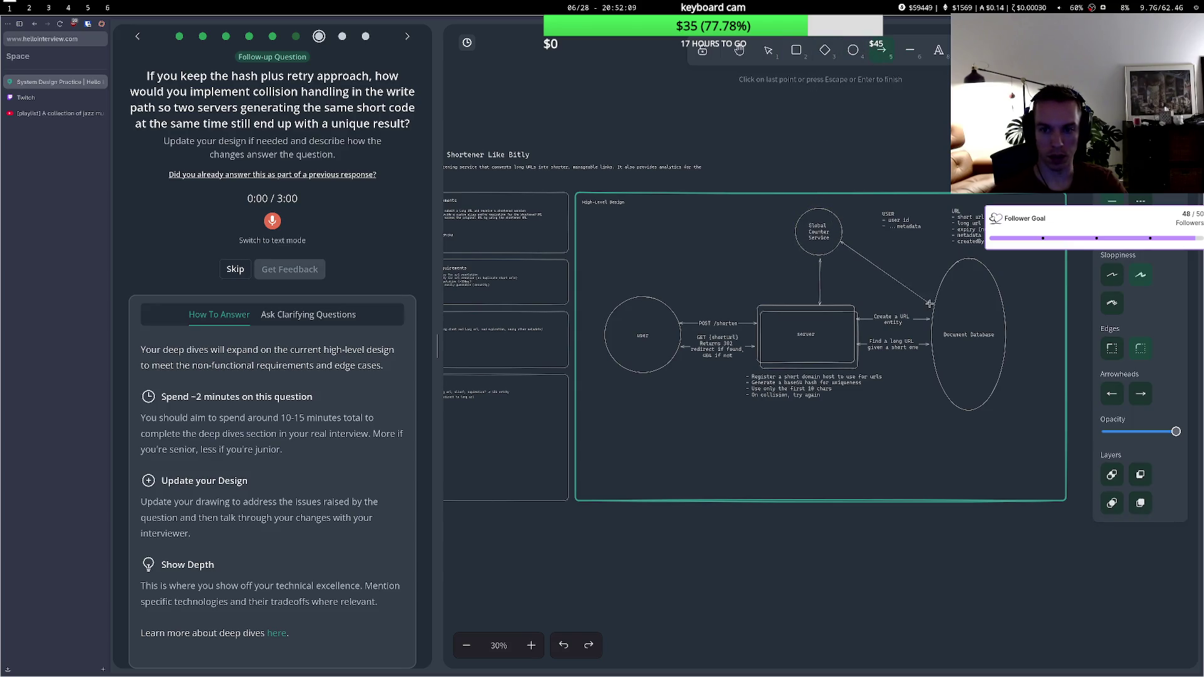
{"action": "left_click", "coordinate": [935, 290]}
{"action": "key", "text": "Escape"}
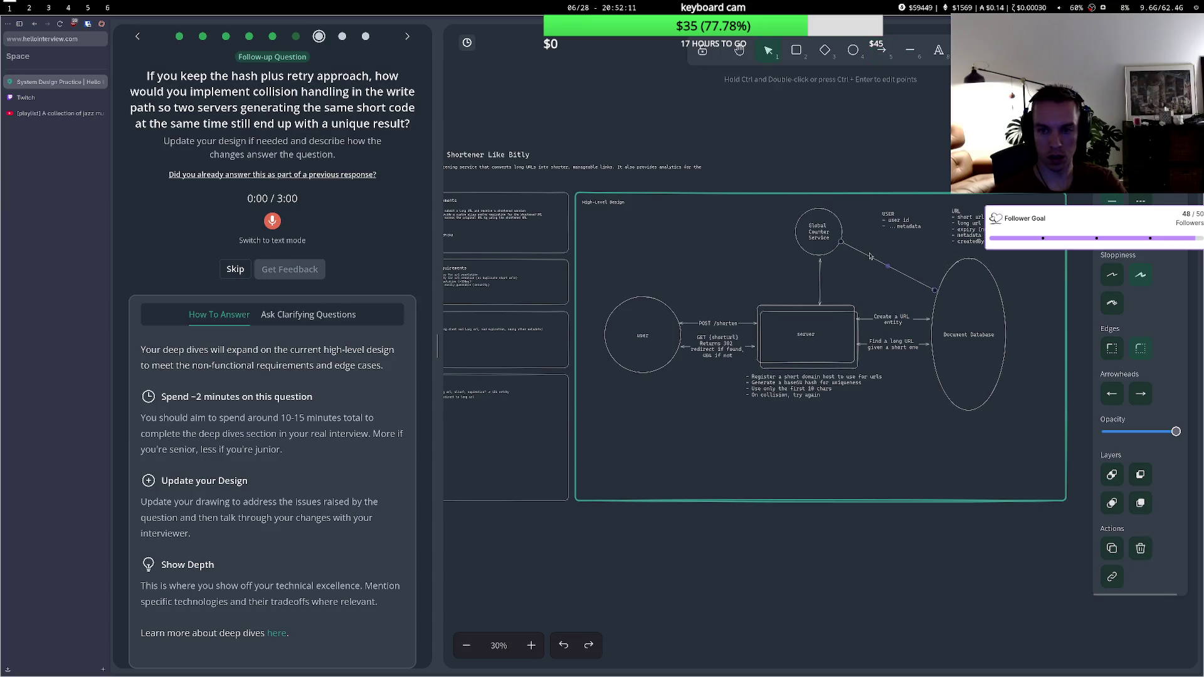
- Label the database arrow 'chunks of prealloced counts from the db', then delete that arrow
{"action": "double_click", "coordinate": [887, 266], "text": "ctrl"}
{"action": "type", "text": "fet"}
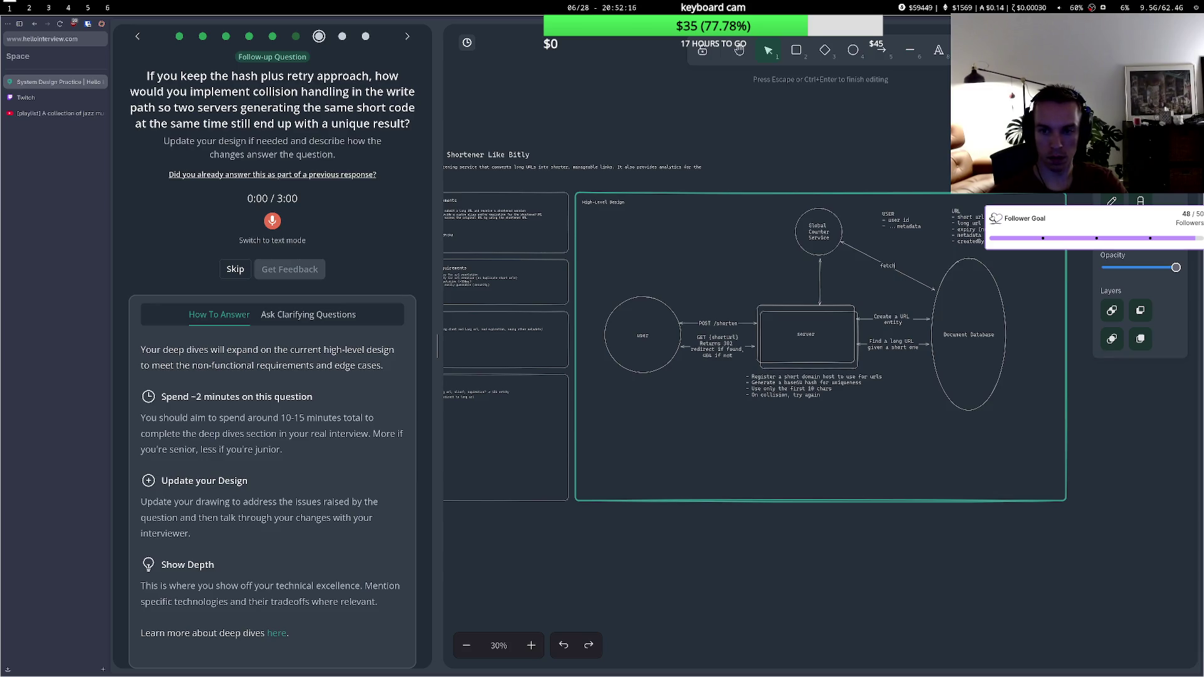
{"action": "type", "text": "chunk"}
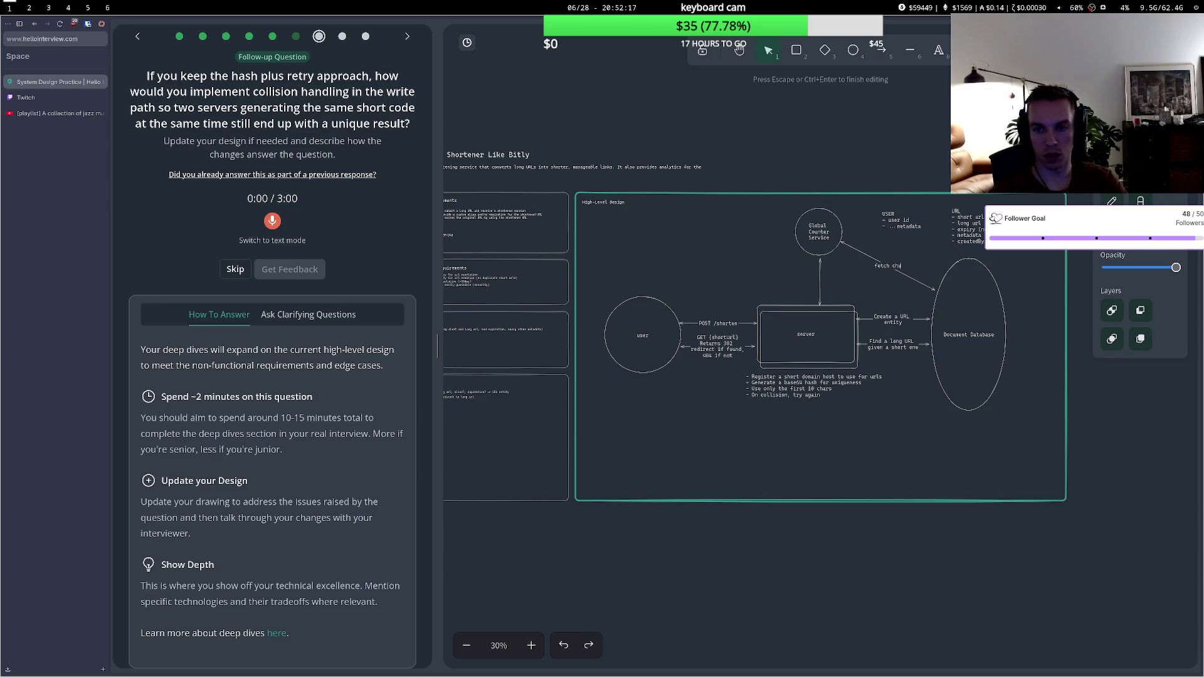
{"action": "type", "text": "s of "}
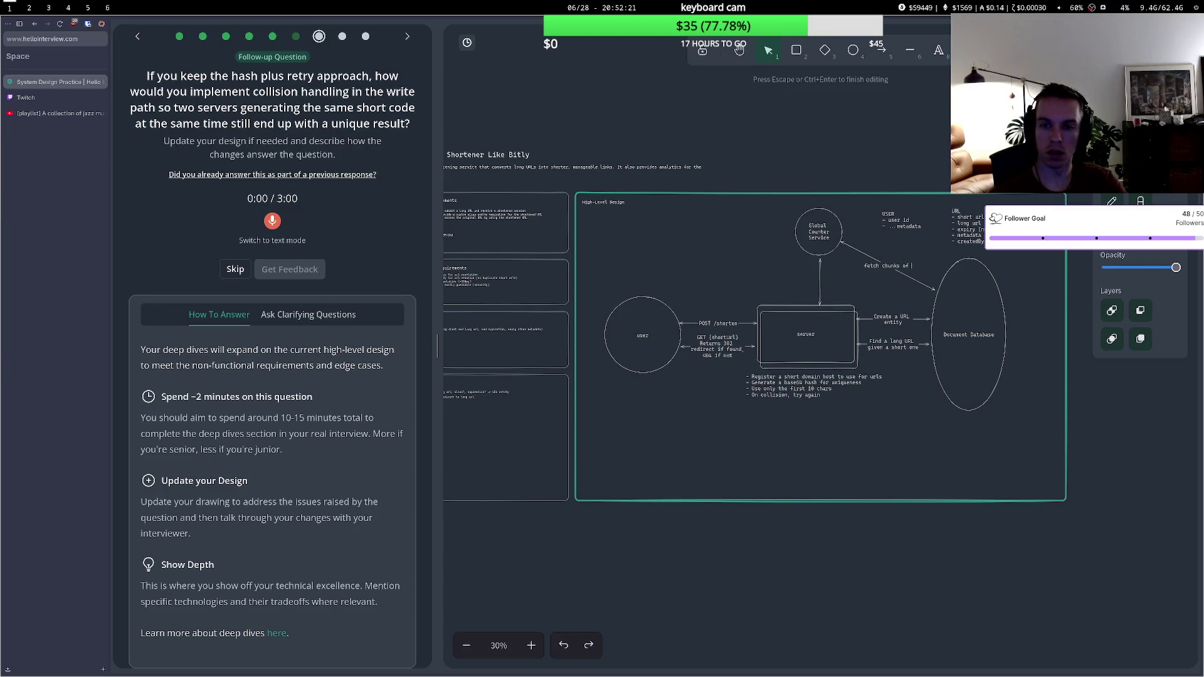
{"action": "type", "text": "counts"}
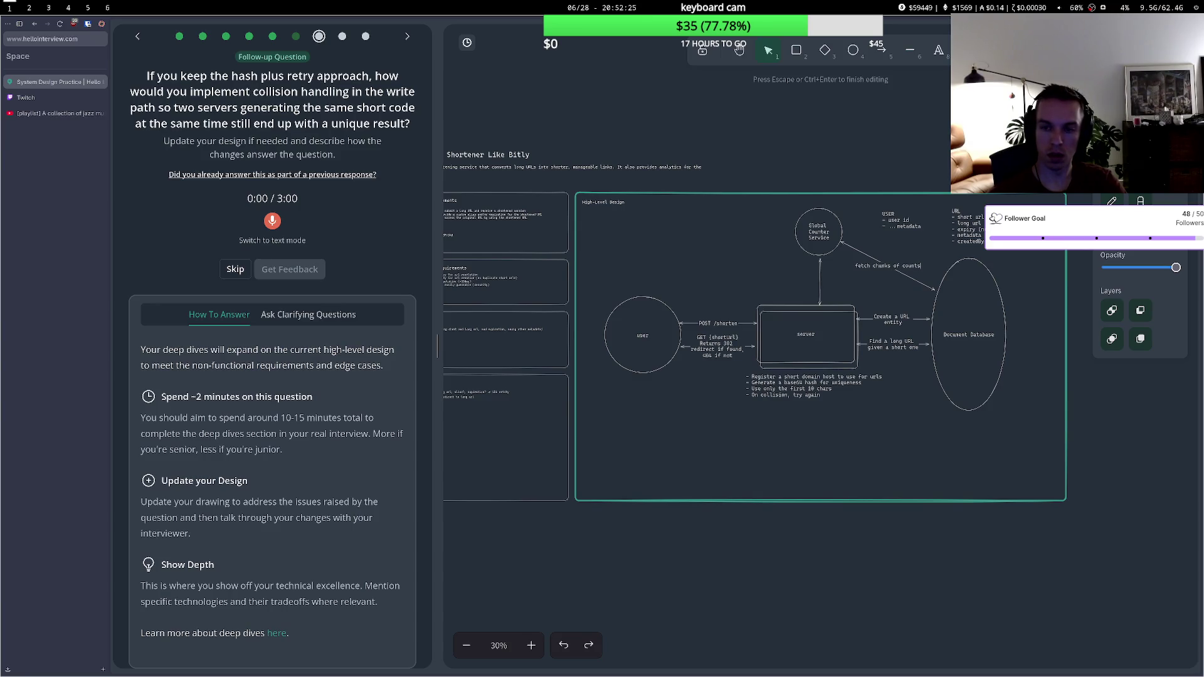
{"action": "key", "text": "BackSpace"}
{"action": "key", "text": "BackSpace"}
{"action": "key", "text": "BackSpace"}
{"action": "type", "text": "pre"}
{"action": "type", "text": "alloca"}
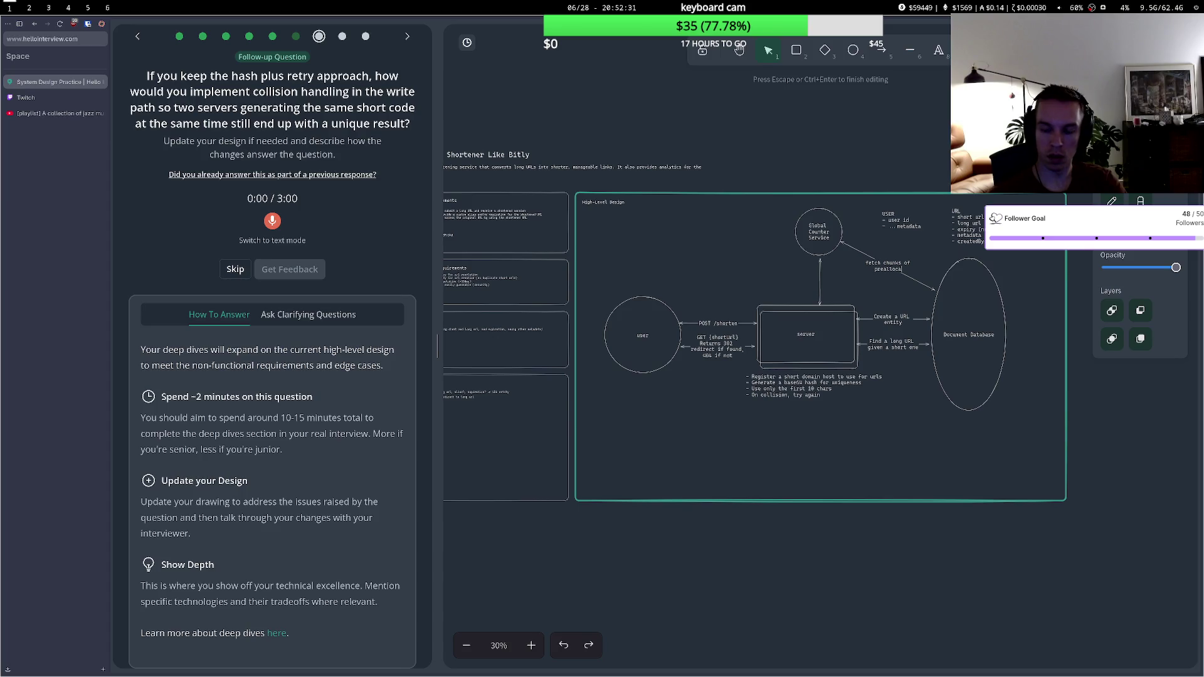
{"action": "type", "text": "ed counts"}
{"action": "type", "text": " from the db"}
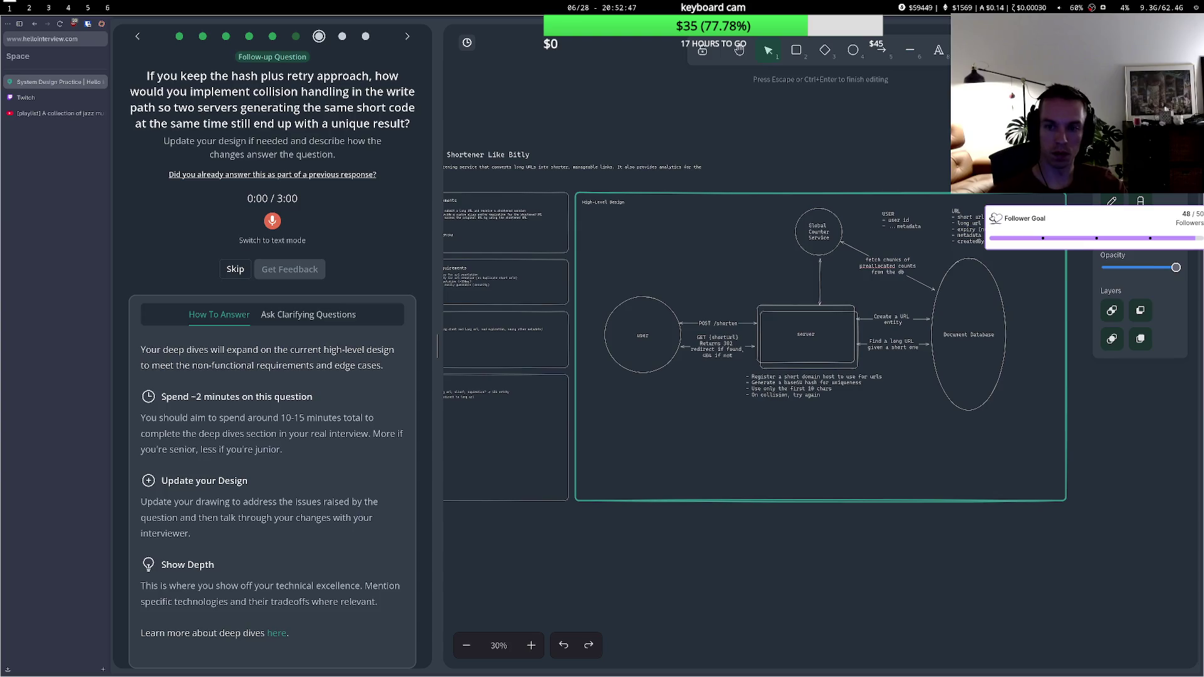
{"action": "left_click", "coordinate": [822, 254]}
{"action": "left_click", "coordinate": [854, 248]}
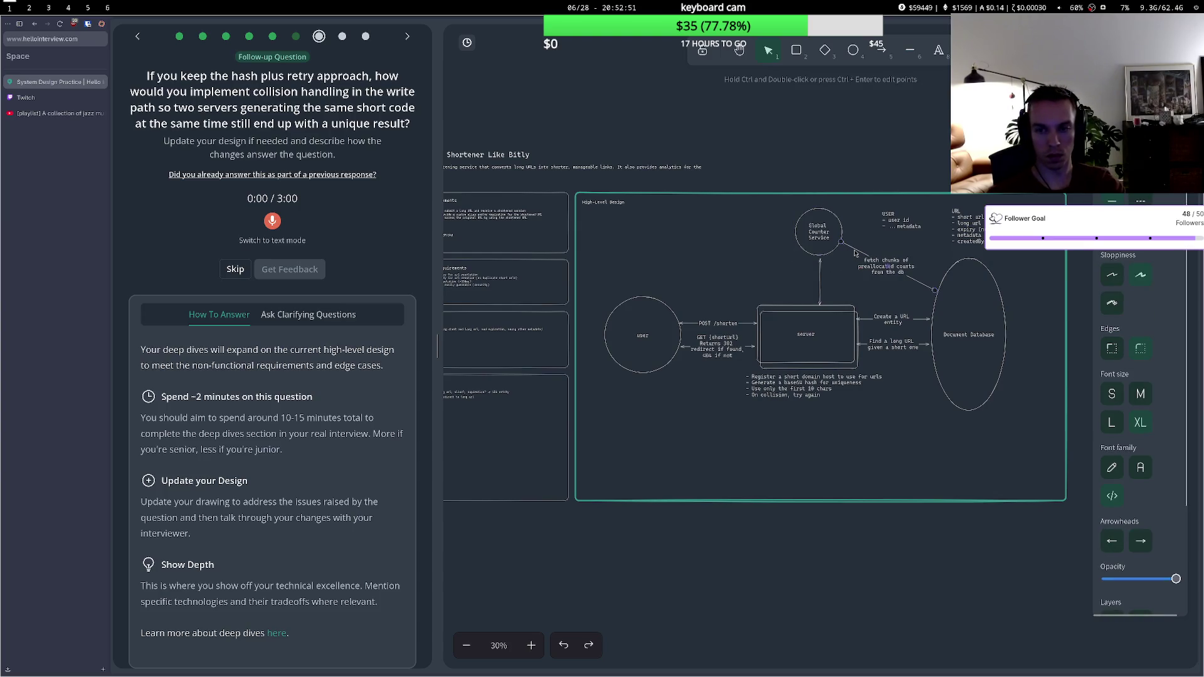
{"action": "key", "text": "Delete"}
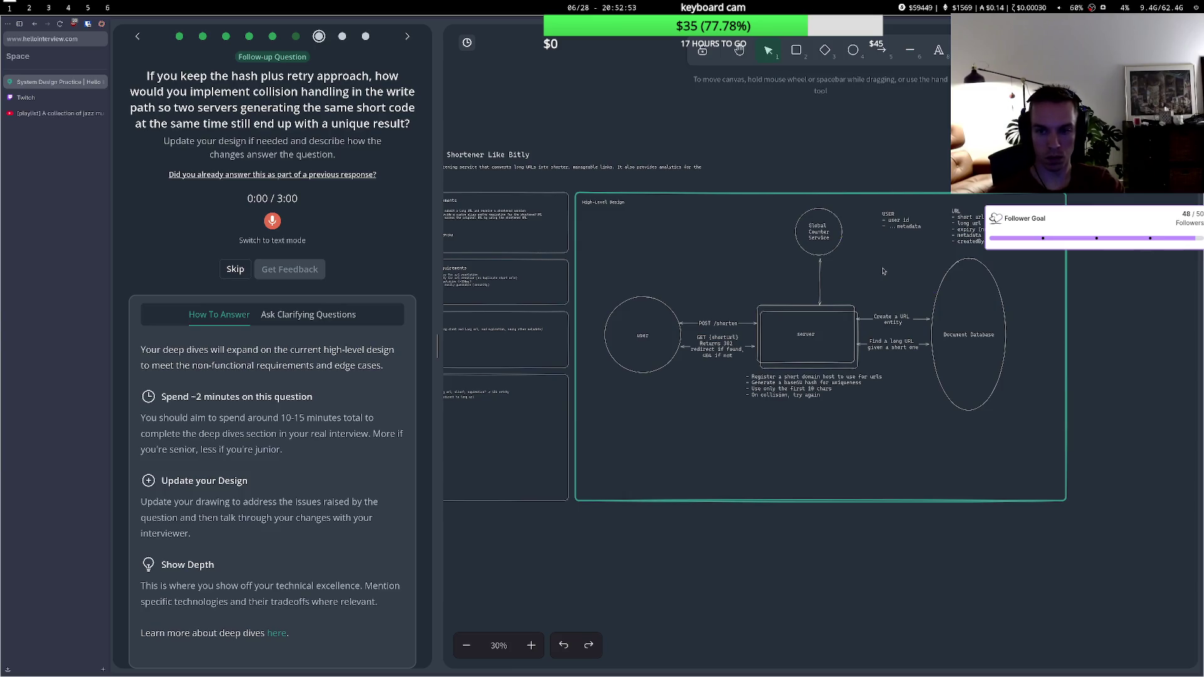
- Delete the Global Counter Service circle and the arrow above the server box
{"action": "left_click", "coordinate": [833, 246]}
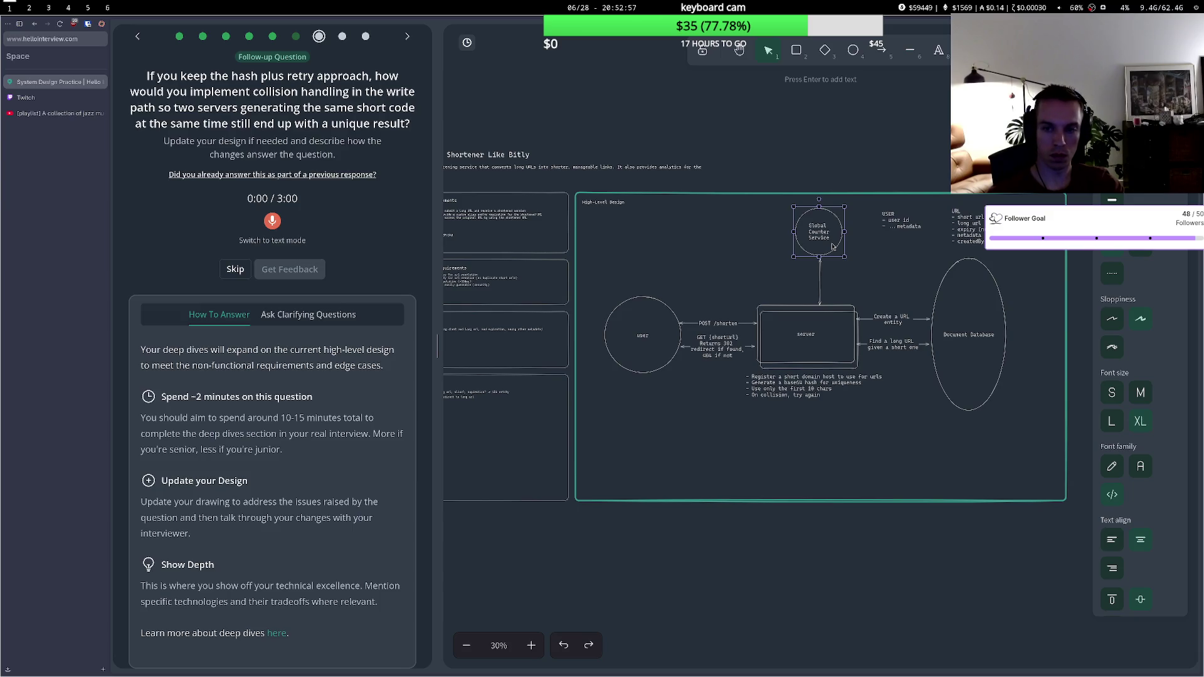
{"action": "key", "text": "Delete"}
{"action": "left_click", "coordinate": [823, 273]}
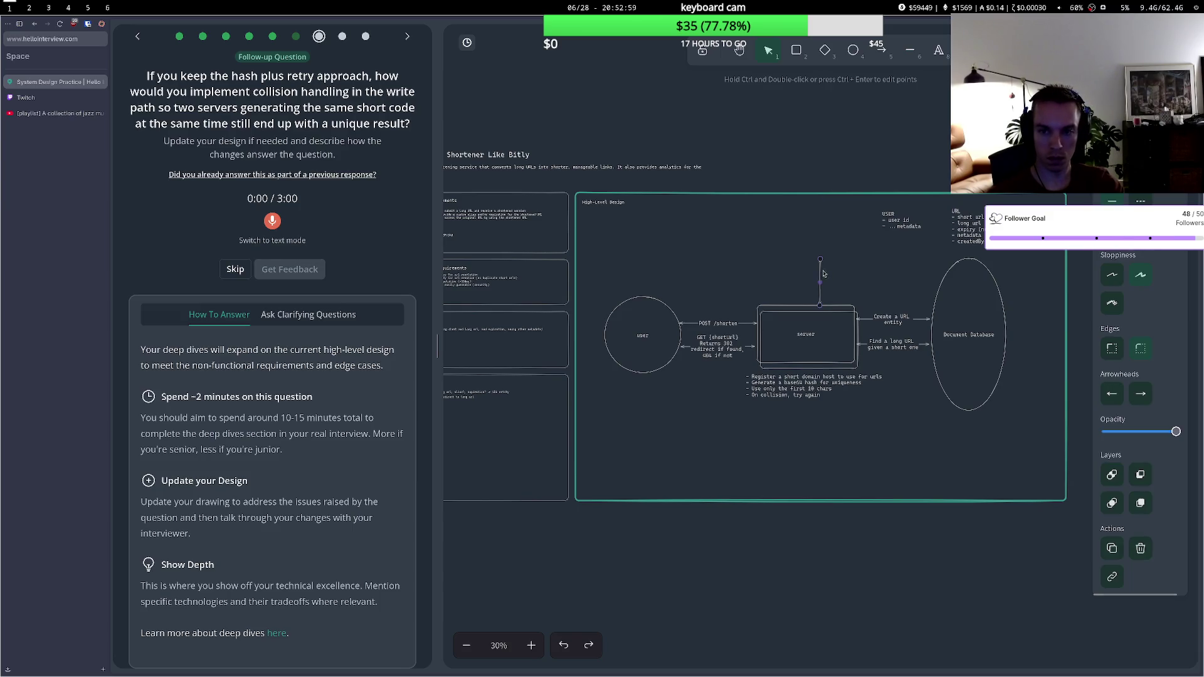
{"action": "key", "text": "Delete"}
- Drag-select several lines of text in the left-hand panel
{"action": "left_click_drag", "start_coordinate": [255, 82], "coordinate": [306, 91]}
{"action": "left_click", "coordinate": [305, 91]}
{"action": "left_click_drag", "start_coordinate": [186, 110], "coordinate": [307, 108]}
{"action": "left_click", "coordinate": [290, 120]}
{"action": "left_click_drag", "start_coordinate": [226, 129], "coordinate": [408, 126]}
{"action": "left_click", "coordinate": [301, 136]}
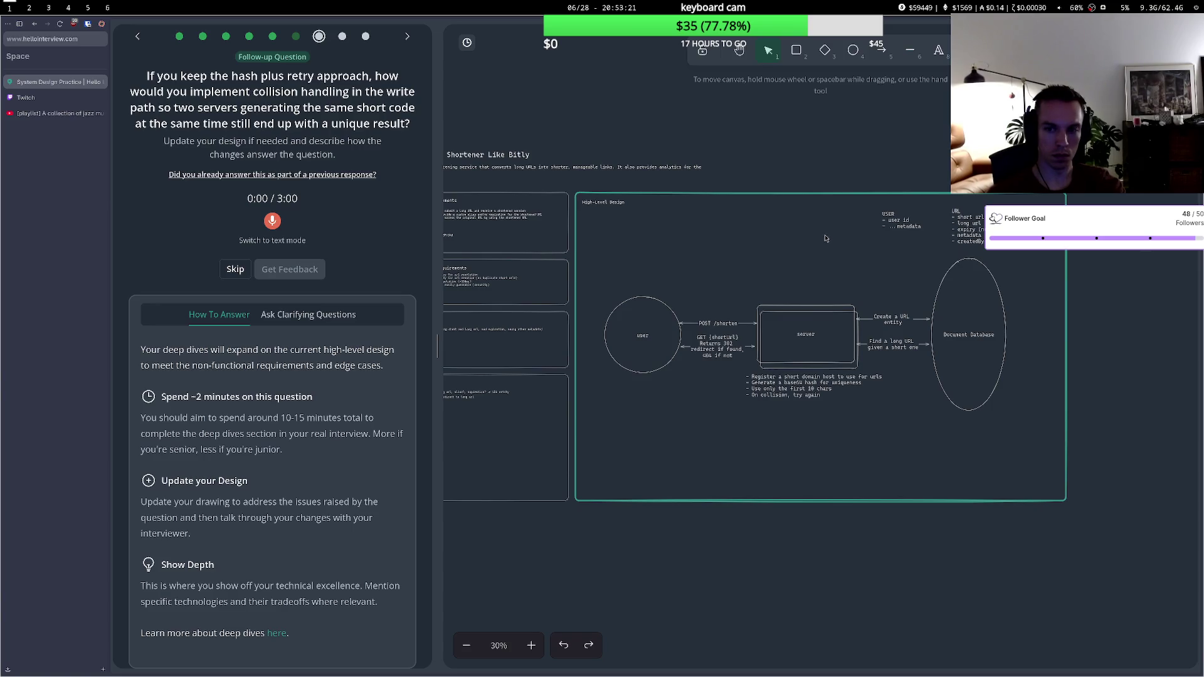
- Draw a circle labelled 'Code Generator Service' above the server box and move it up
{"action": "key", "text": "3"}
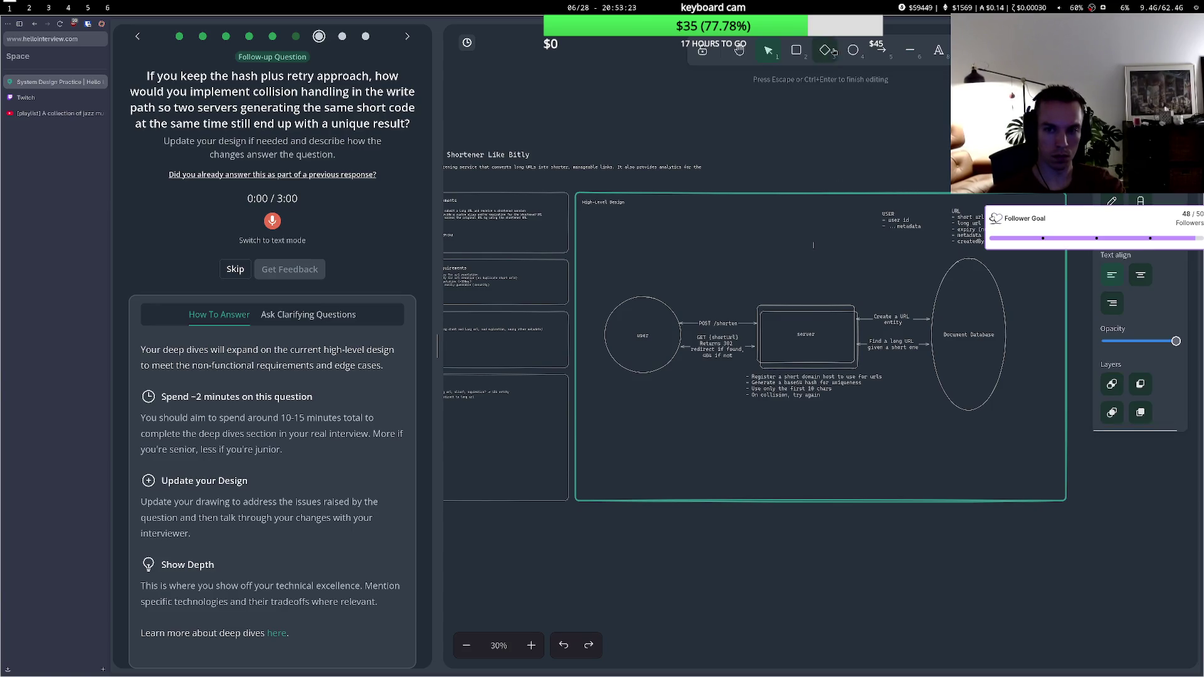
{"action": "key", "text": "4"}
{"action": "left_click_drag", "start_coordinate": [795, 223], "coordinate": [846, 274]}
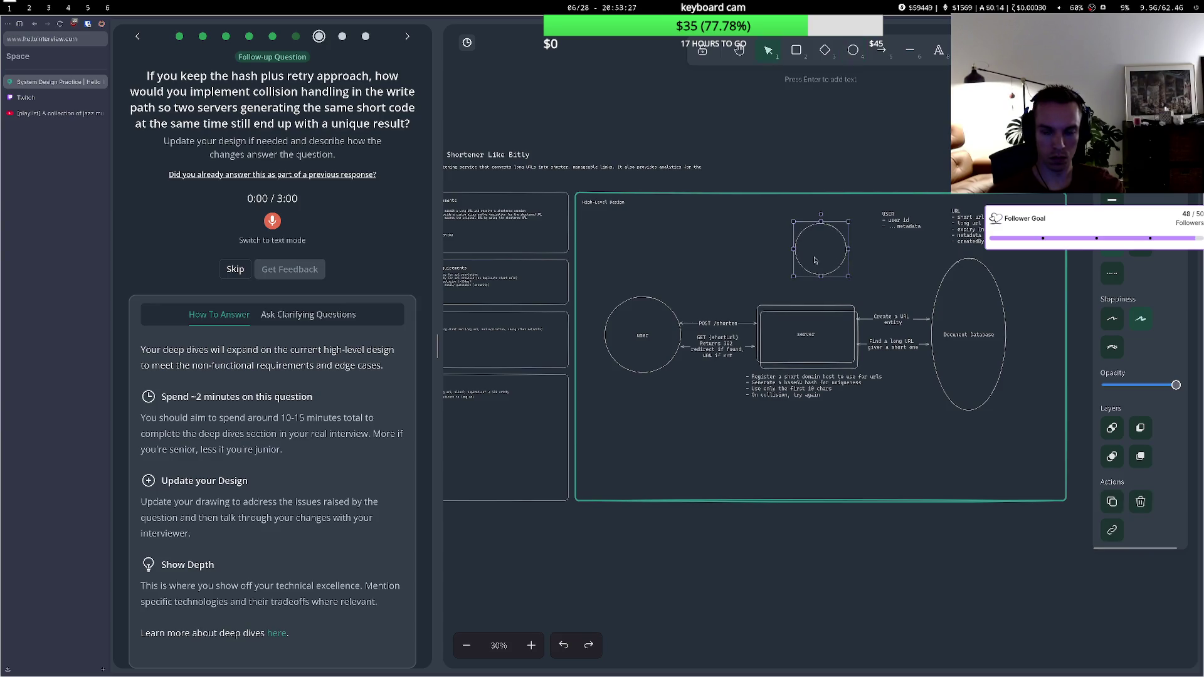
{"action": "double_click", "coordinate": [818, 254]}
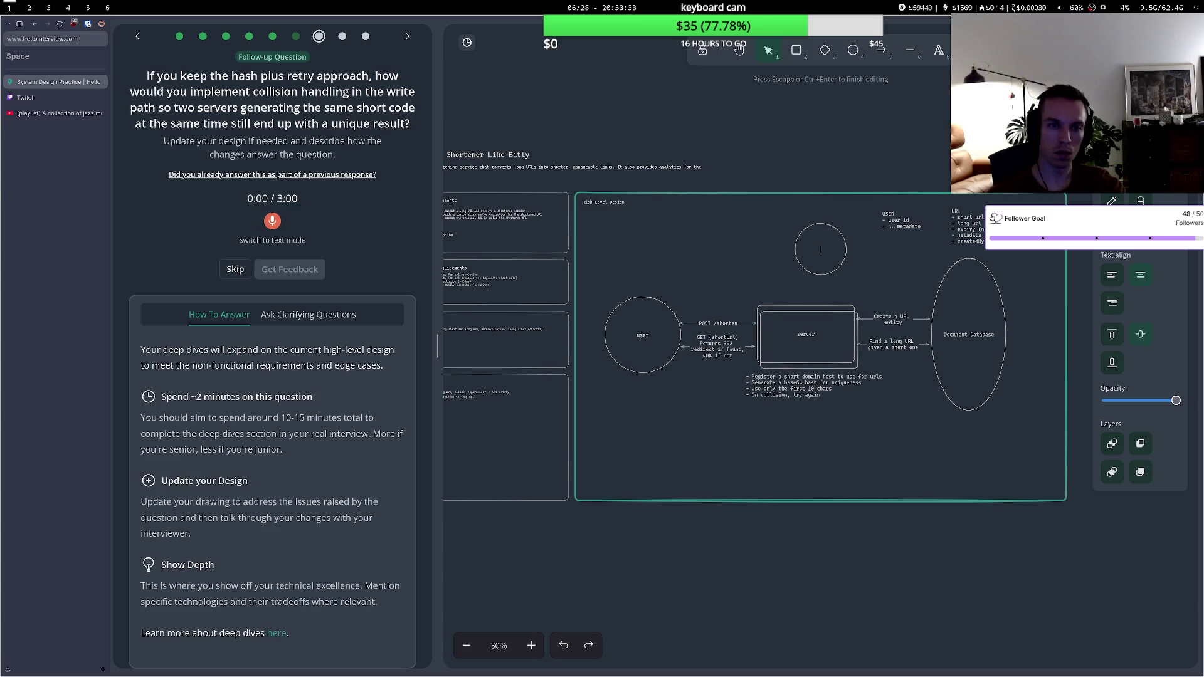
{"action": "type", "text": "qCode Generator Service"}
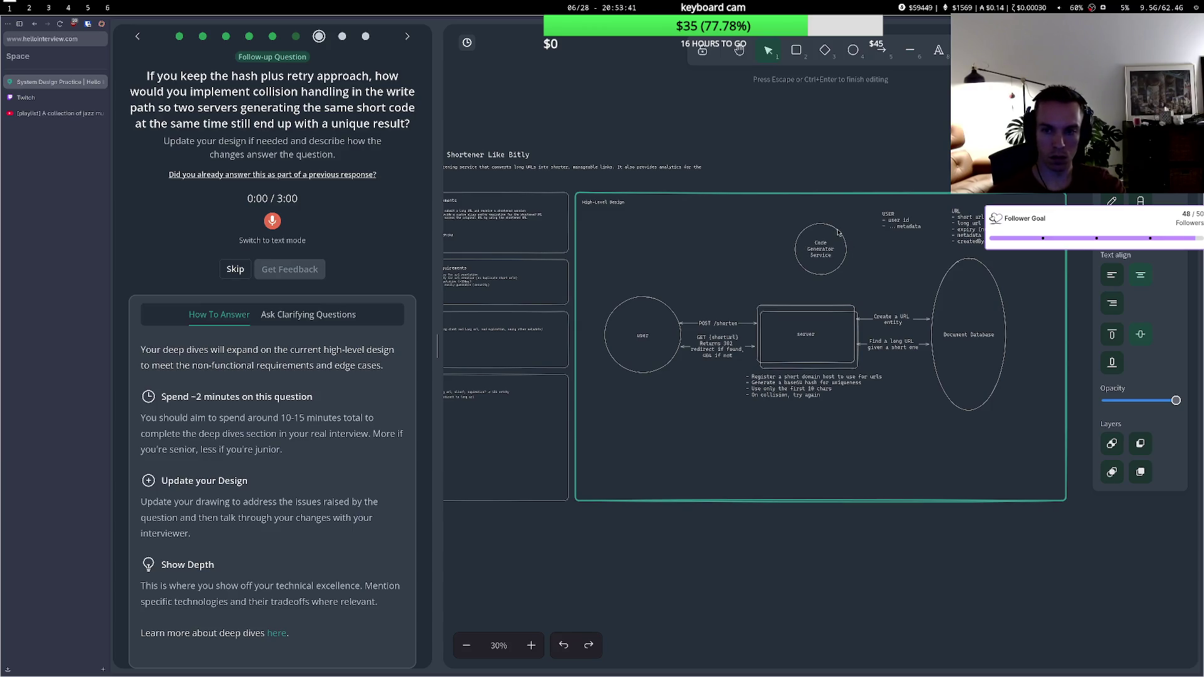
{"action": "left_click_drag", "start_coordinate": [839, 234], "coordinate": [831, 217]}
{"action": "left_click", "coordinate": [812, 280]}
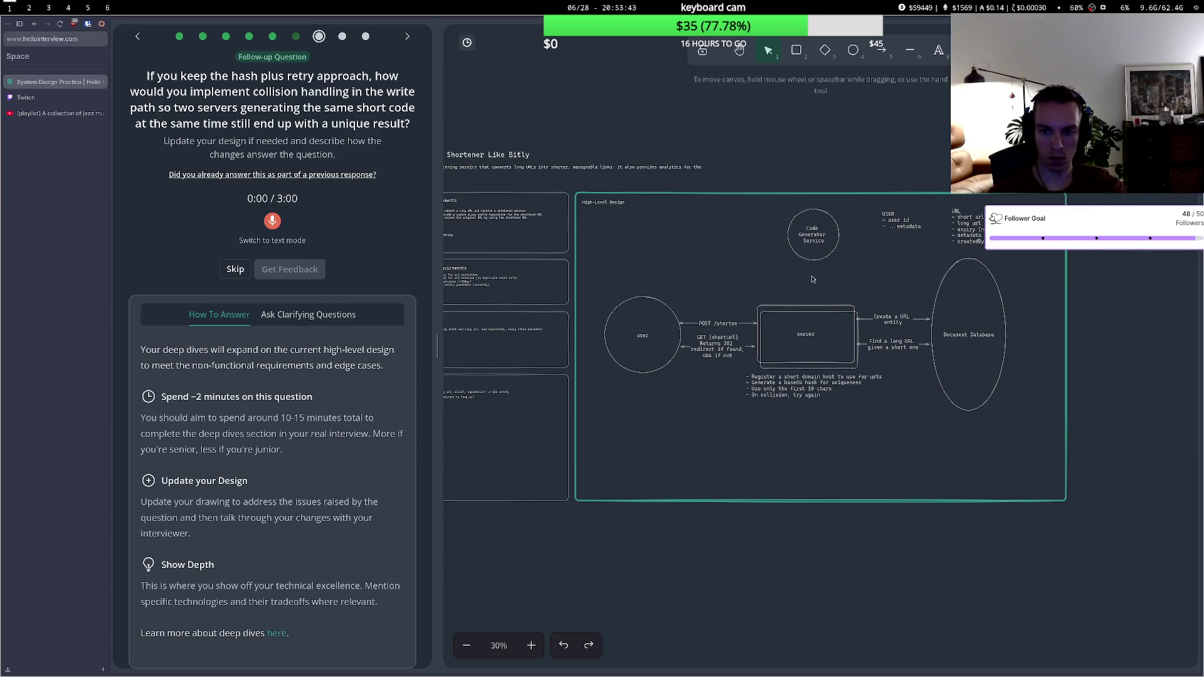
- Draw arrows from the Code Generator circle down to the server and across to the Document Database
{"action": "key", "text": "a"}
{"action": "left_click", "coordinate": [814, 261]}
{"action": "left_click", "coordinate": [816, 302]}
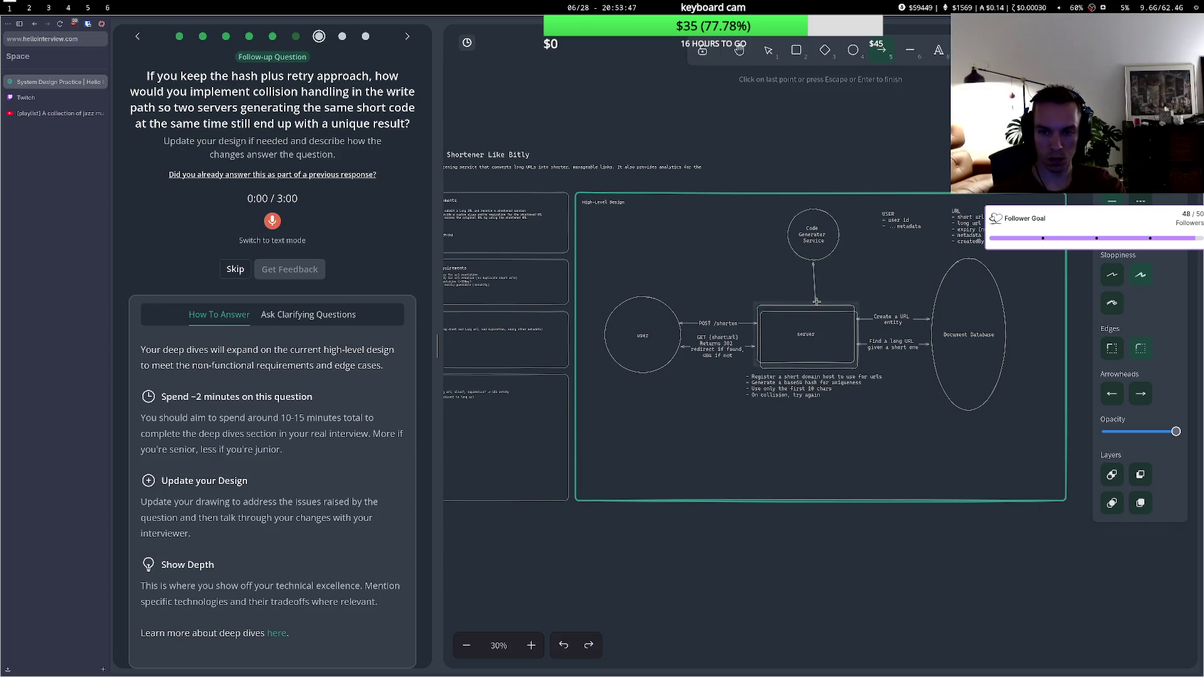
{"action": "left_click", "coordinate": [815, 303]}
{"action": "key", "text": "a"}
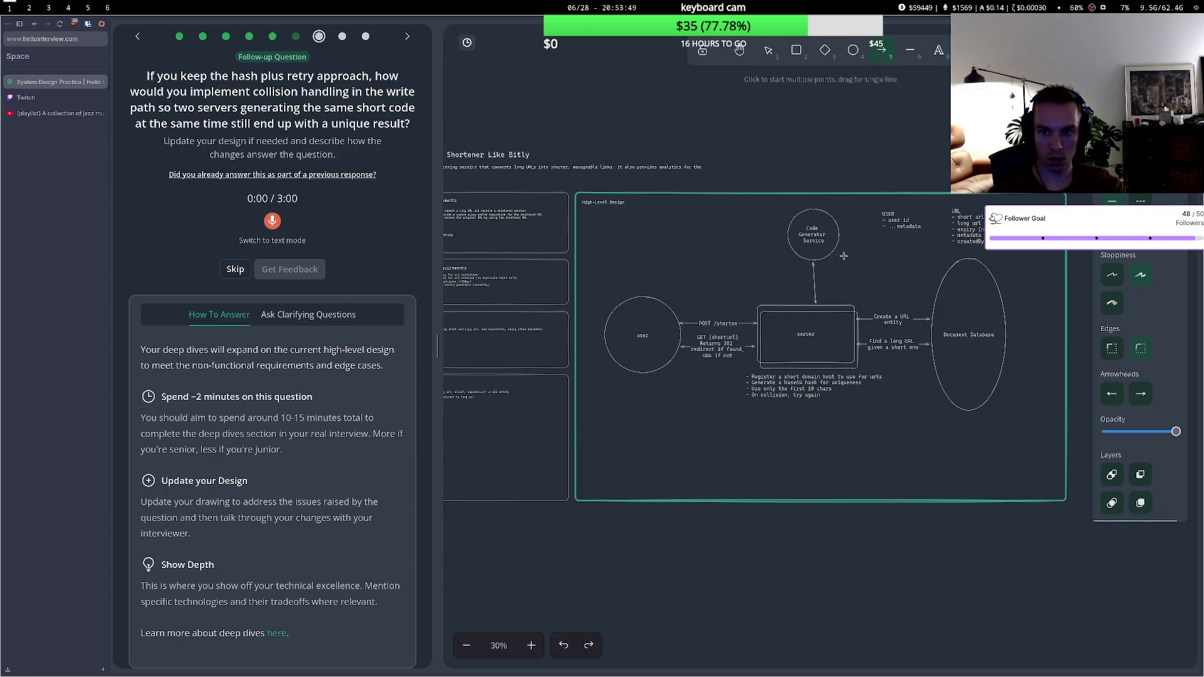
{"action": "left_click", "coordinate": [836, 247]}
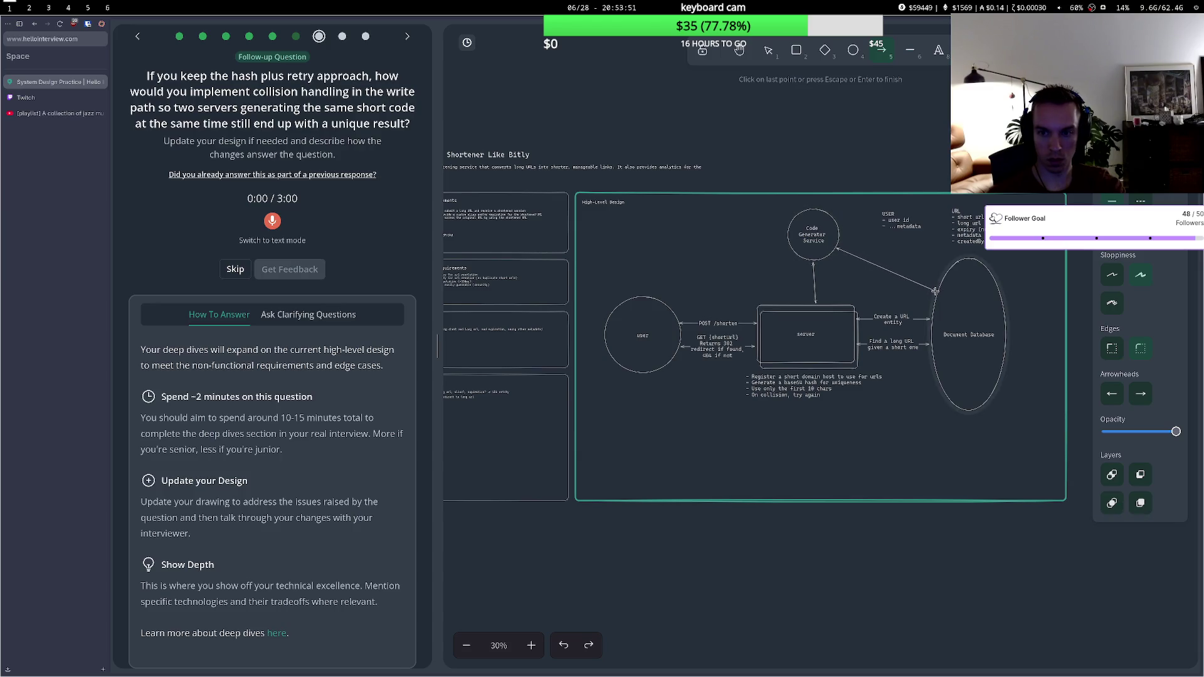
{"action": "key", "text": "Escape"}
{"action": "key", "text": "a"}
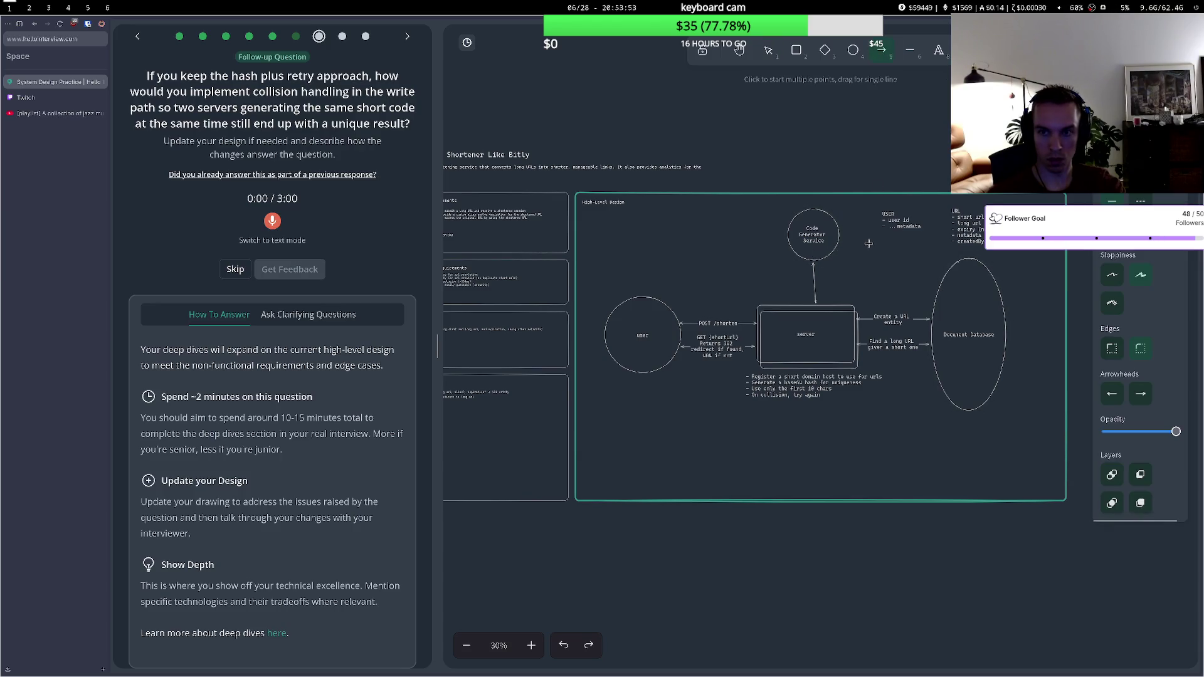
{"action": "left_click", "coordinate": [841, 250]}
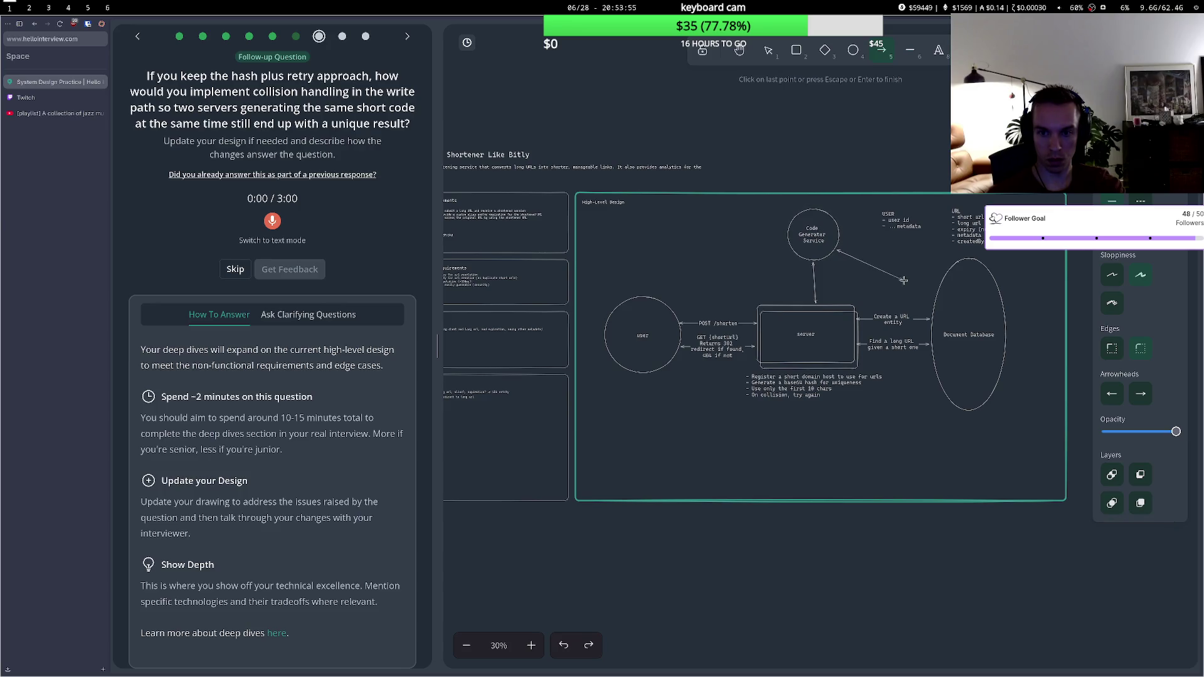
{"action": "left_click", "coordinate": [936, 287]}
{"action": "key", "text": "Escape"}
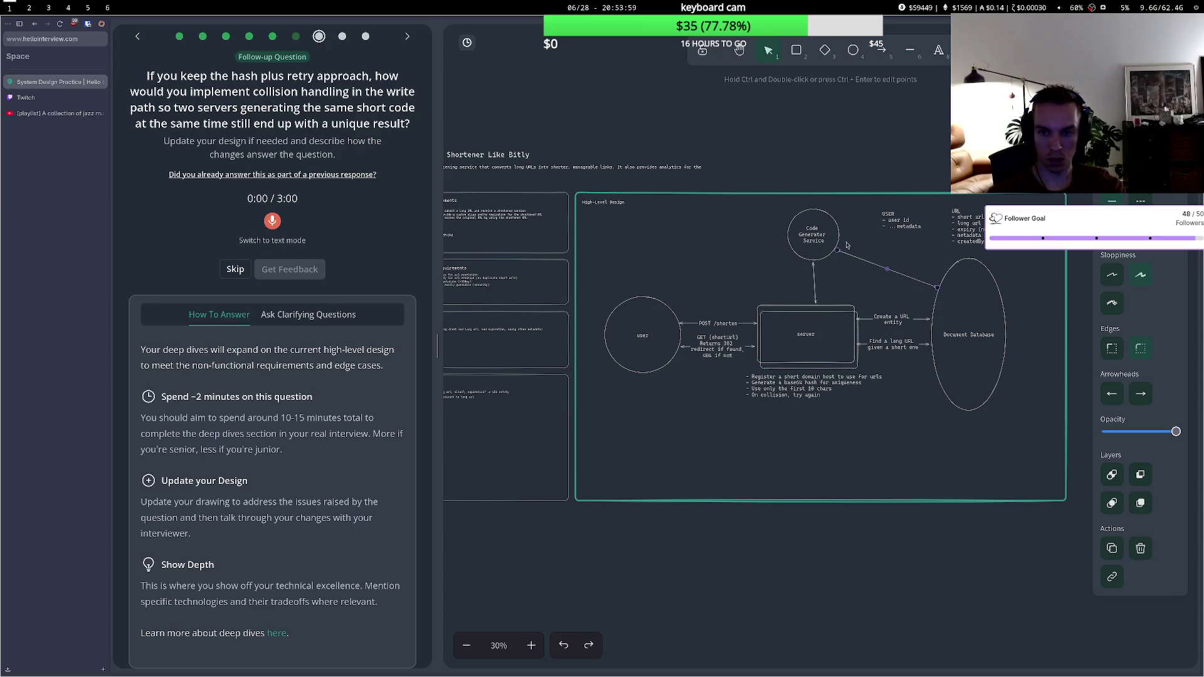
- Label the database arrow 'collision checker' and the server arrow 'get code'
{"action": "left_click_drag", "start_coordinate": [825, 236], "coordinate": [826, 242]}
{"action": "double_click", "coordinate": [827, 242]}
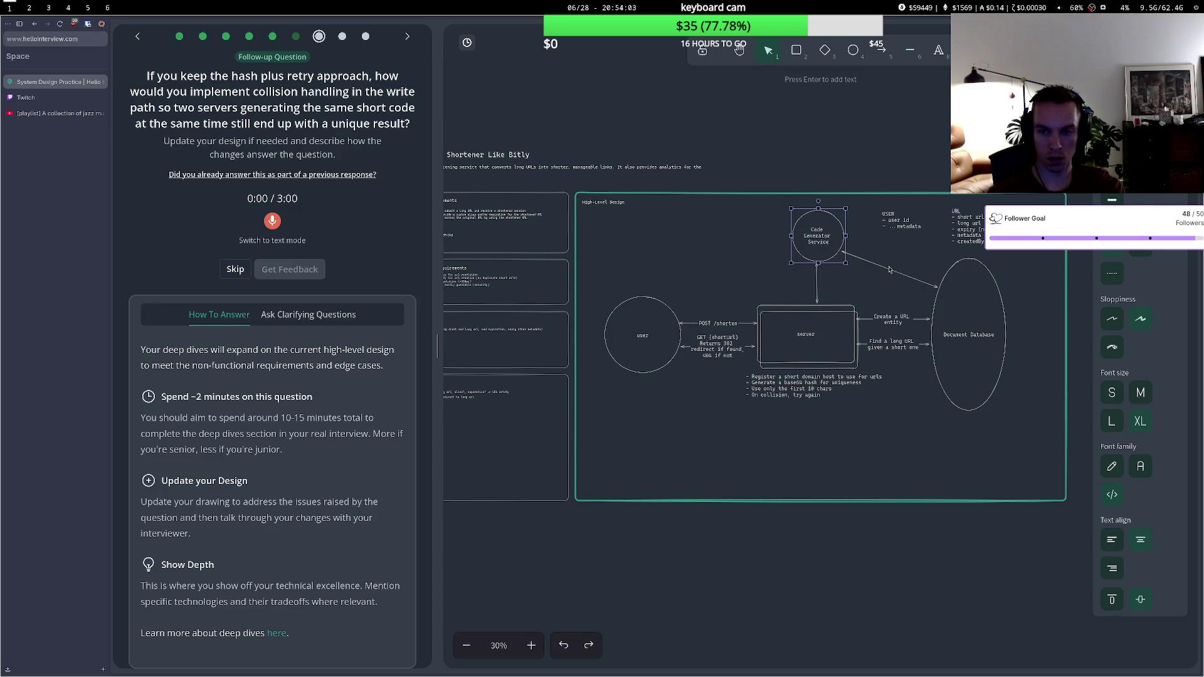
{"action": "type", "text": "collision che"}
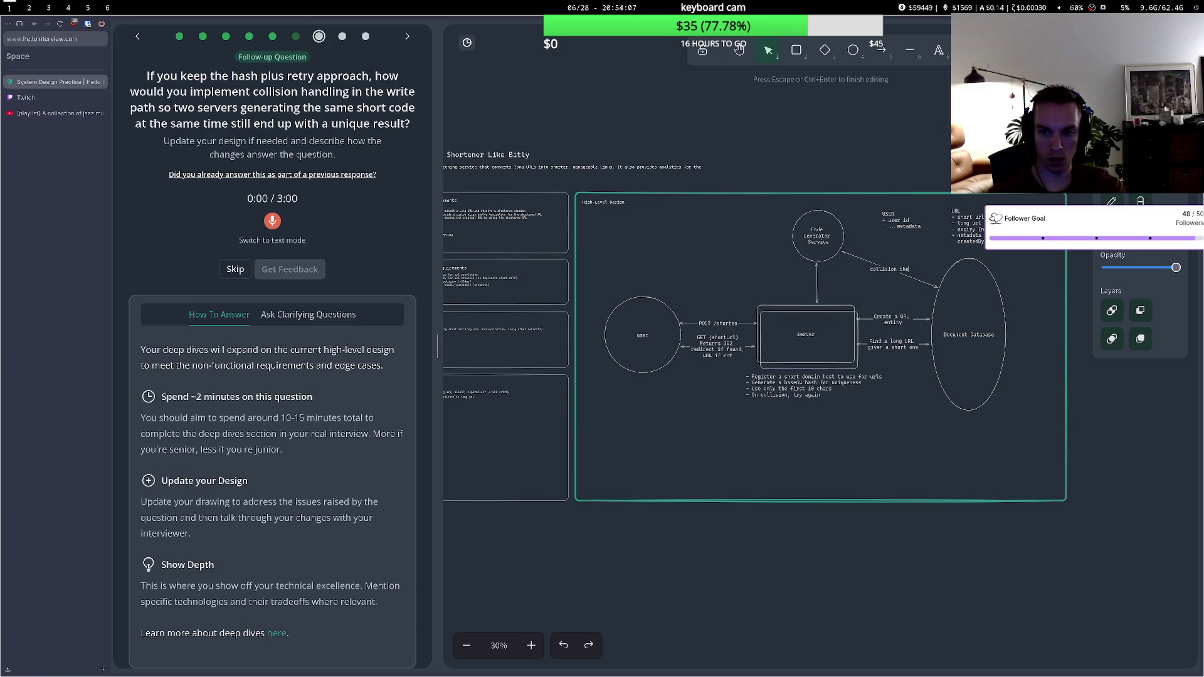
{"action": "type", "text": "ck"}
{"action": "type", "text": "ed"}
{"action": "key", "text": "BackSpace"}
{"action": "type", "text": "r"}
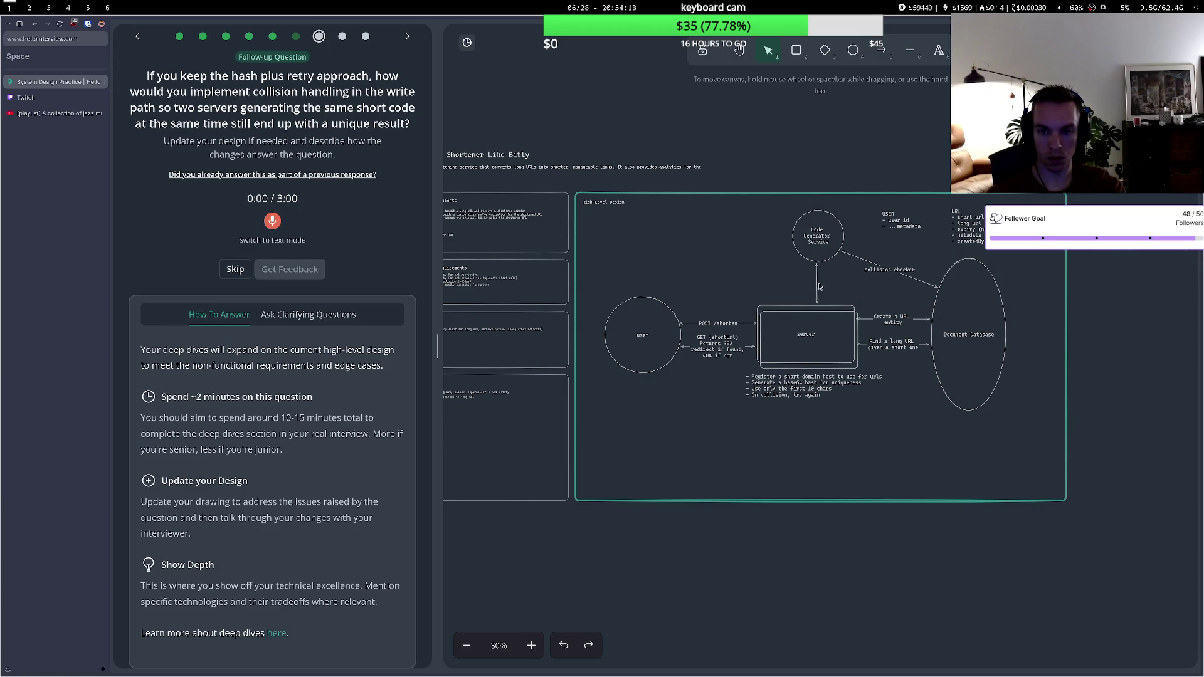
{"action": "double_click", "coordinate": [816, 278]}
{"action": "type", "text": "get code"}
{"action": "left_click", "coordinate": [745, 225]}
{"action": "left_click", "coordinate": [795, 227]}
{"action": "double_click", "coordinate": [777, 217]}
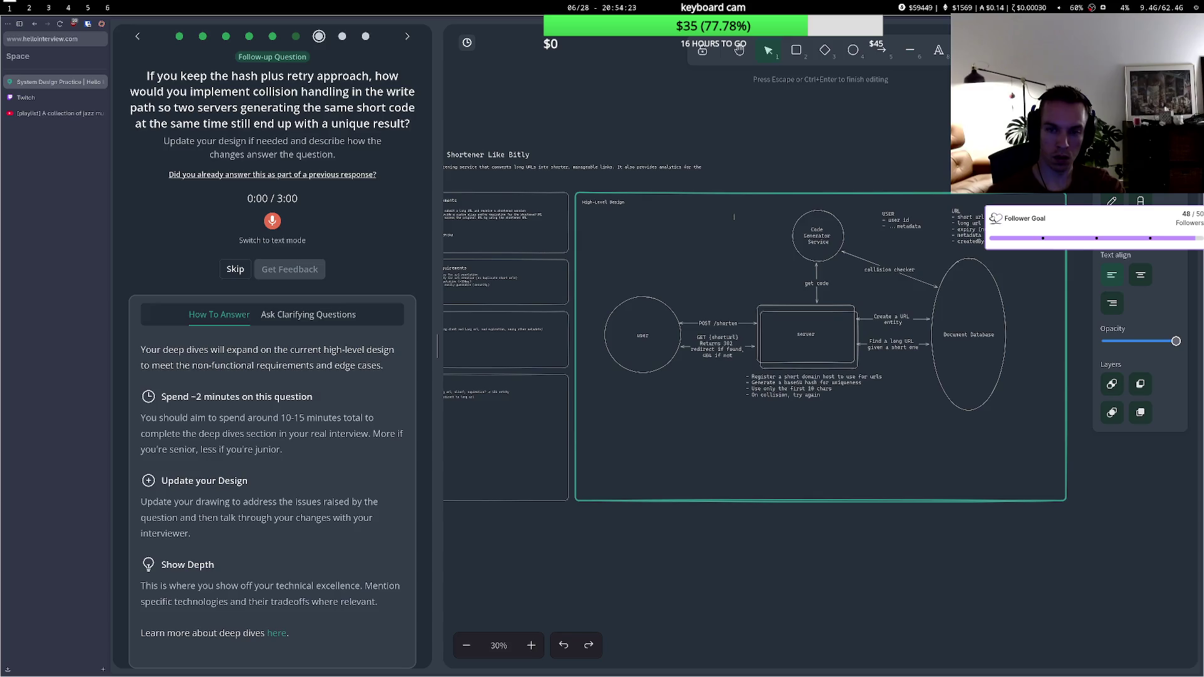
- Write the note 'Generates base62 short codes and checks for collisions' above Code Generator Service
{"action": "type", "text": "Generate"}
{"action": "type", "text": "s based"}
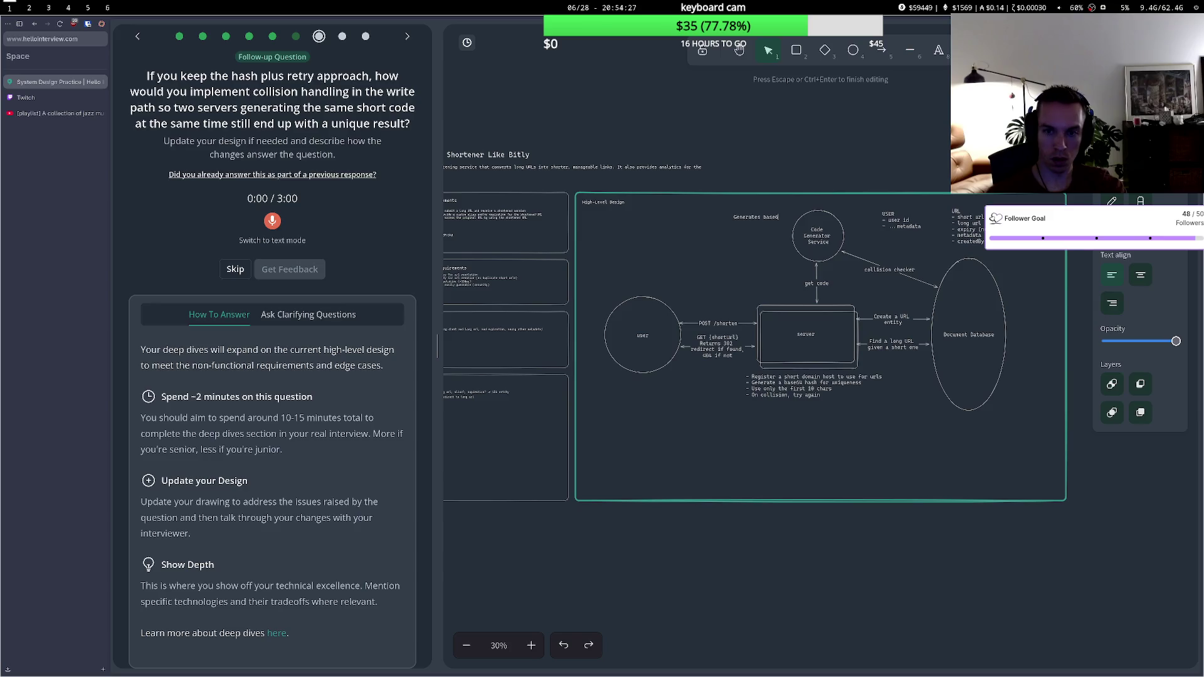
{"action": "key", "text": "BackSpace"}
{"action": "type", "text": "62 co"}
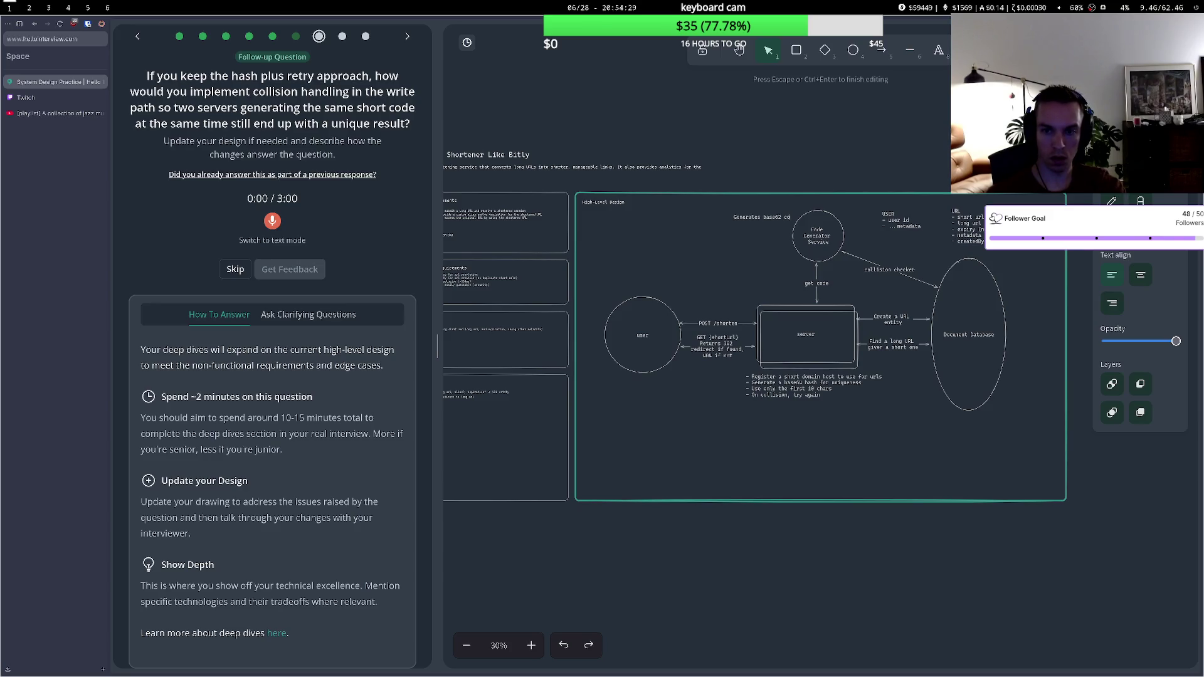
{"action": "type", "text": "short"}
{"action": "type", "text": " codes and check"}
{"action": "type", "text": "for collisions"}
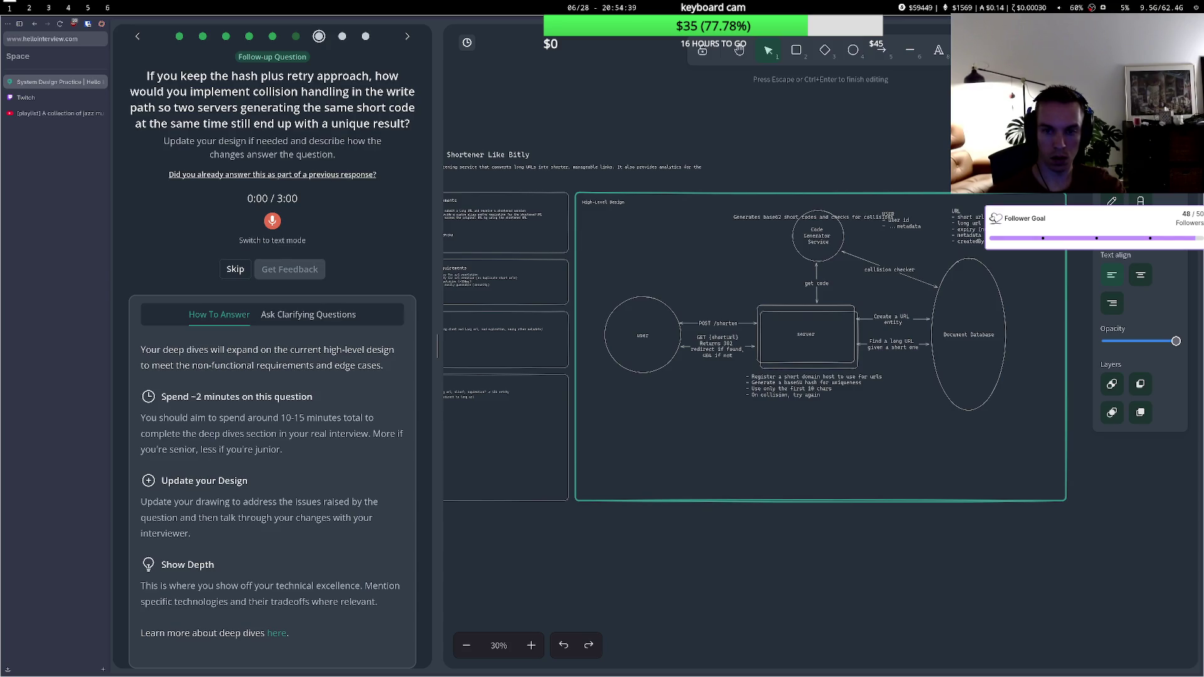
{"action": "left_click", "coordinate": [732, 226]}
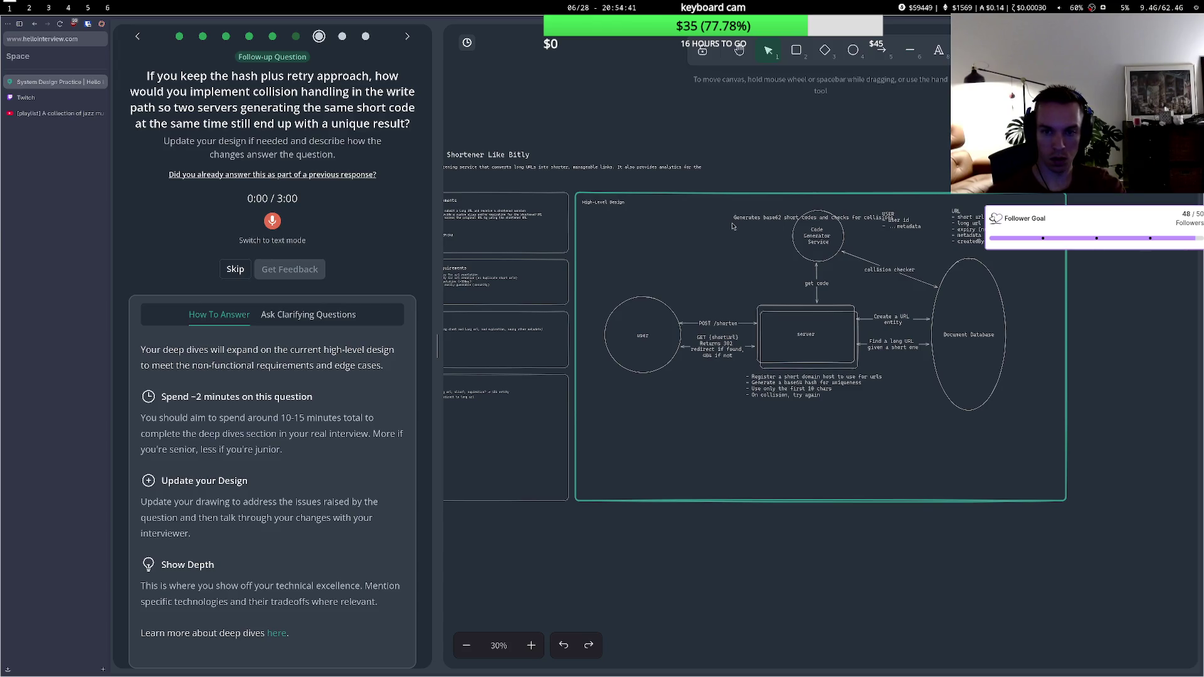
- Move the note left and make its first line a dash bullet about generating chunks of codes
{"action": "left_click", "coordinate": [755, 217]}
{"action": "left_click_drag", "start_coordinate": [755, 218], "coordinate": [683, 212]}
{"action": "double_click", "coordinate": [682, 212]}
{"action": "left_click", "coordinate": [688, 212]}
{"action": "type", "text": "chuj"}
{"action": "key", "text": "BackSpace"}
{"action": "type", "text": "nks of"}
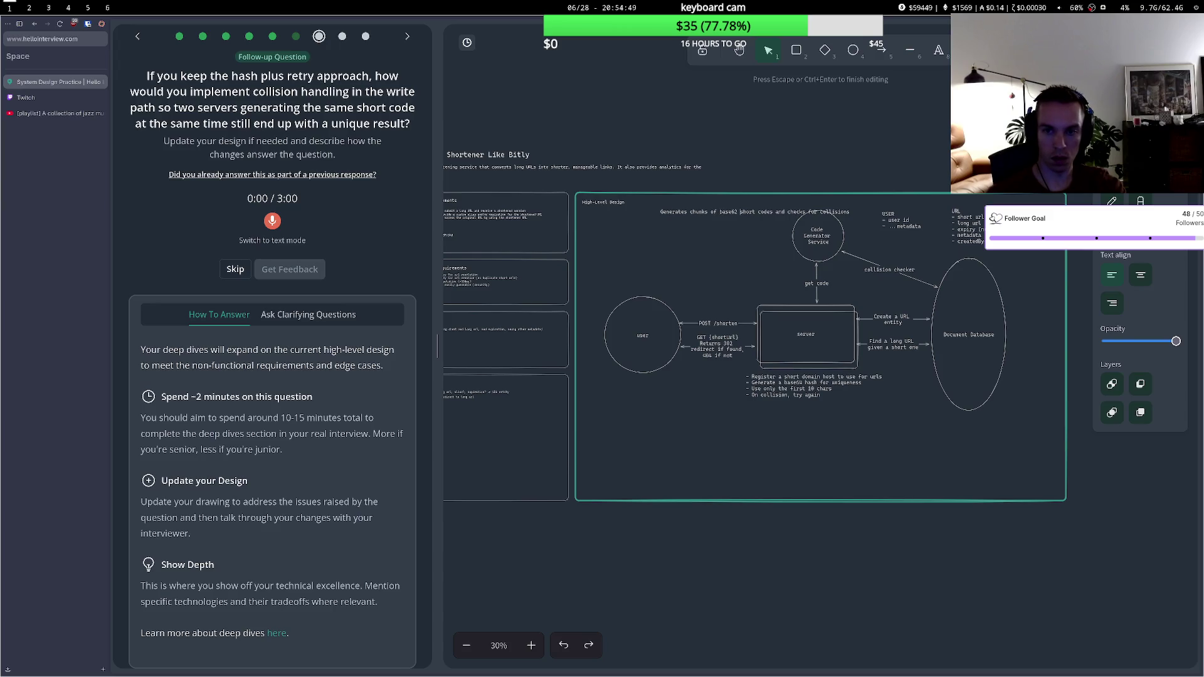
{"action": "key", "text": "Return"}
{"action": "key", "text": "Up"}
{"action": "type", "text": "-"}
{"action": "key", "text": "Down"}
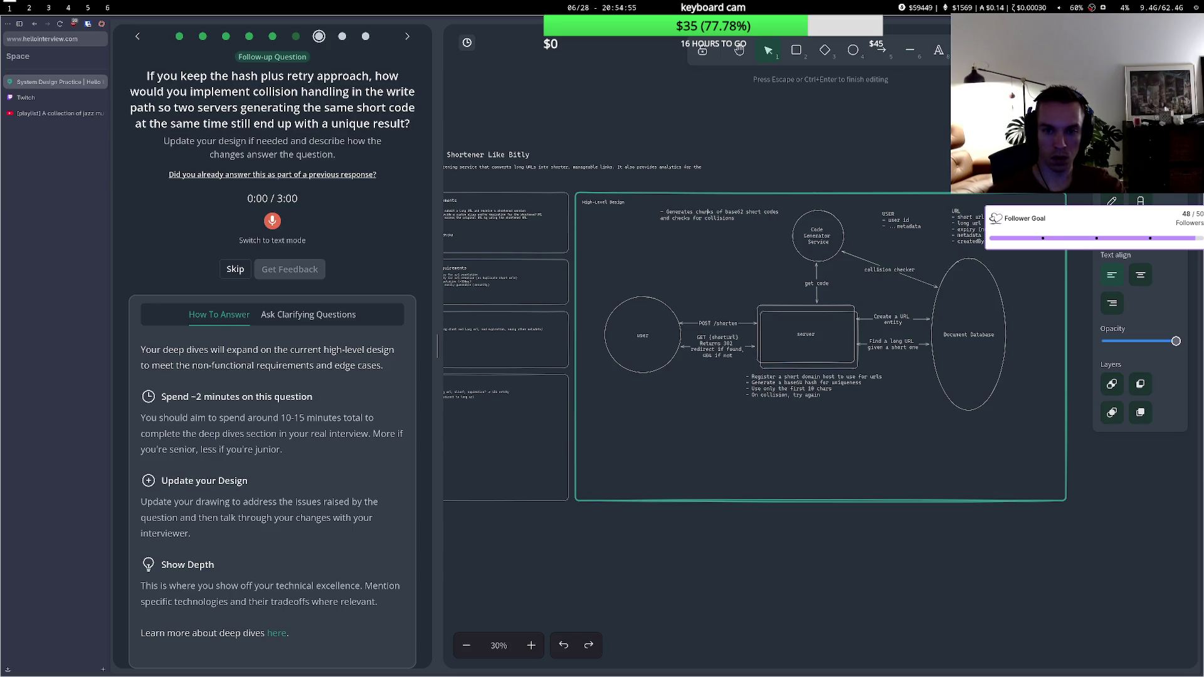
- Add a bullet: a pool handed to requesting servers via a single thread, avoiding duplicate codes
{"action": "key", "text": "BackSpace"}
{"action": "key", "text": "BackSpace"}
{"action": "key", "text": "BackSpace"}
{"action": "type", "text": "pool"}
{"action": "key", "text": "BackSpace"}
{"action": "key", "text": "BackSpace"}
{"action": "key", "text": "BackSpace"}
{"action": "type", "text": "a p"}
{"action": "type", "text": "ool"}
{"action": "type", "text": "S"}
{"action": "type", "text": "Ser"}
{"action": "type", "text": "and"}
{"action": "type", "text": " then"}
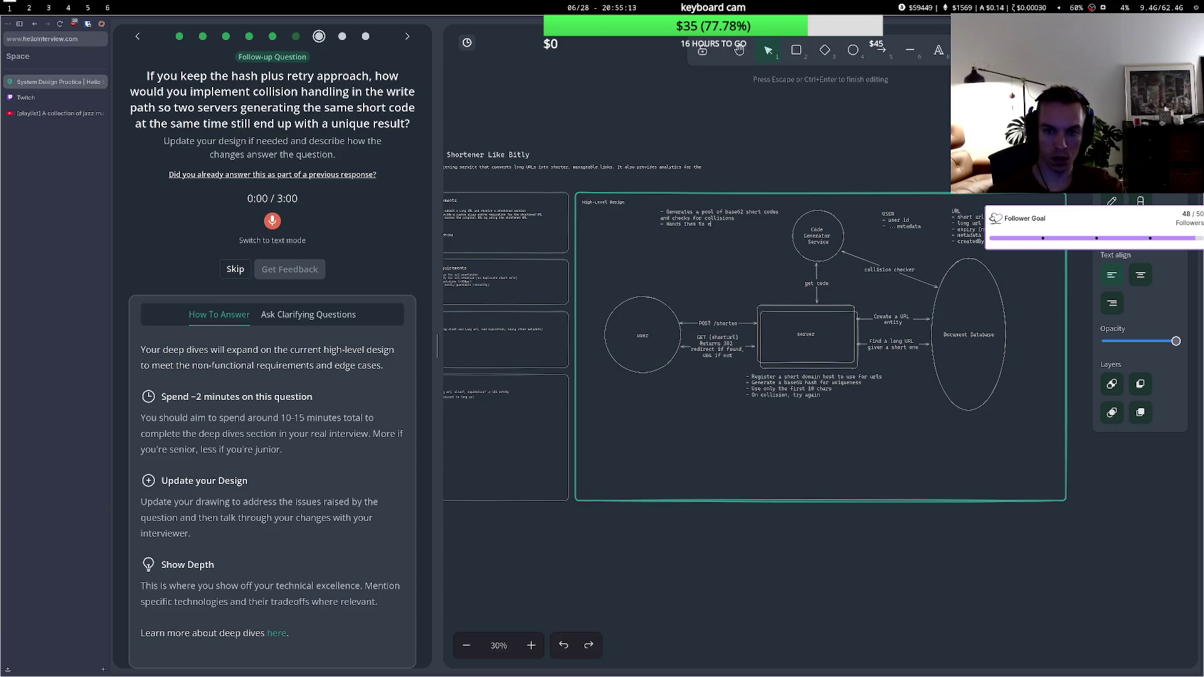
{"action": "type", "text": "questing serv"}
{"action": "type", "text": "s"}
{"action": "key", "text": "BackSpace"}
{"action": "key", "text": "BackSpace"}
{"action": "type", "text": "via"}
{"action": "key", "text": "BackSpace"}
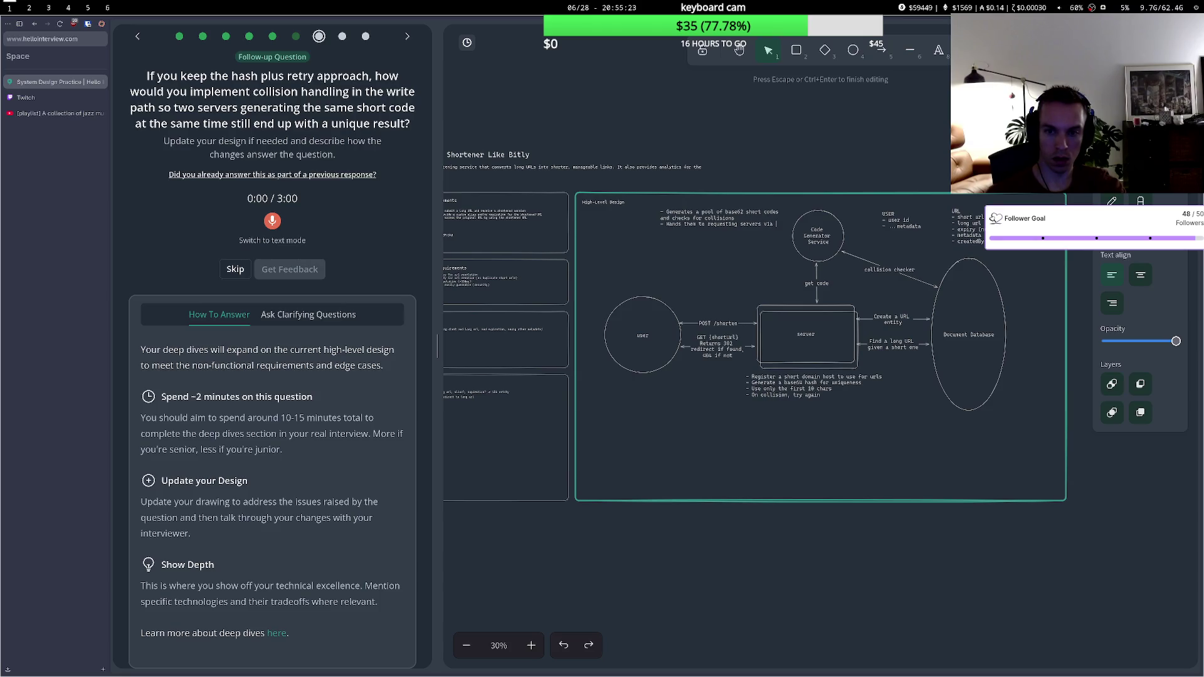
{"action": "type", "text": "a single thread to avoid"}
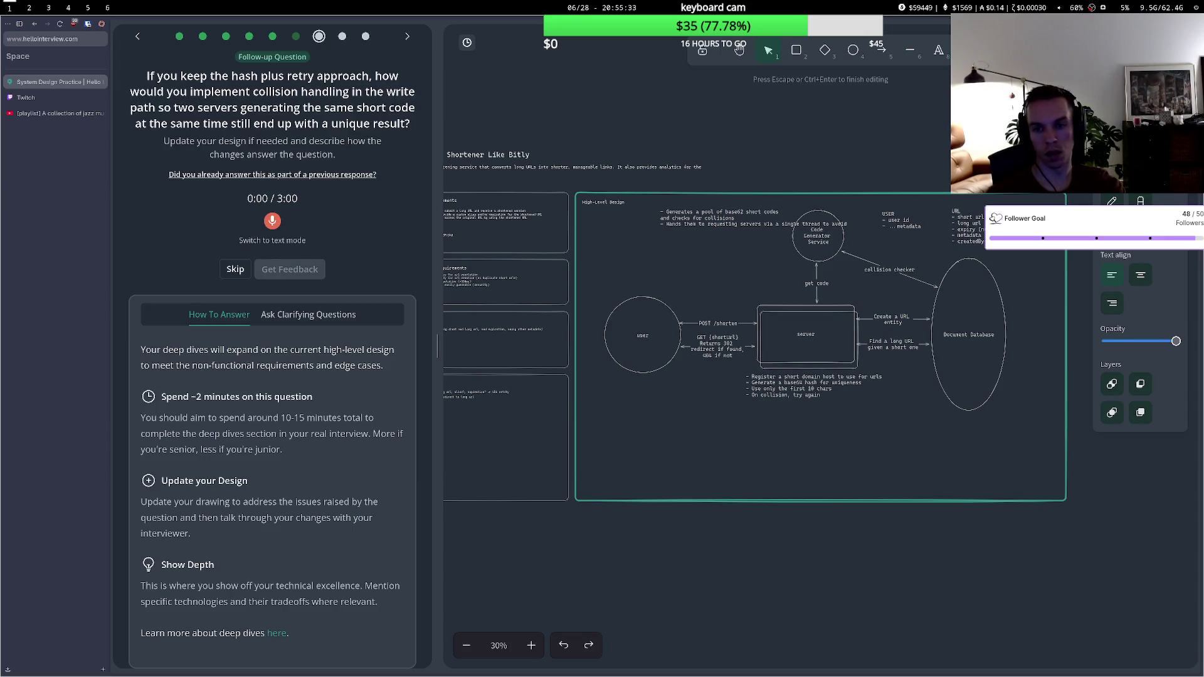
{"action": "type", "text": " gi"}
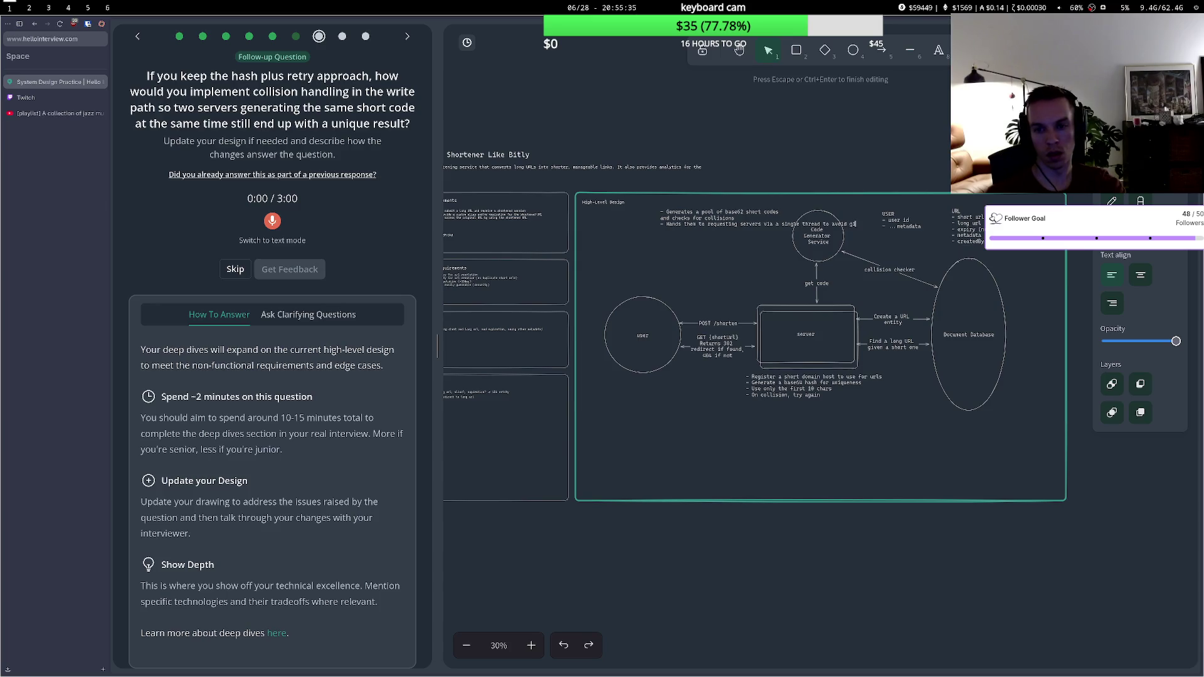
{"action": "type", "text": "ving the same co"}
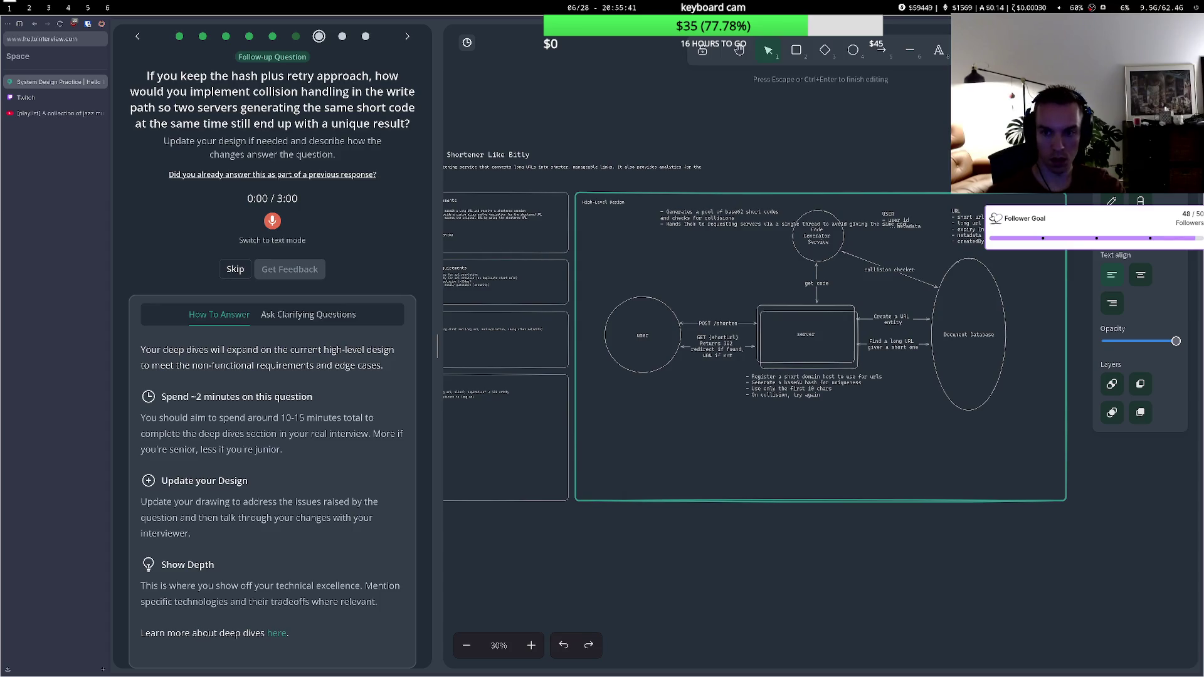
{"action": "type", "text": "de twice"}
- Break the third line after 'via' and shift the note slightly up and right
{"action": "key", "text": "ctrl+a"}
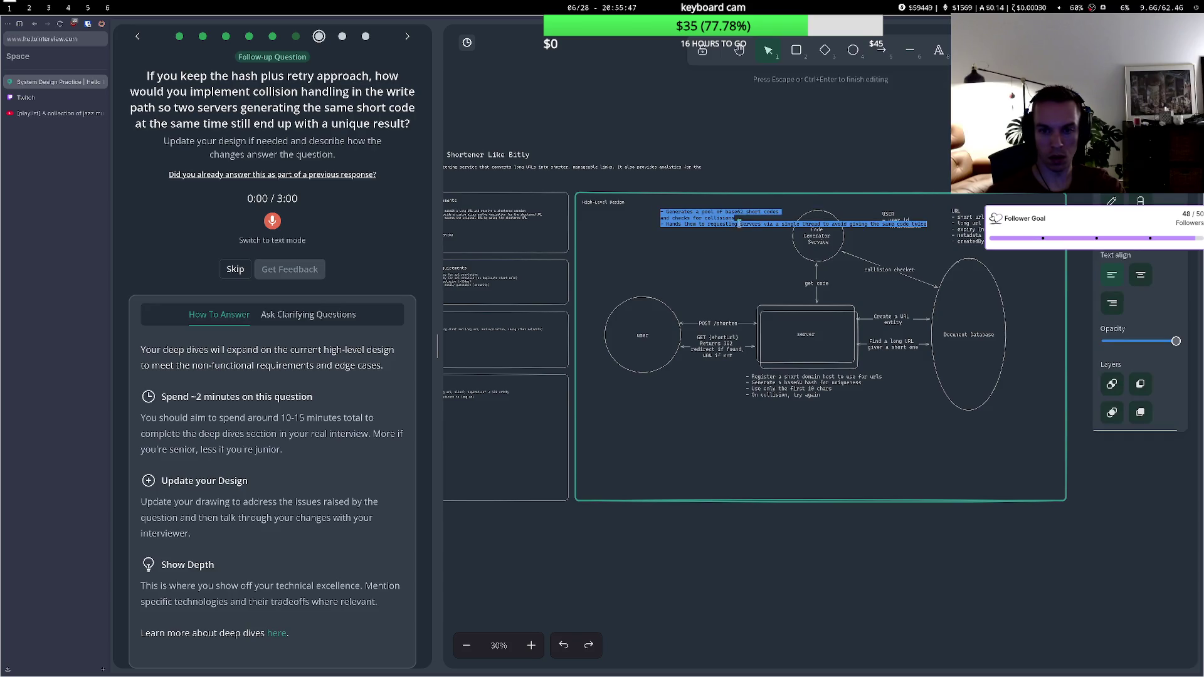
{"action": "left_click", "coordinate": [776, 224]}
{"action": "key", "text": "Return"}
{"action": "key", "text": "Escape"}
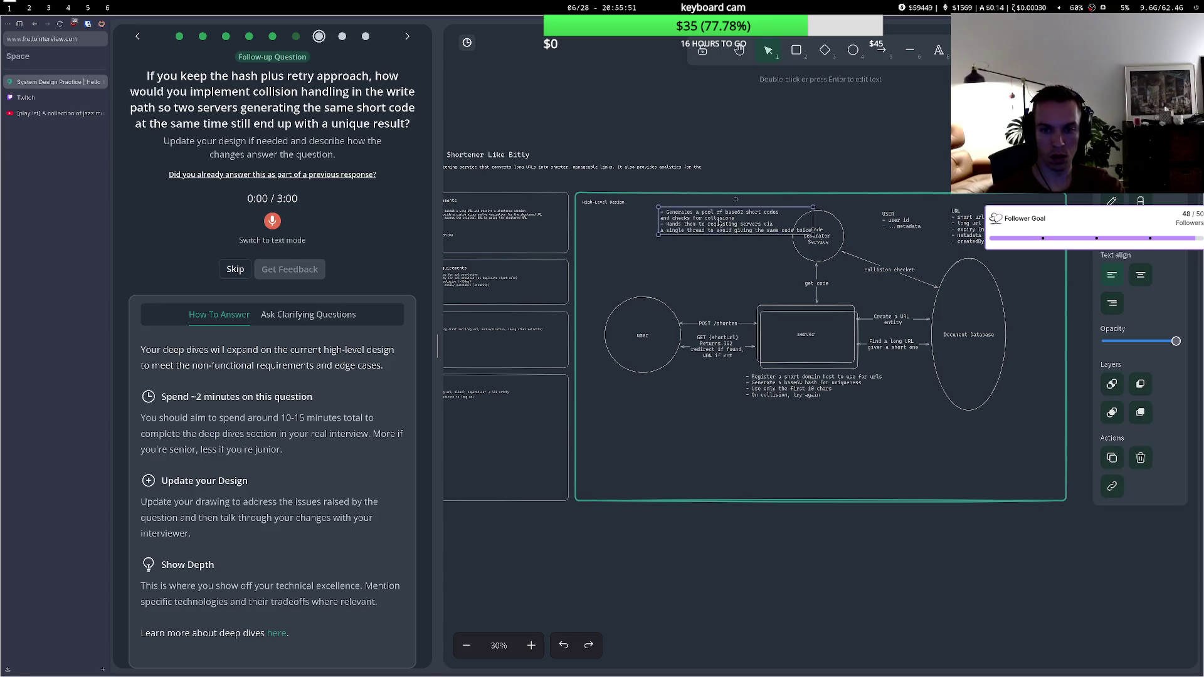
{"action": "left_click_drag", "start_coordinate": [688, 224], "coordinate": [693, 219]}
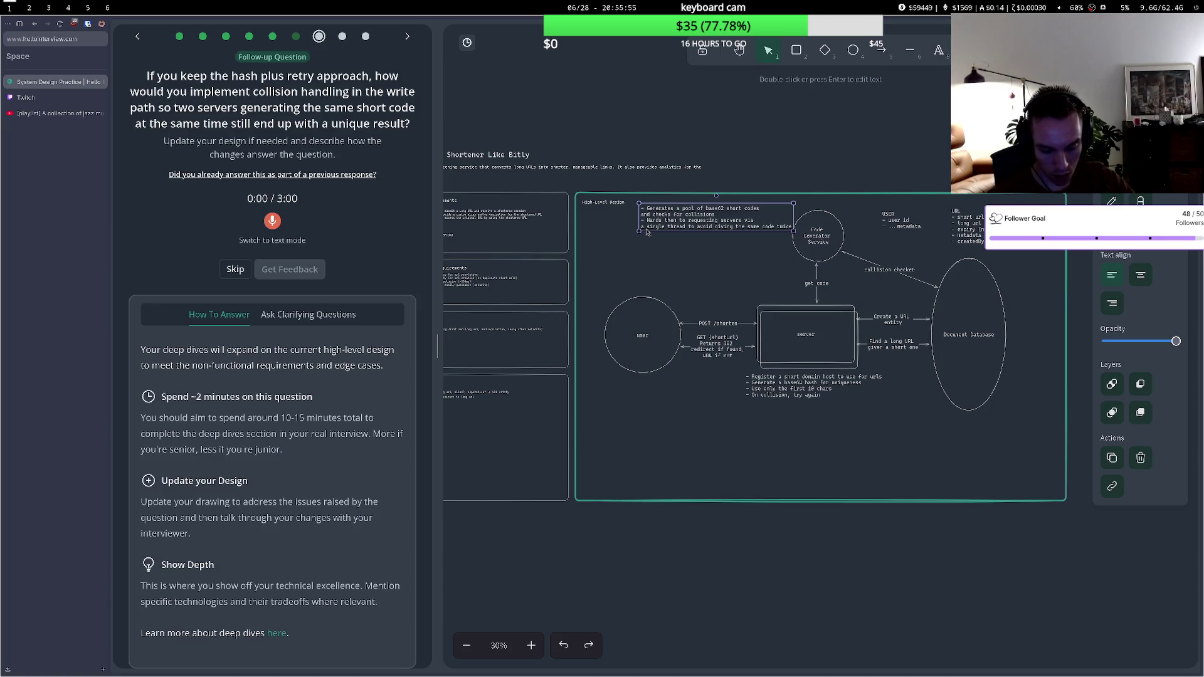
{"action": "left_click", "coordinate": [633, 231]}
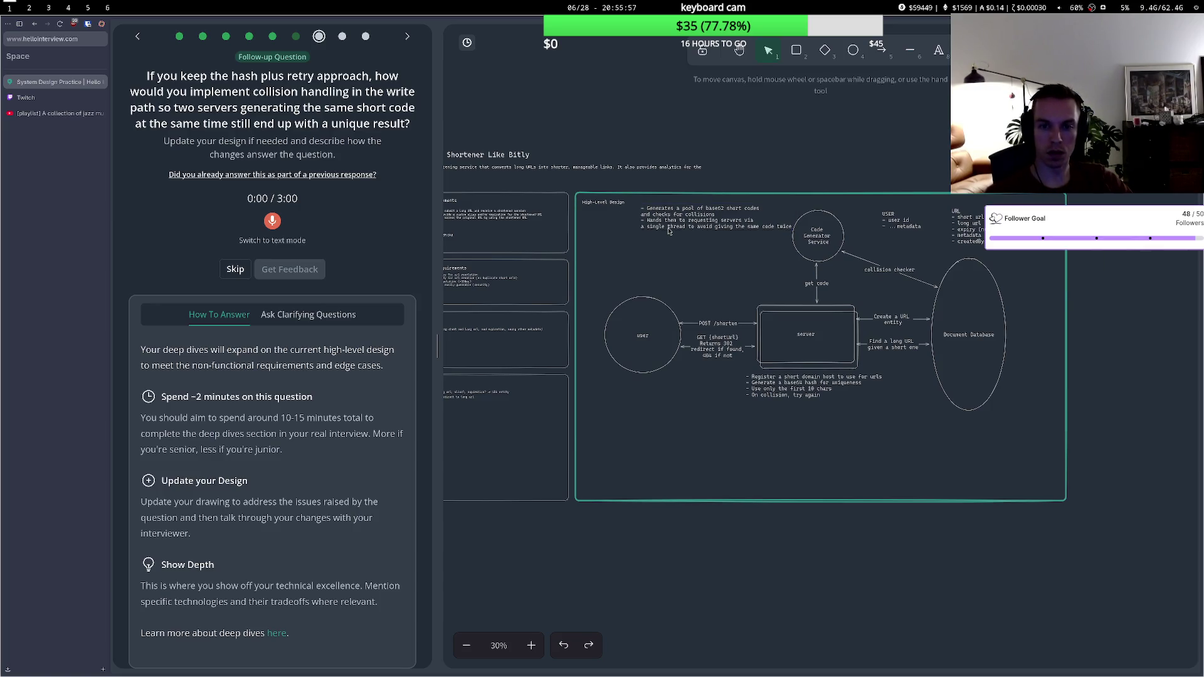
- Start recording the spoken answer and nudge the Code Generator Service circle up-right
{"action": "left_click", "coordinate": [273, 227]}
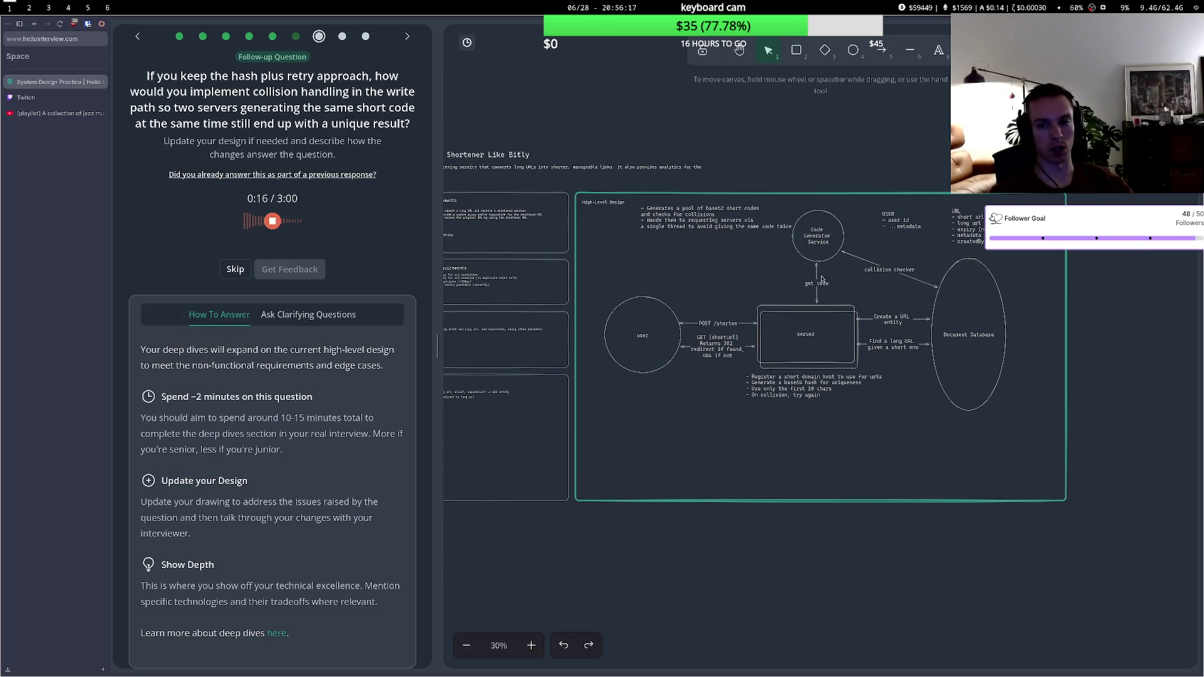
{"action": "left_click_drag", "start_coordinate": [818, 260], "coordinate": [820, 256]}
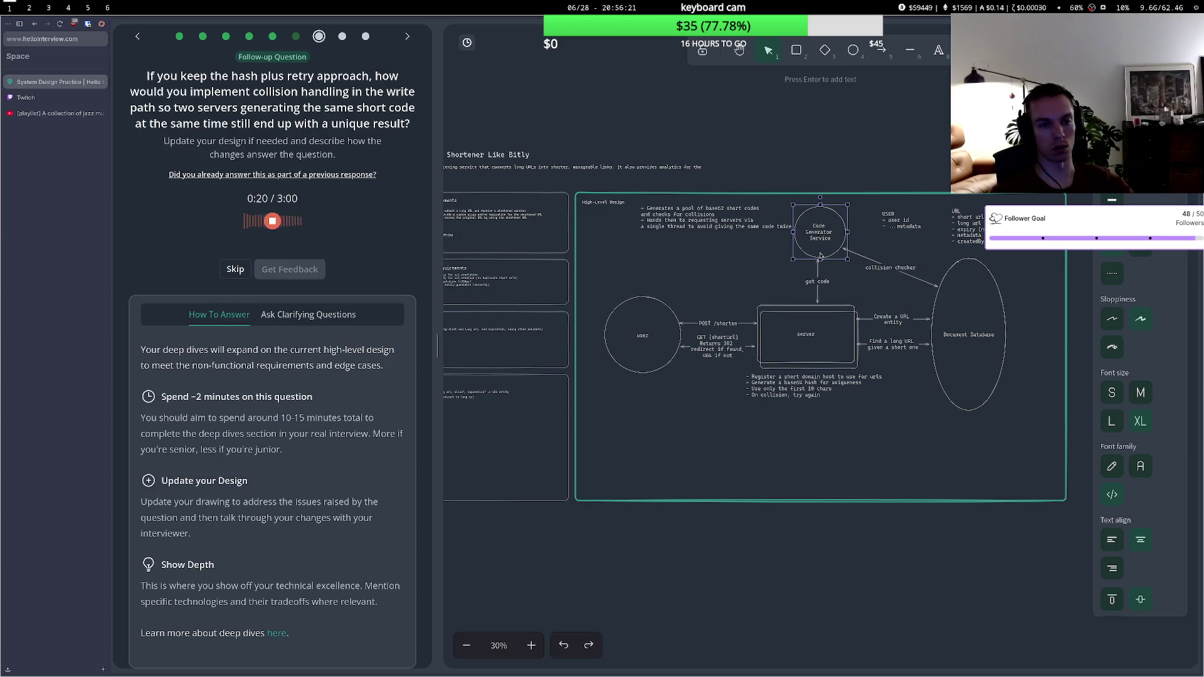
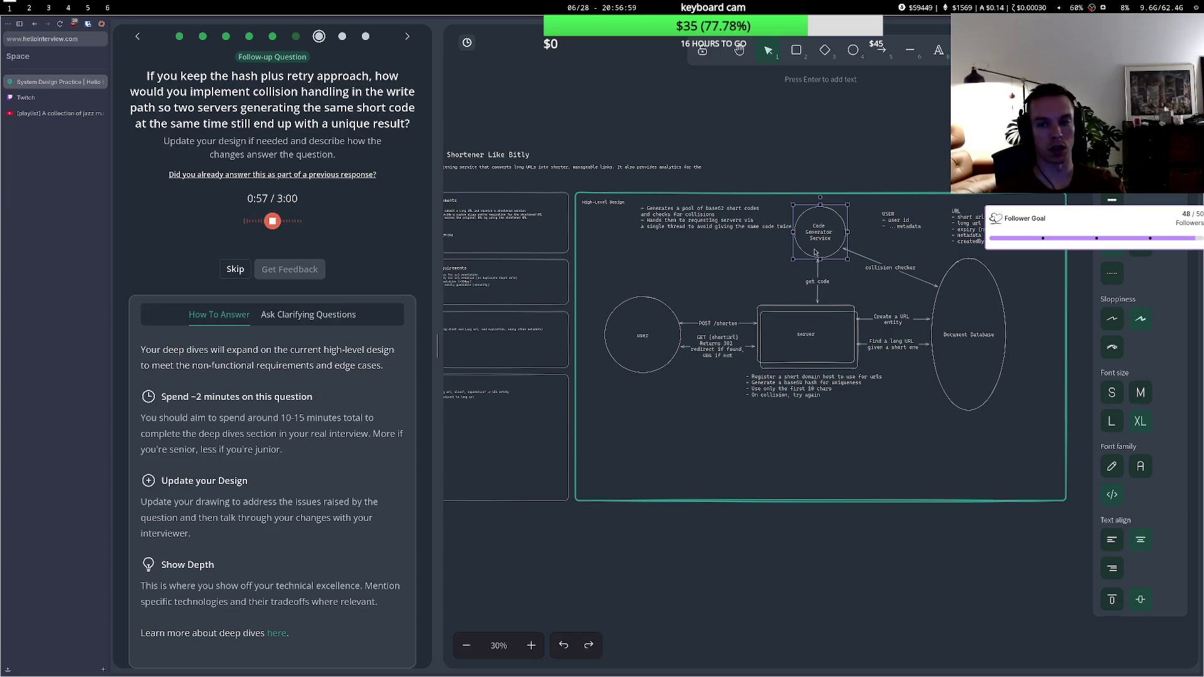
- Nudge the Code Generator circle up-right and stop recording the spoken answer
{"action": "key", "text": "shift+Up"}
{"action": "key", "text": "shift+Right"}
{"action": "key", "text": "shift+Up"}
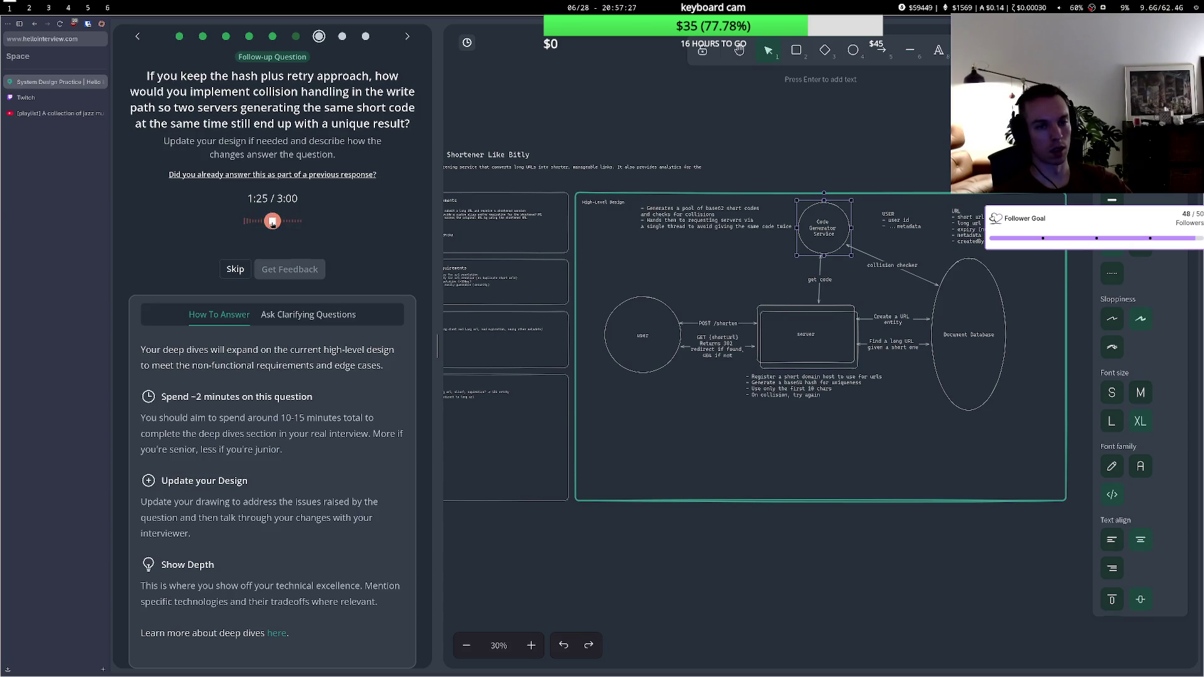
{"action": "left_click", "coordinate": [272, 222]}
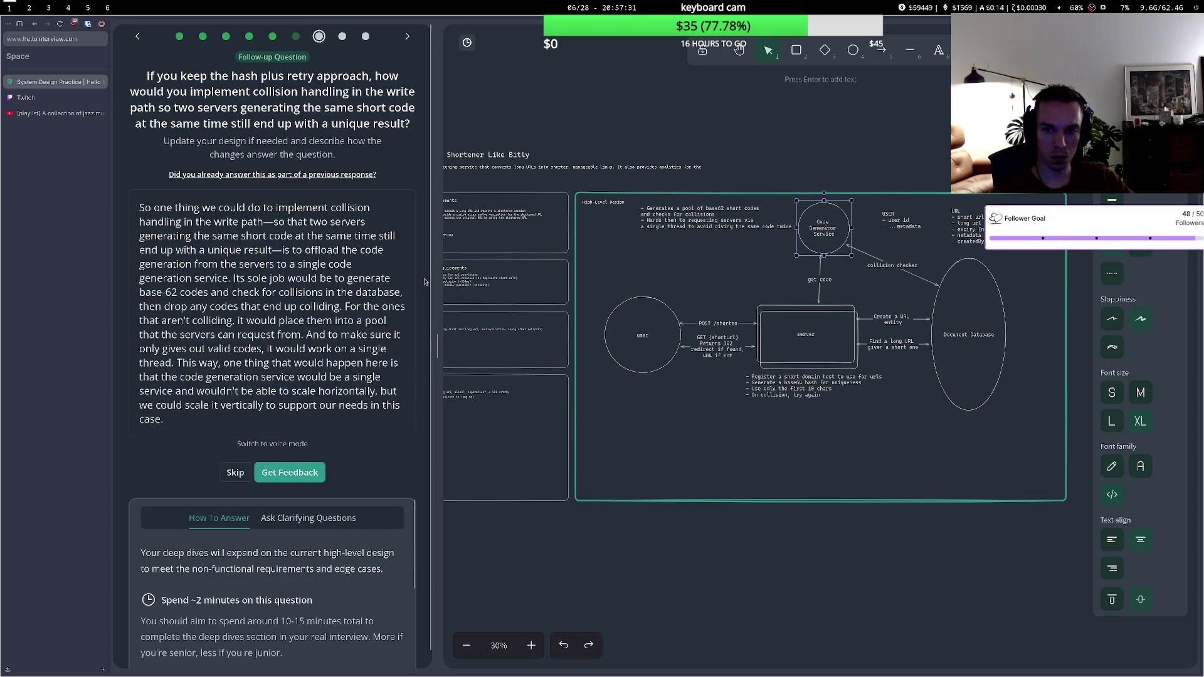
- Edit the notes under the server box and deselect them
{"action": "left_click", "coordinate": [807, 388]}
{"action": "double_click", "coordinate": [798, 384]}
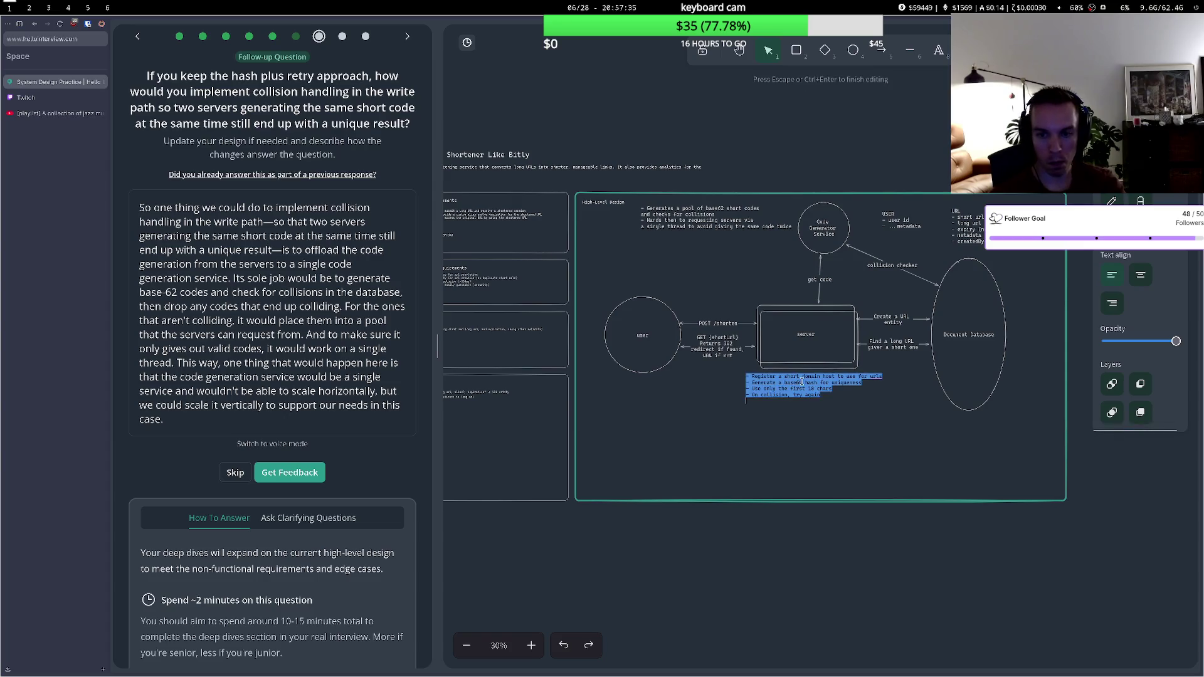
{"action": "left_click", "coordinate": [767, 431]}
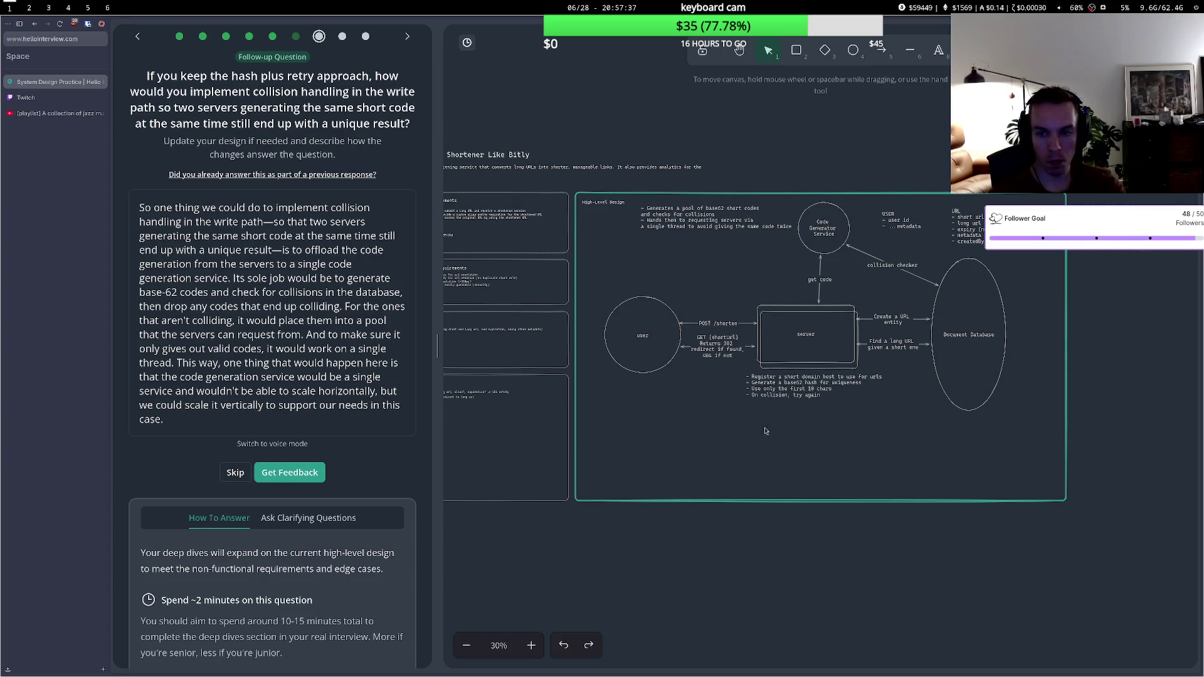
- Request feedback on the collision-handling answer and scroll through its sections
{"action": "left_click", "coordinate": [290, 474]}
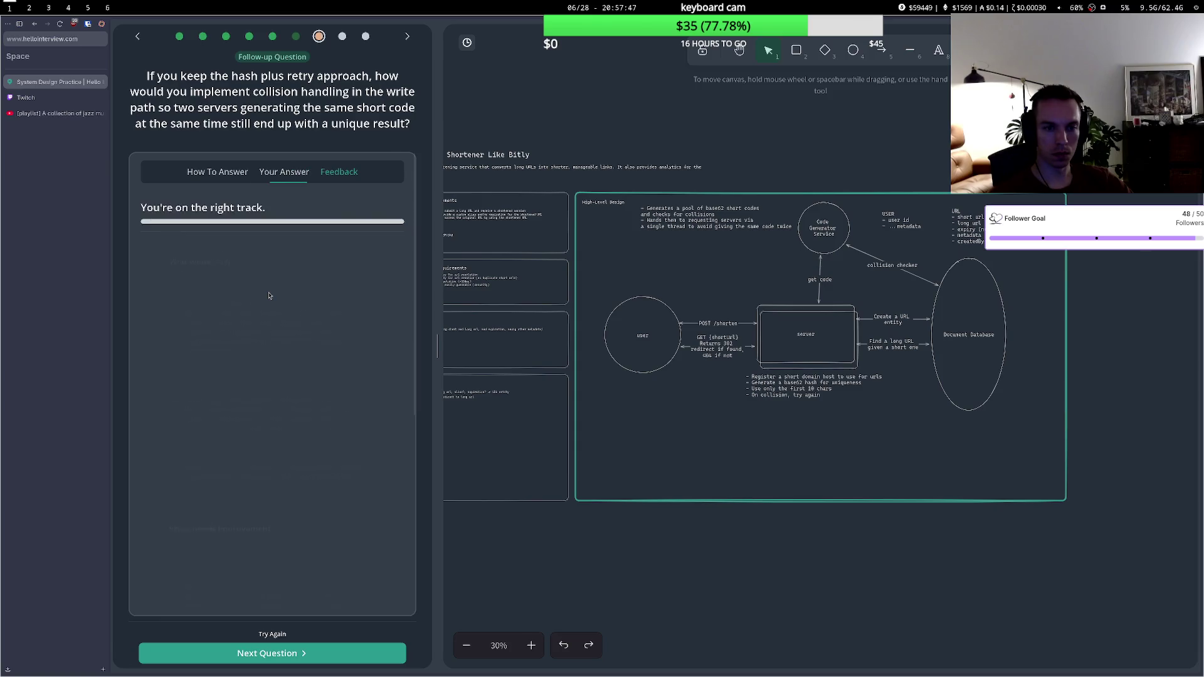
{"action": "scroll", "coordinate": [275, 355], "scroll_direction": "down", "scroll_amount": 5}
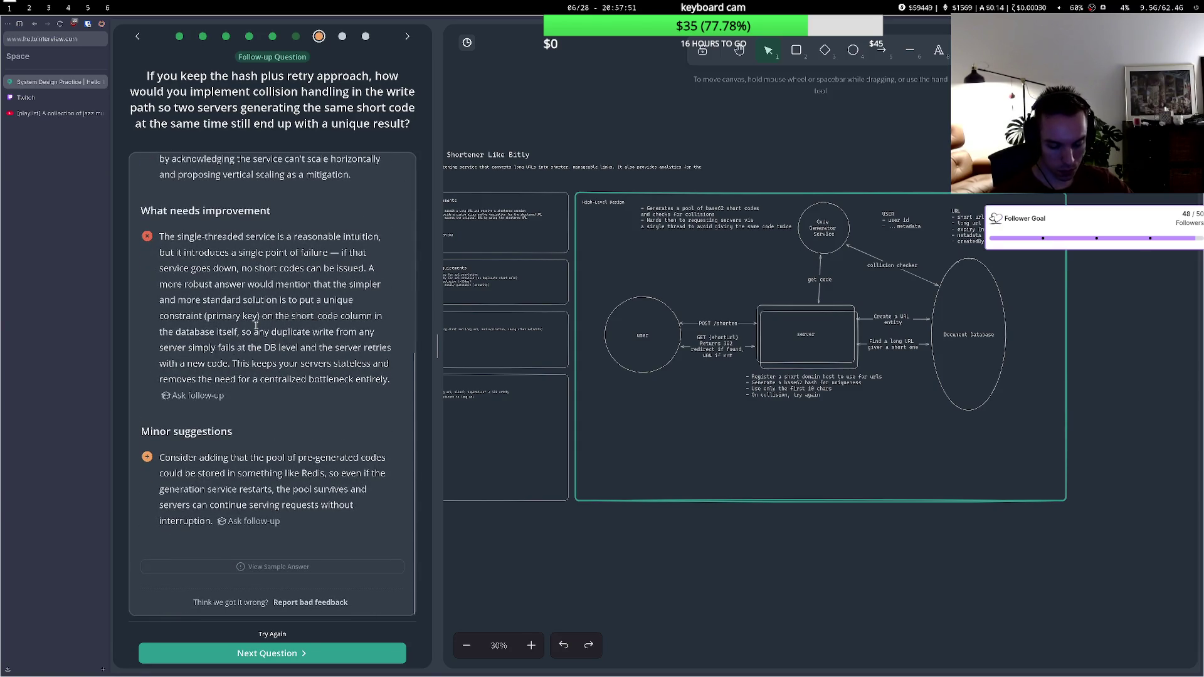
{"action": "scroll", "coordinate": [254, 323], "scroll_direction": "up", "scroll_amount": 4}
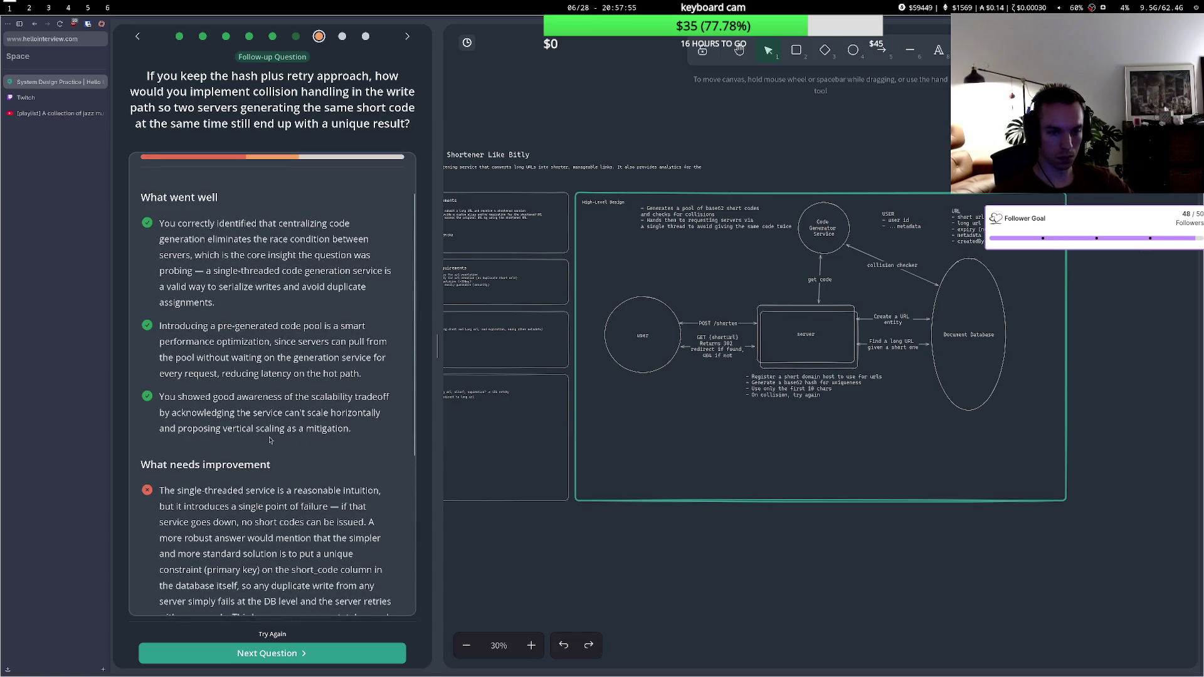
{"action": "scroll", "coordinate": [270, 440], "scroll_direction": "down", "scroll_amount": 1}
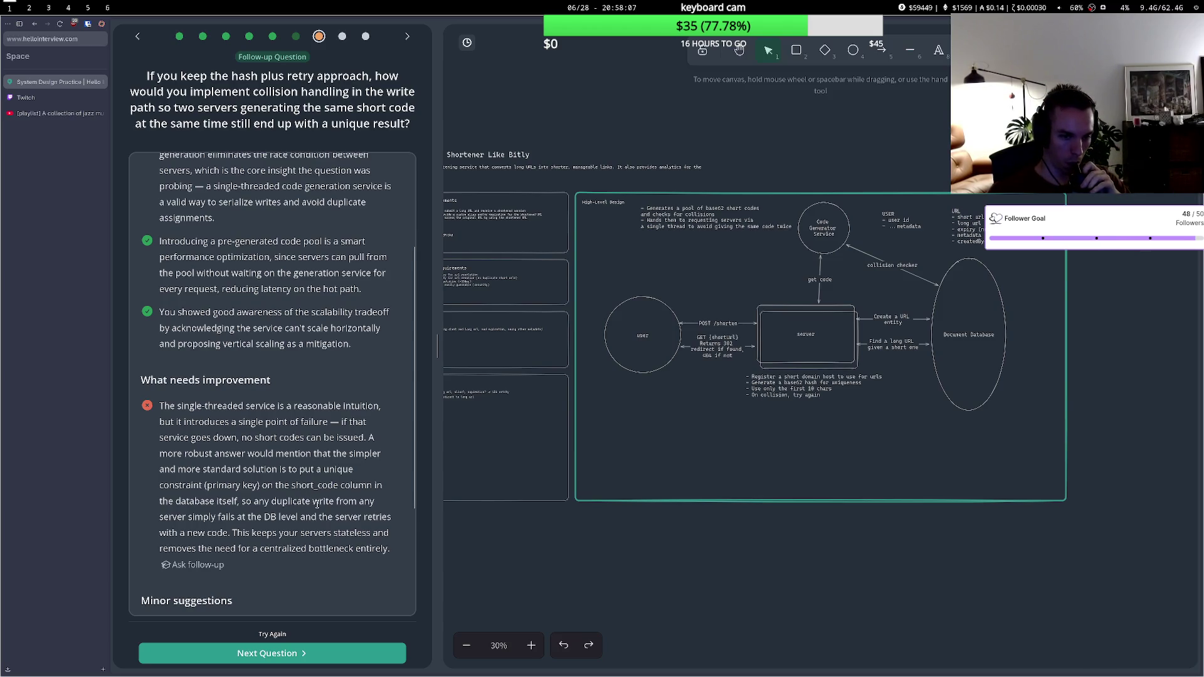
{"action": "scroll", "coordinate": [316, 505], "scroll_direction": "up", "scroll_amount": 1}
{"action": "scroll", "coordinate": [316, 505], "scroll_direction": "up", "scroll_amount": 3}
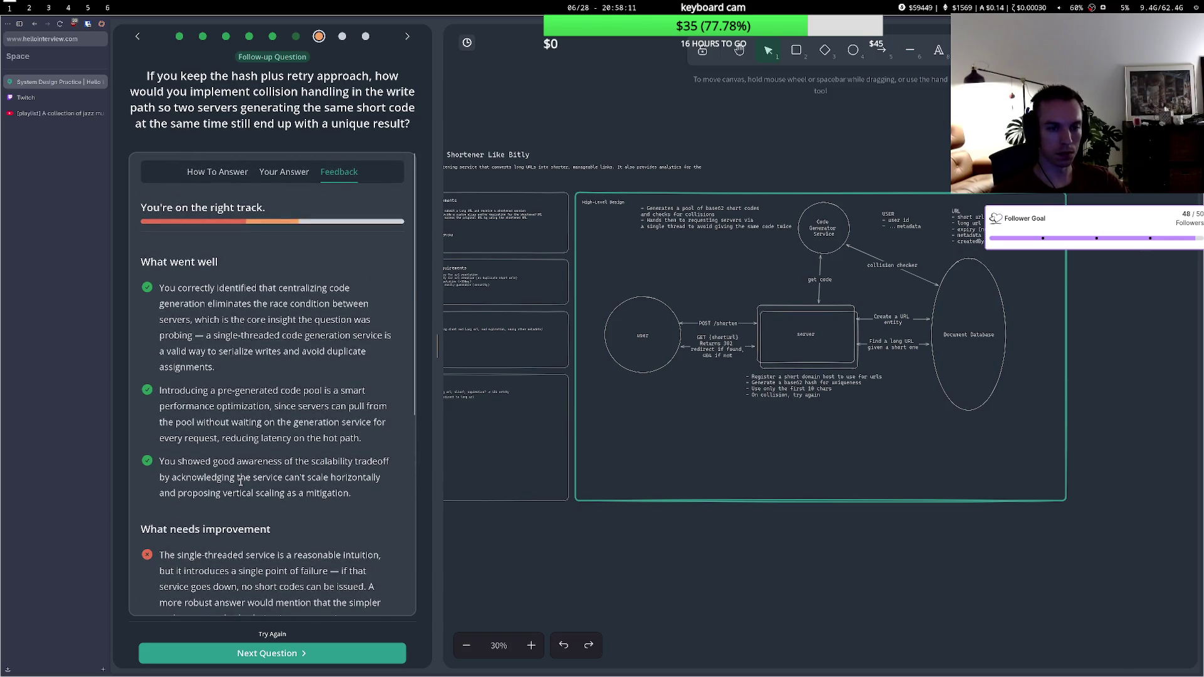
{"action": "scroll", "coordinate": [236, 479], "scroll_direction": "down", "scroll_amount": 5}
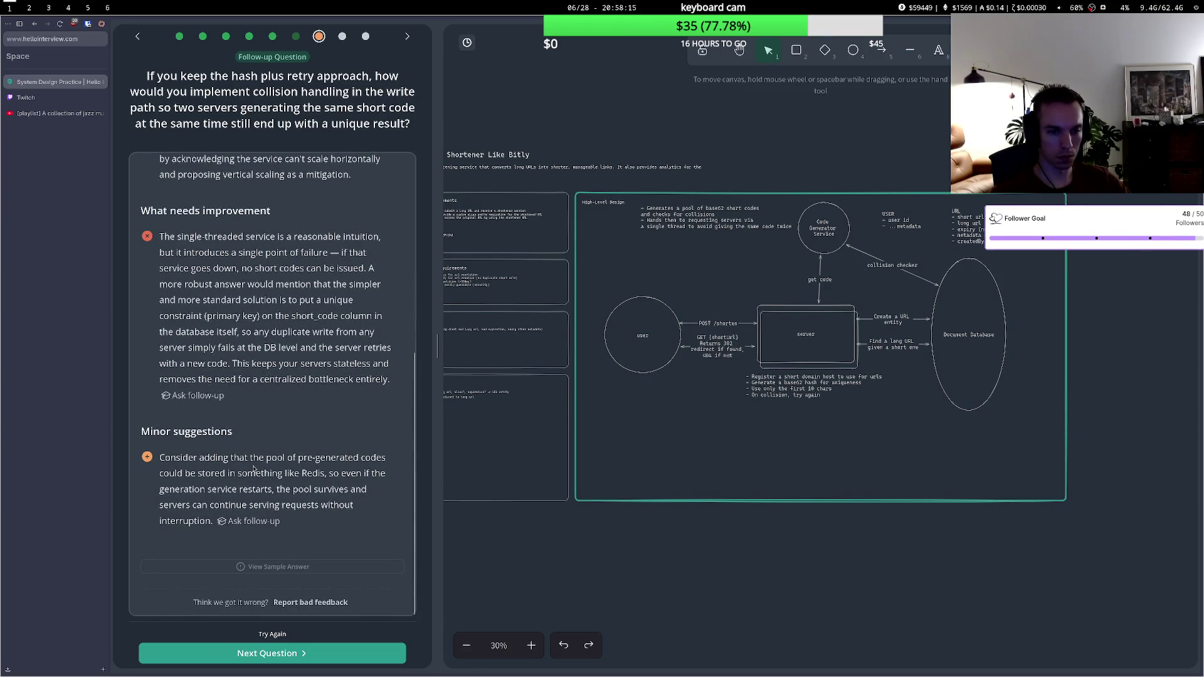
- Read the Redis suggestion closely, then advance to the redirect-speed question
{"action": "left_click_drag", "start_coordinate": [201, 473], "coordinate": [312, 474]}
{"action": "left_click", "coordinate": [230, 491]}
{"action": "left_click_drag", "start_coordinate": [206, 474], "coordinate": [290, 471]}
{"action": "left_click", "coordinate": [290, 471]}
{"action": "left_click_drag", "start_coordinate": [194, 489], "coordinate": [286, 488]}
{"action": "left_click", "coordinate": [285, 487]}
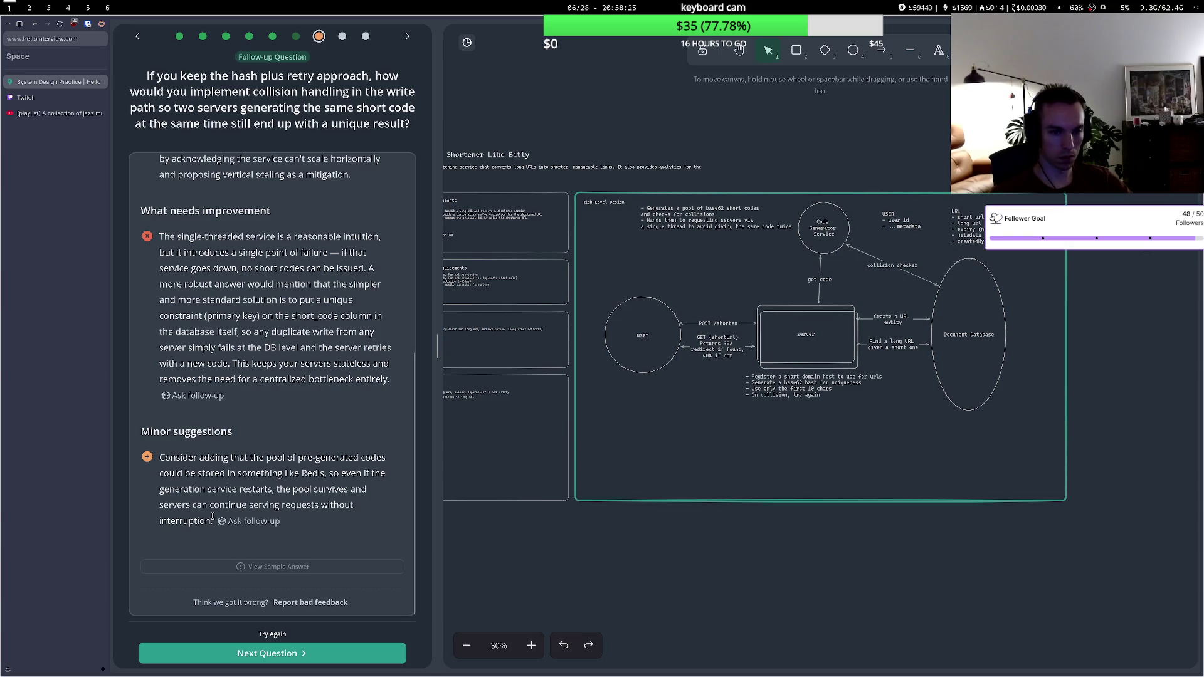
{"action": "left_click_drag", "start_coordinate": [214, 506], "coordinate": [267, 510]}
{"action": "left_click", "coordinate": [267, 510]}
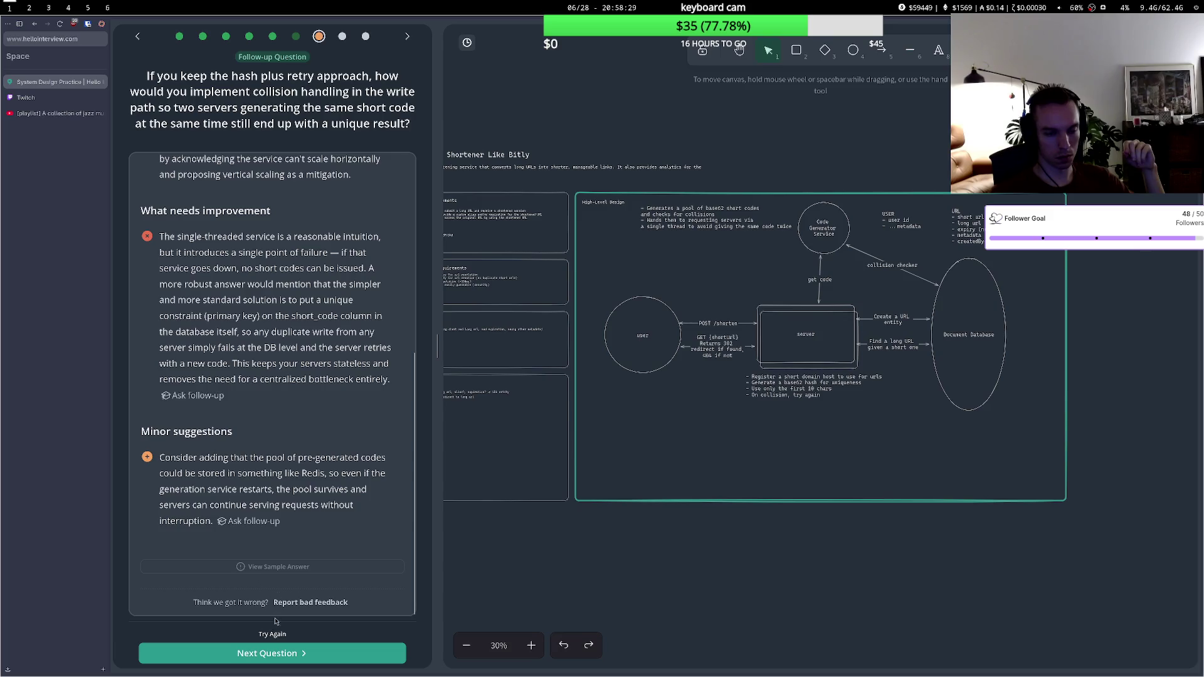
{"action": "left_click", "coordinate": [270, 652]}
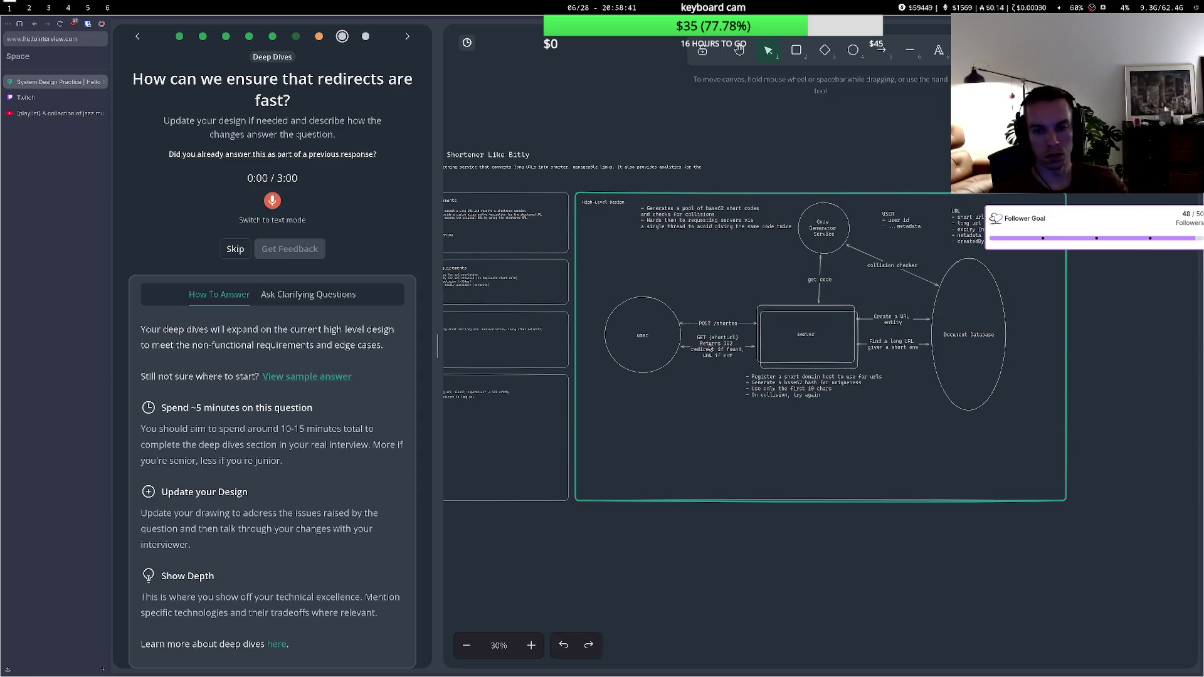
- Draw a CDN diamond below the user circle
{"action": "left_click_drag", "start_coordinate": [678, 303], "coordinate": [668, 303]}
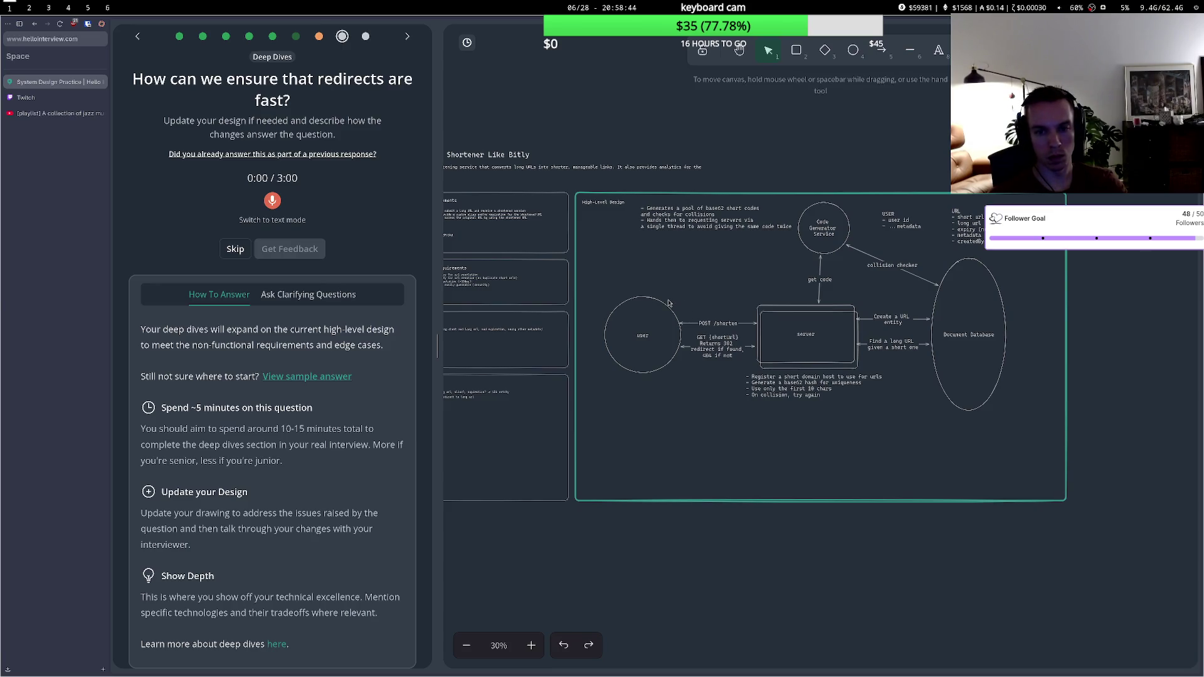
{"action": "left_click", "coordinate": [825, 50]}
{"action": "left_click_drag", "start_coordinate": [654, 426], "coordinate": [719, 490]}
{"action": "left_click", "coordinate": [687, 463]}
{"action": "double_click", "coordinate": [687, 462]}
{"action": "type", "text": "CDN"}
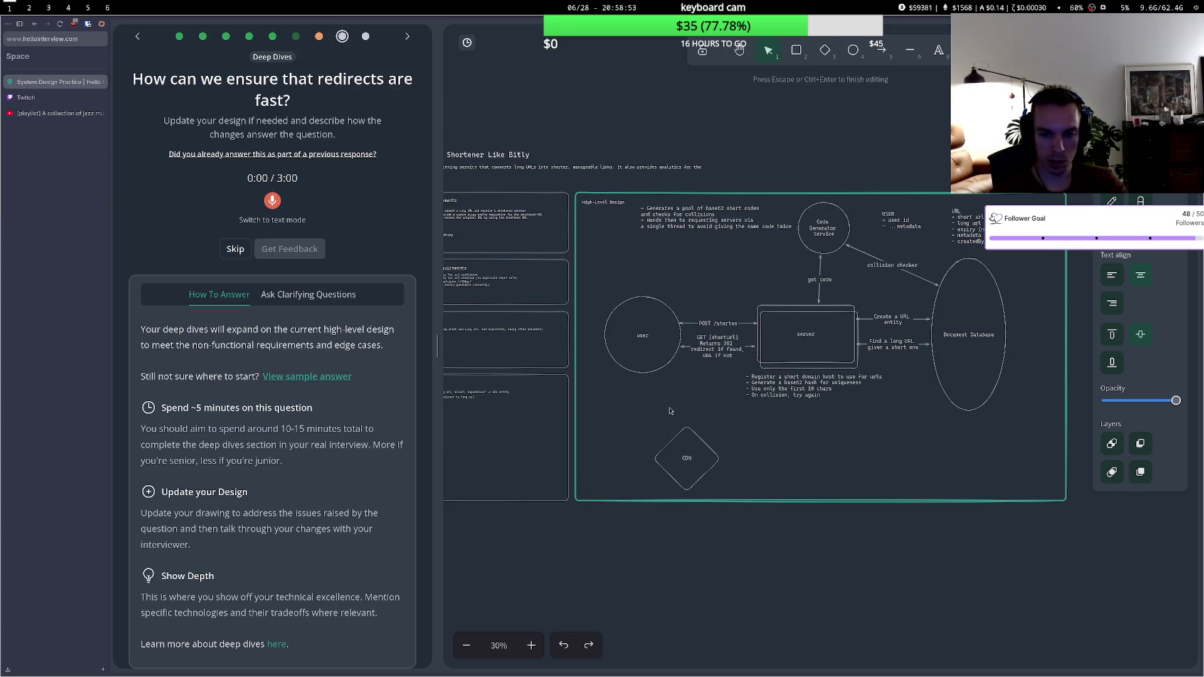
{"action": "key", "text": "Escape"}
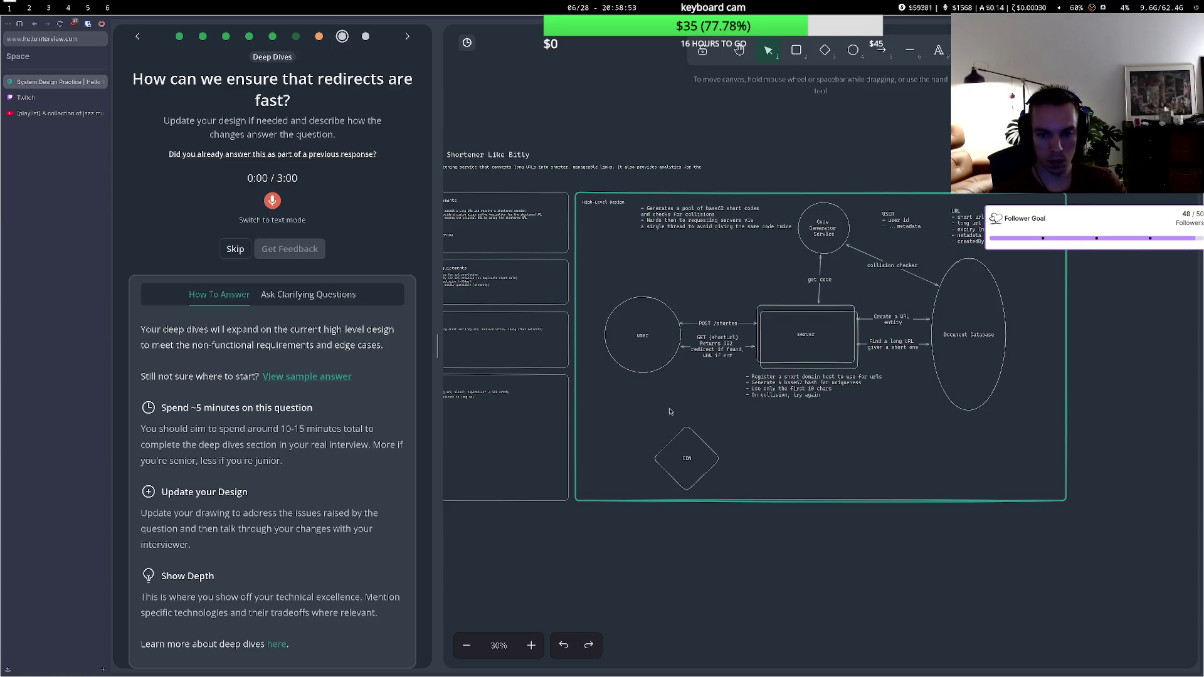
{"action": "mouse_move", "coordinate": [686, 435]}
{"action": "left_mouse_down"}
{"action": "mouse_move", "coordinate": [690, 415]}
{"action": "mouse_move", "coordinate": [691, 432]}
{"action": "left_mouse_up"}
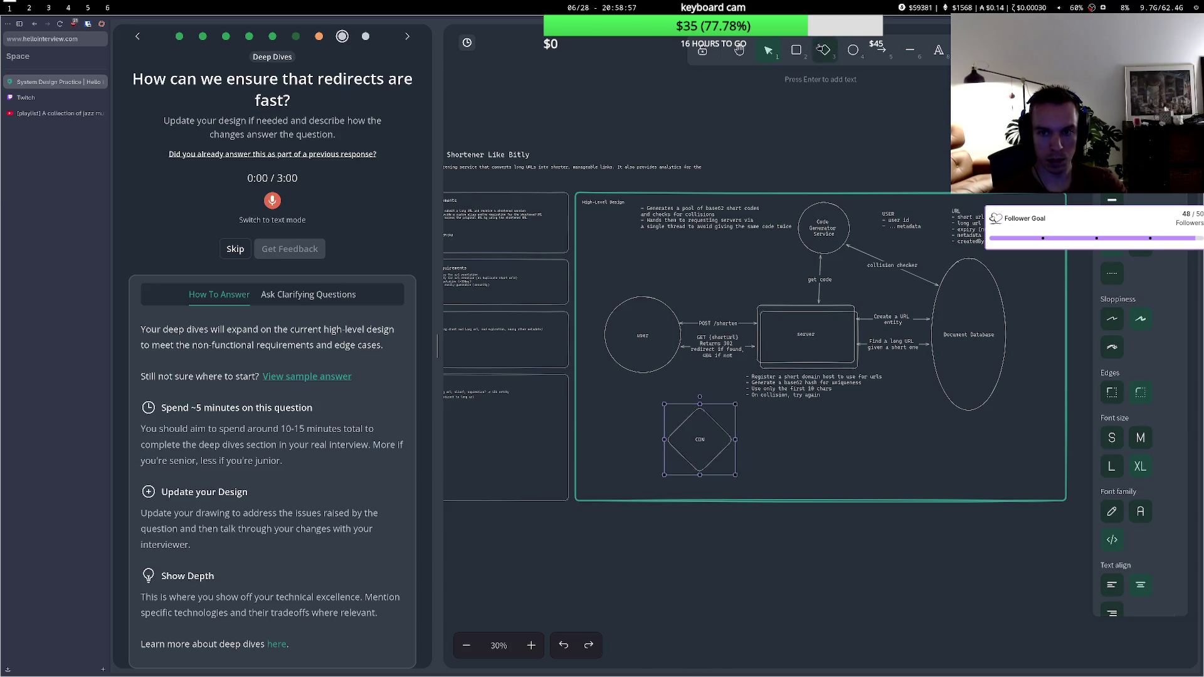
- Connect user to the CDN with an arrow labelled 'get short url'
{"action": "left_click", "coordinate": [877, 50]}
{"action": "left_click", "coordinate": [657, 372]}
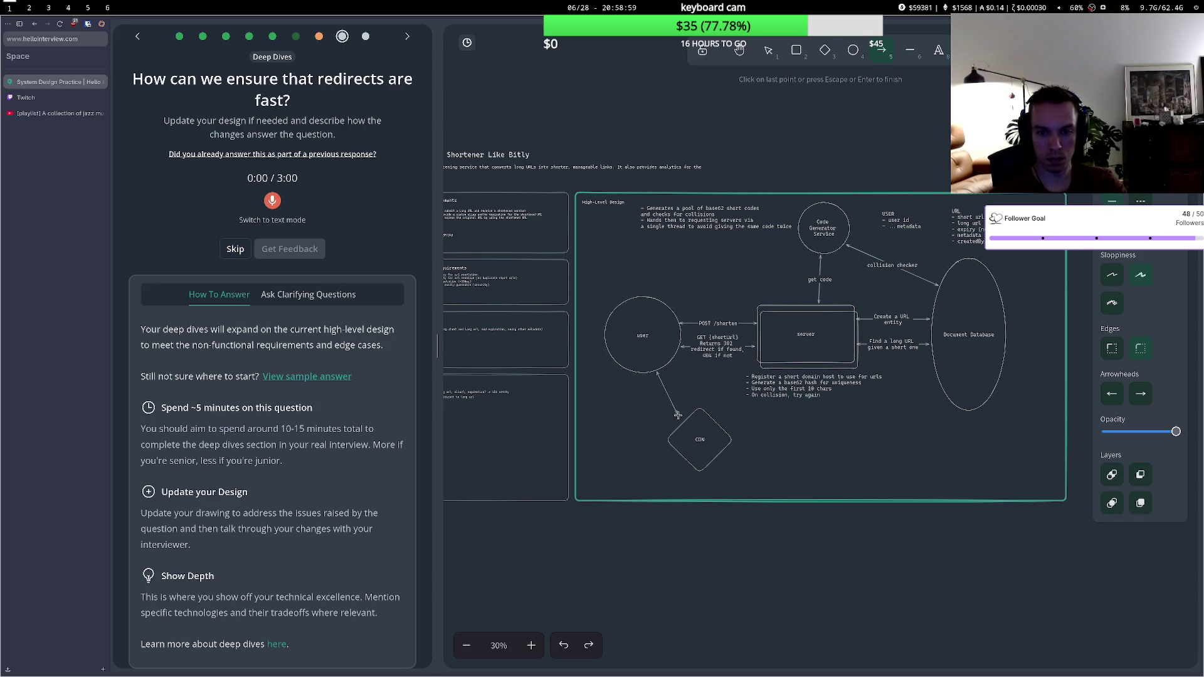
{"action": "left_click", "coordinate": [685, 422]}
{"action": "key", "text": "Escape"}
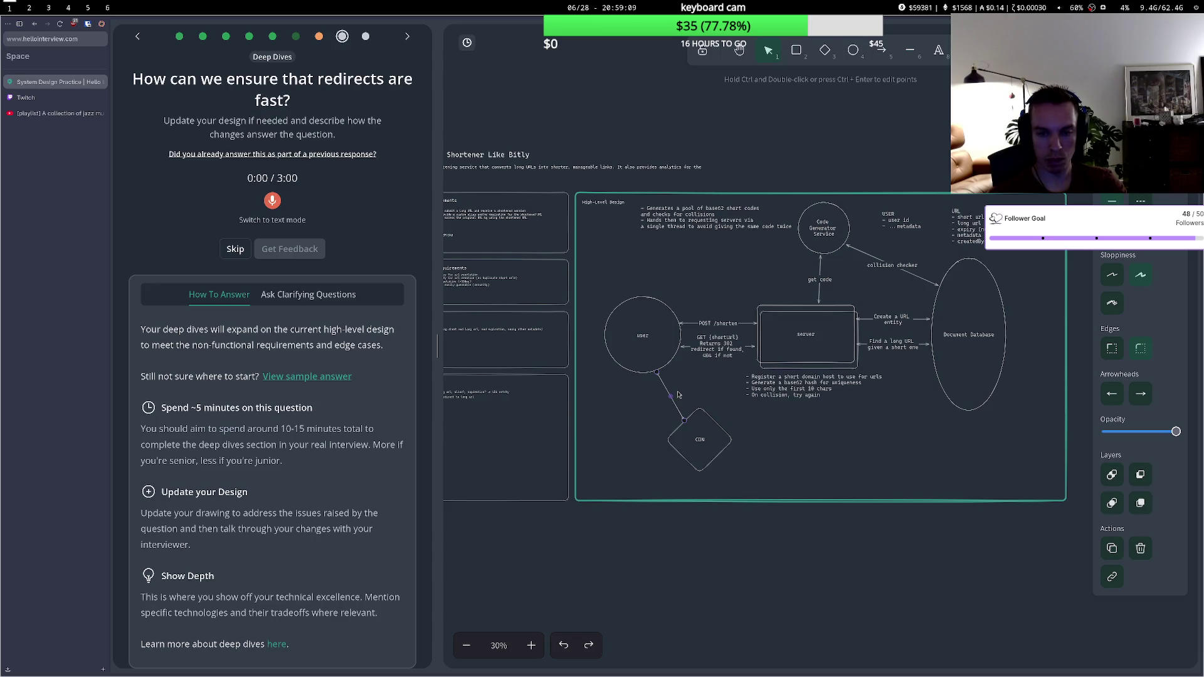
{"action": "key", "text": "ctrl+Return"}
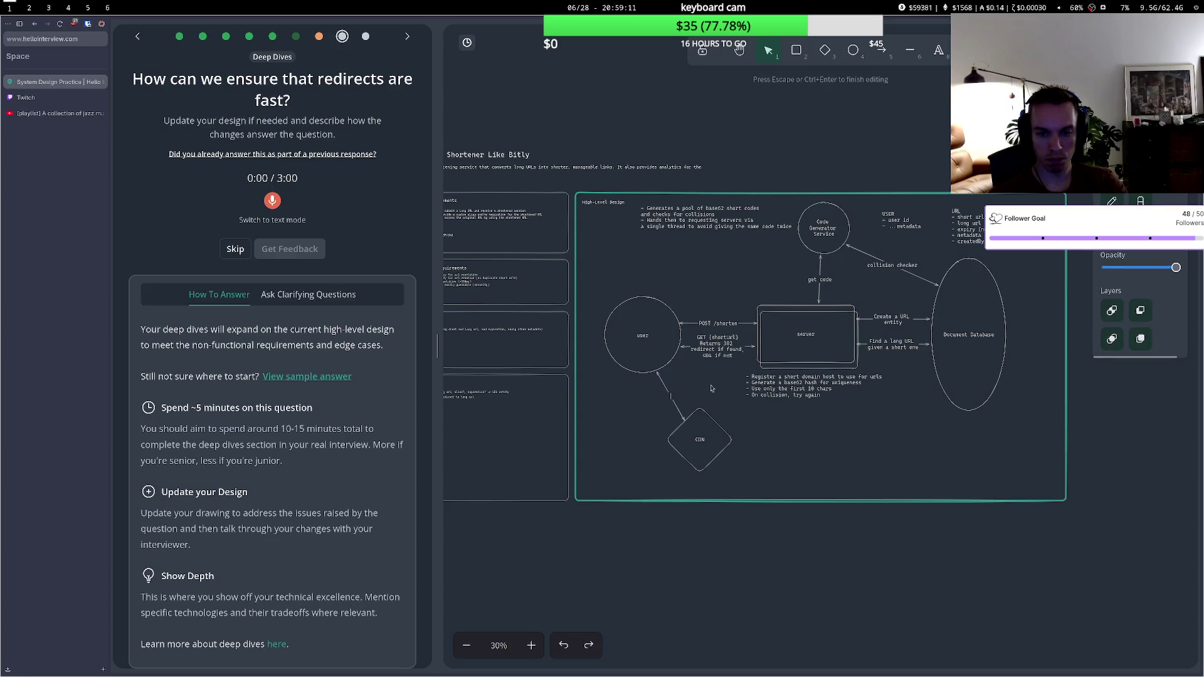
{"action": "type", "text": "get short url"}
{"action": "left_click", "coordinate": [728, 393]}
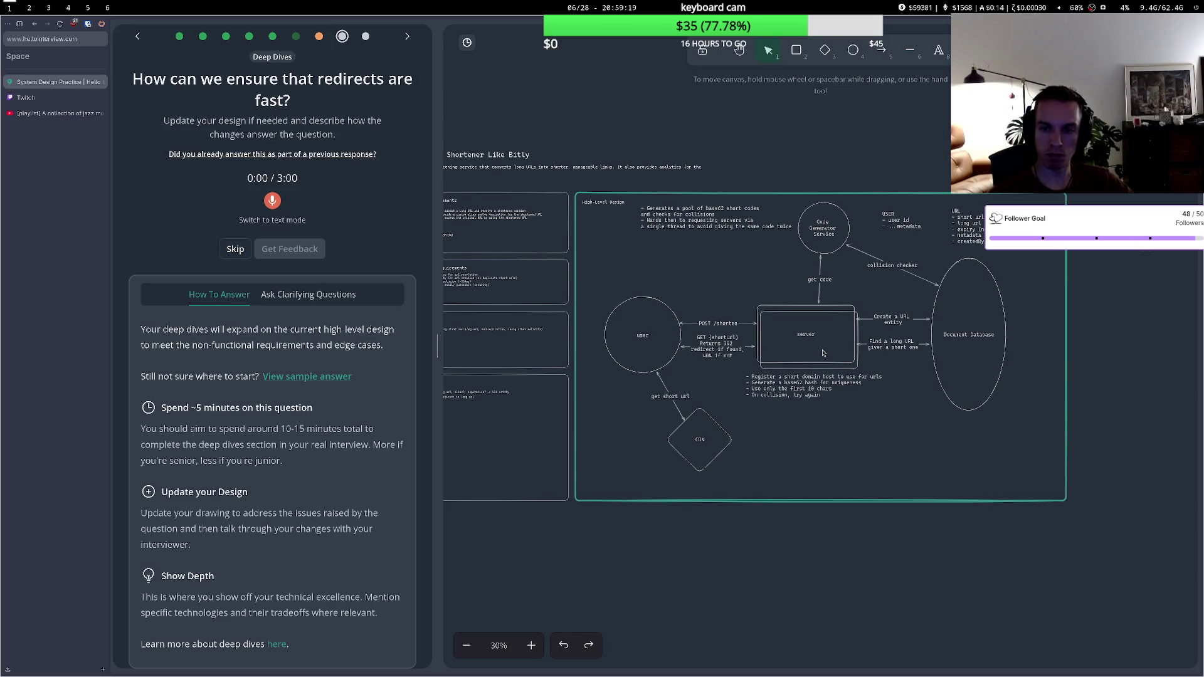
- Draw a 'short url cache' circle below Document Database
{"action": "left_click", "coordinate": [865, 429]}
{"action": "left_click", "coordinate": [897, 388]}
{"action": "key", "text": "4"}
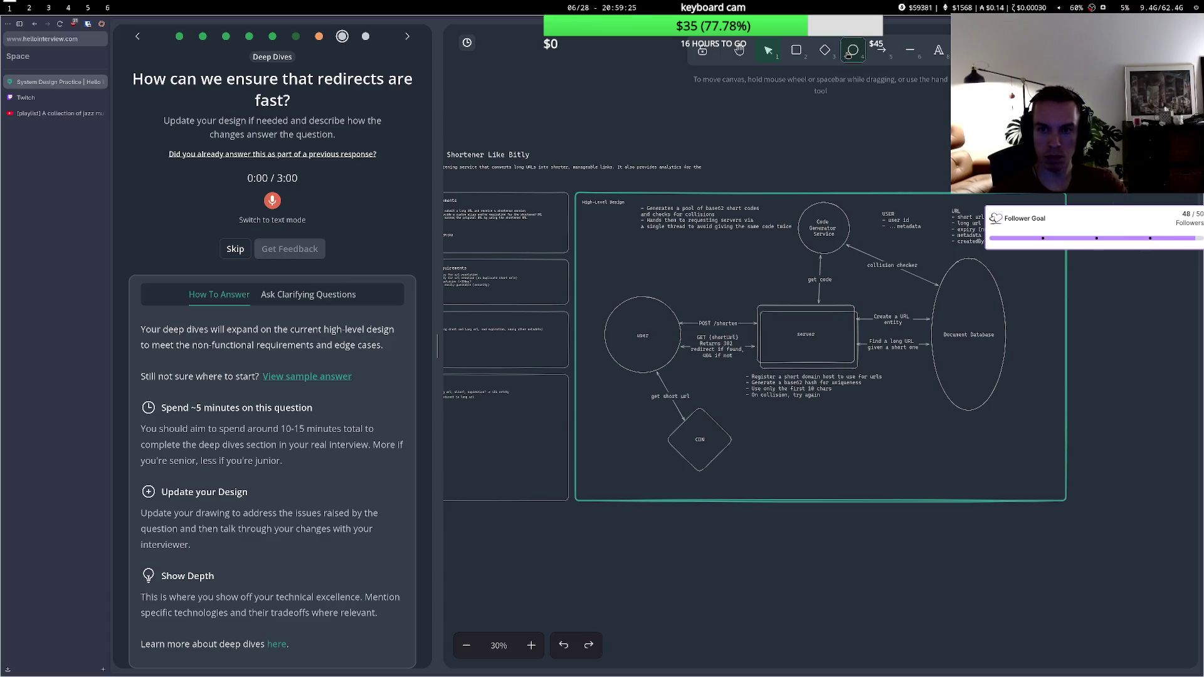
{"action": "mouse_move", "coordinate": [862, 406]}
{"action": "left_mouse_down"}
{"action": "mouse_move", "coordinate": [921, 472]}
{"action": "mouse_move", "coordinate": [907, 475]}
{"action": "left_mouse_up"}
{"action": "double_click", "coordinate": [882, 441]}
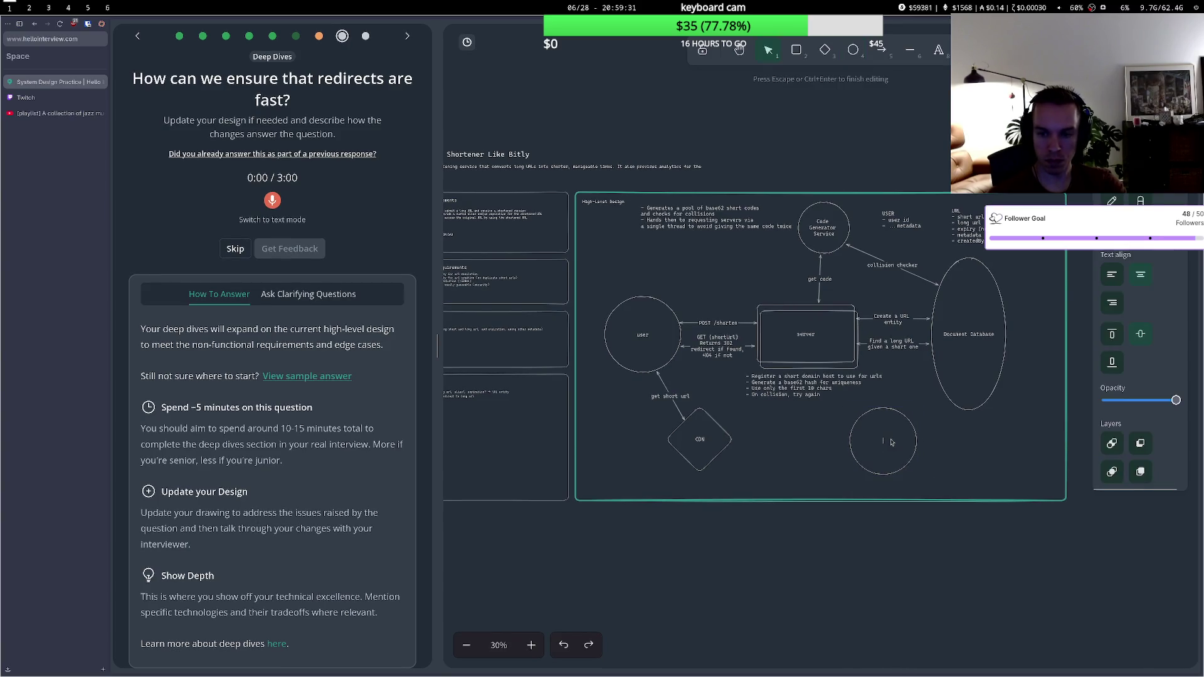
{"action": "type", "text": "short url cache"}
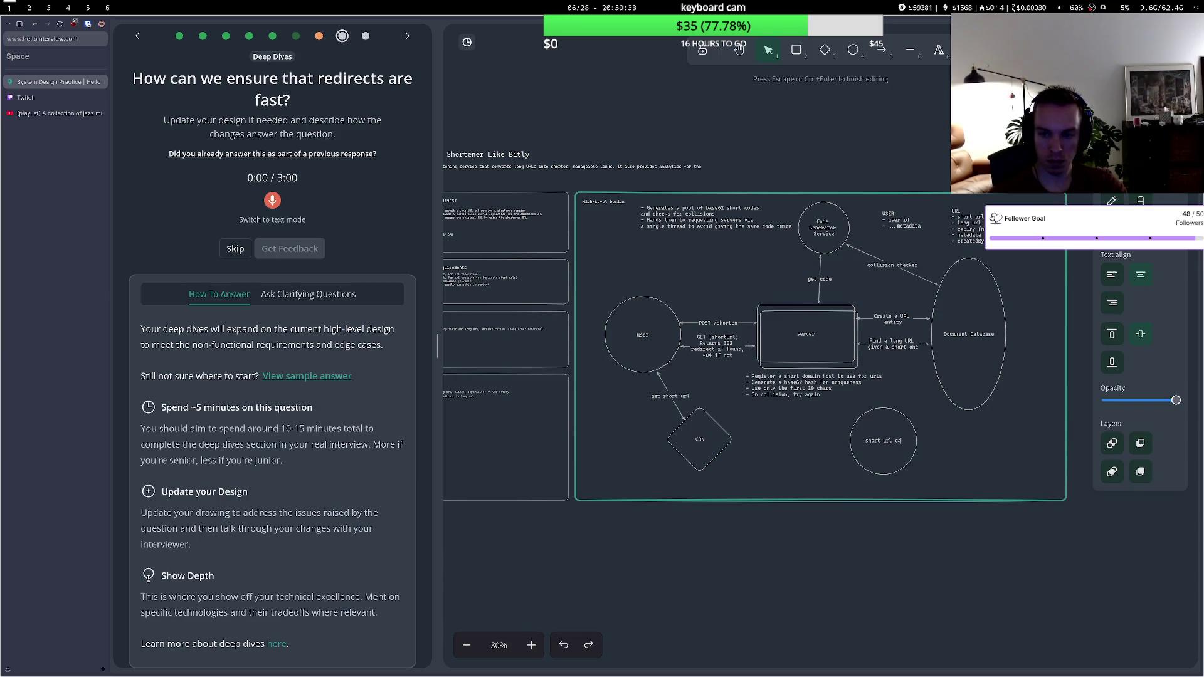
{"action": "left_click", "coordinate": [885, 385]}
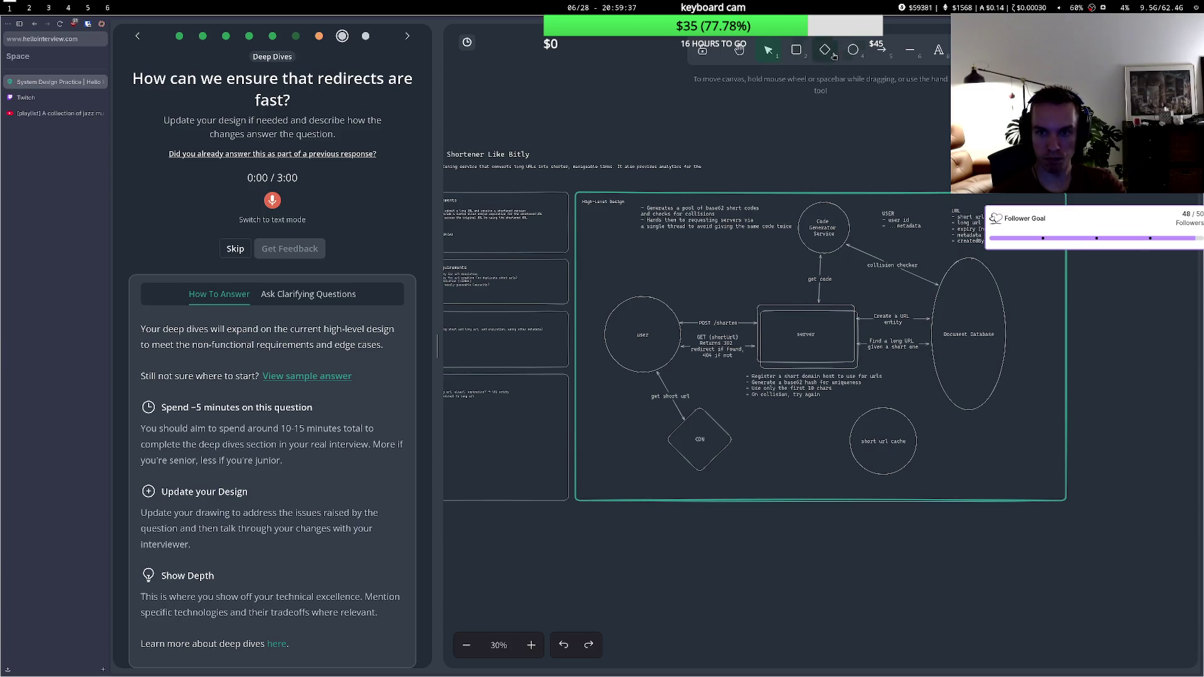
- Arrow the server to the short url cache circle, then begin recording an answer
{"action": "left_click", "coordinate": [881, 49]}
{"action": "left_click", "coordinate": [834, 366]}
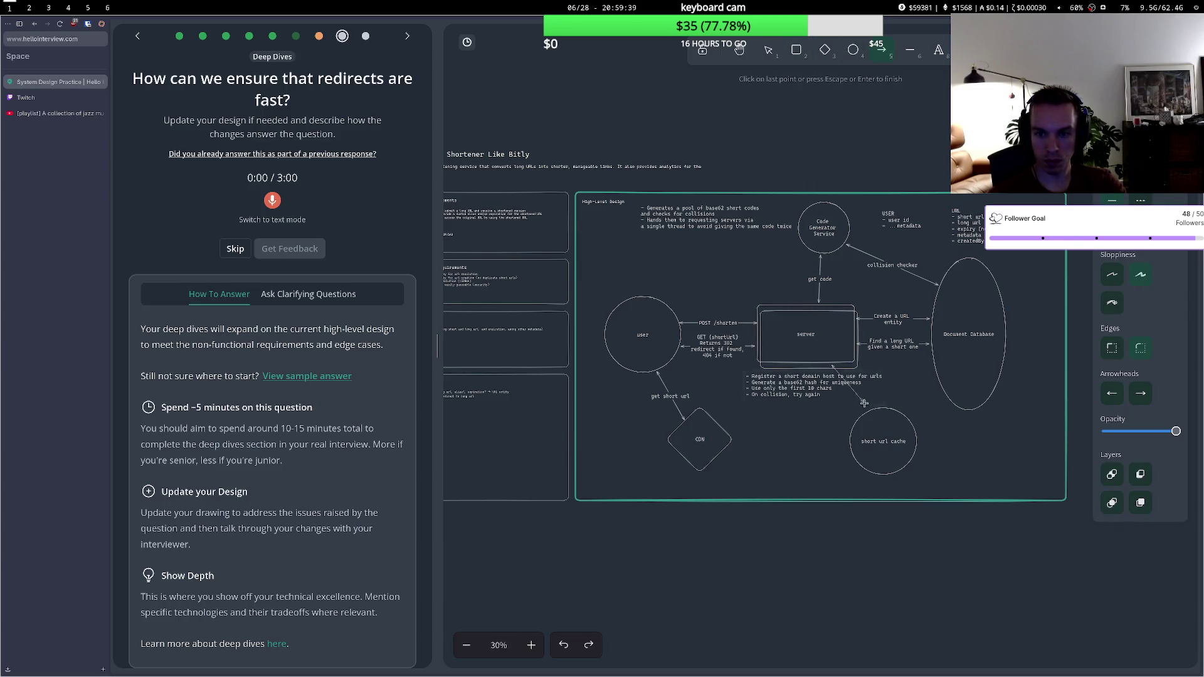
{"action": "double_click", "coordinate": [887, 417]}
{"action": "left_click_drag", "start_coordinate": [876, 419], "coordinate": [907, 425]}
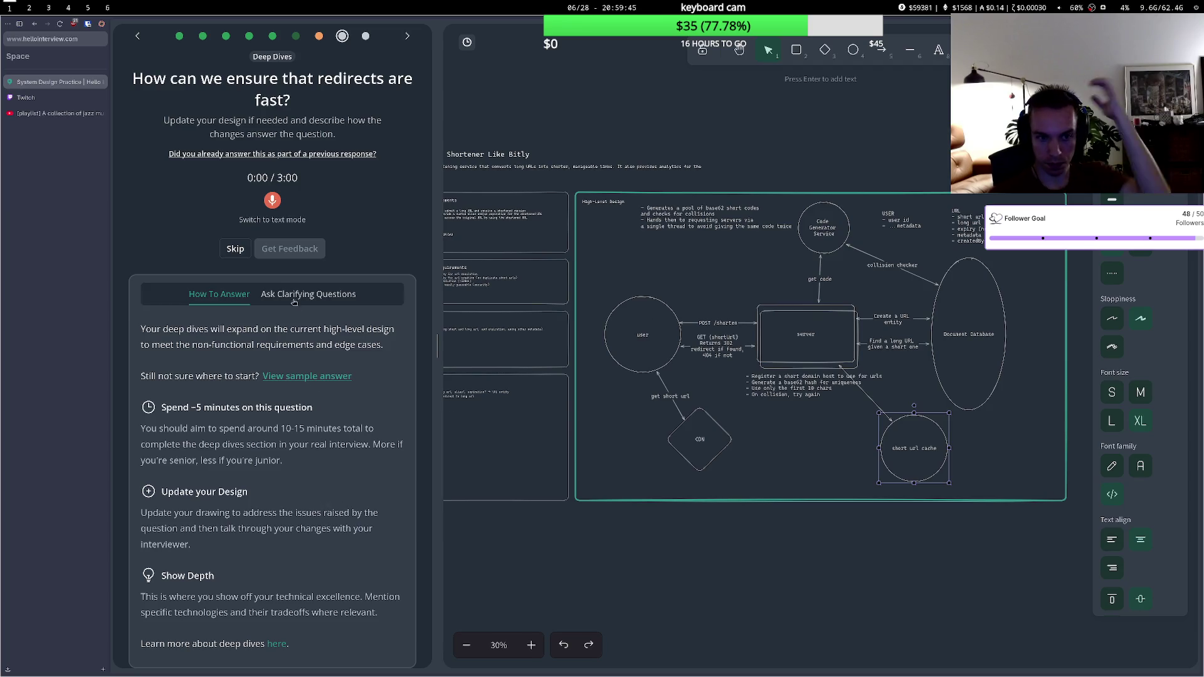
{"action": "left_click", "coordinate": [273, 202]}
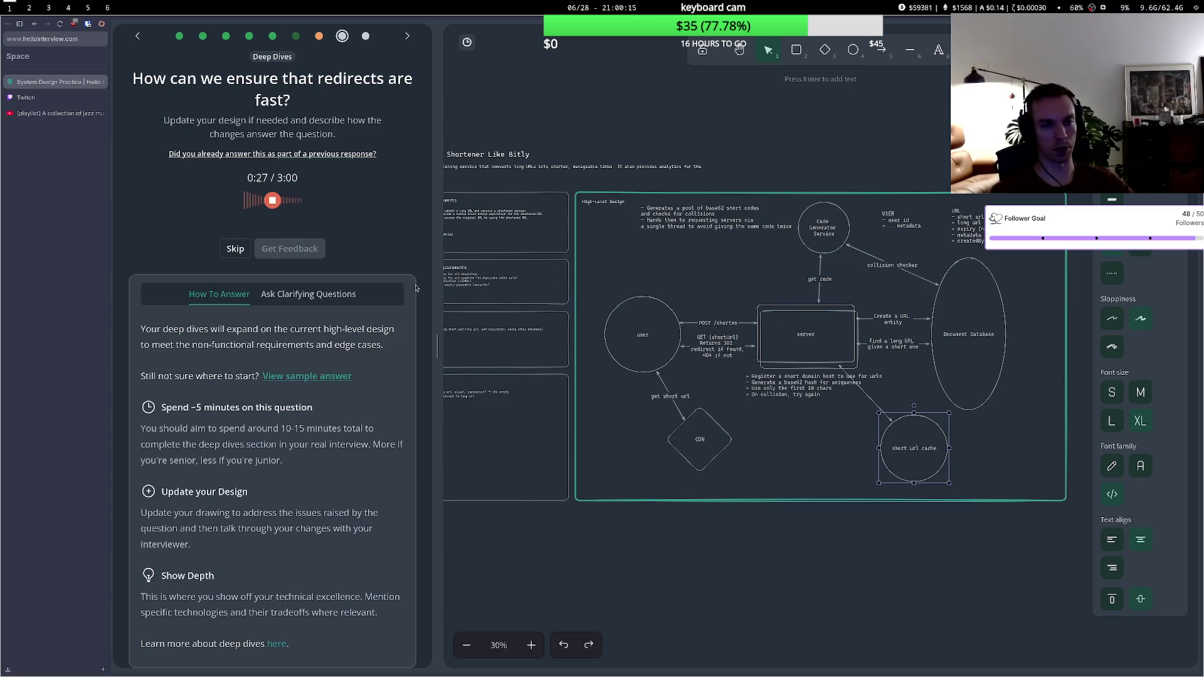
- Tidy the cache and user circles while speaking the redirect-speed answer, then stop recording
{"action": "left_click_drag", "start_coordinate": [906, 429], "coordinate": [902, 414]}
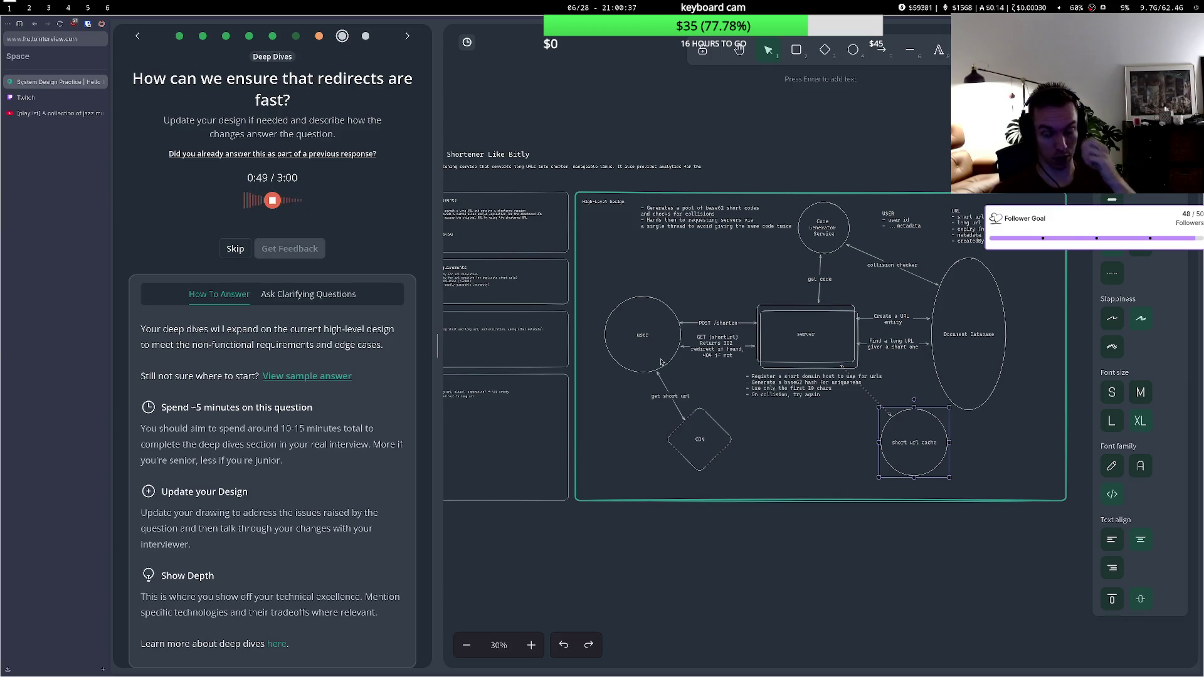
{"action": "mouse_move", "coordinate": [652, 357]}
{"action": "left_mouse_down"}
{"action": "mouse_move", "coordinate": [641, 357]}
{"action": "mouse_move", "coordinate": [654, 361]}
{"action": "left_mouse_up"}
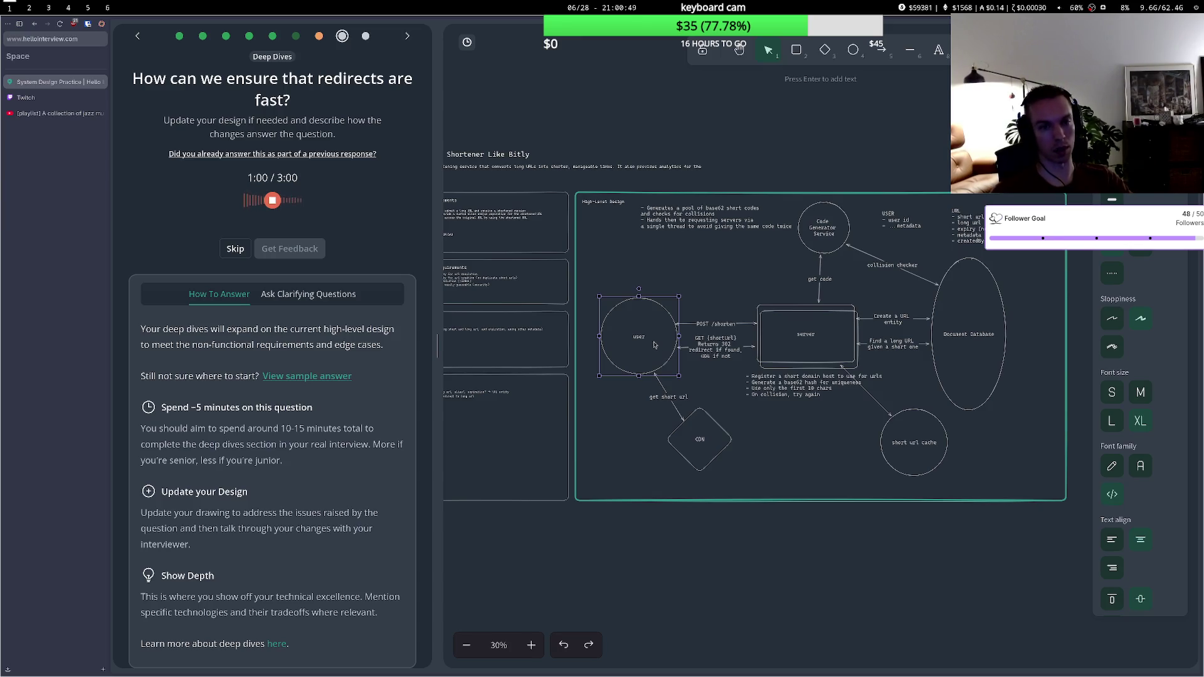
{"action": "left_click", "coordinate": [271, 201]}
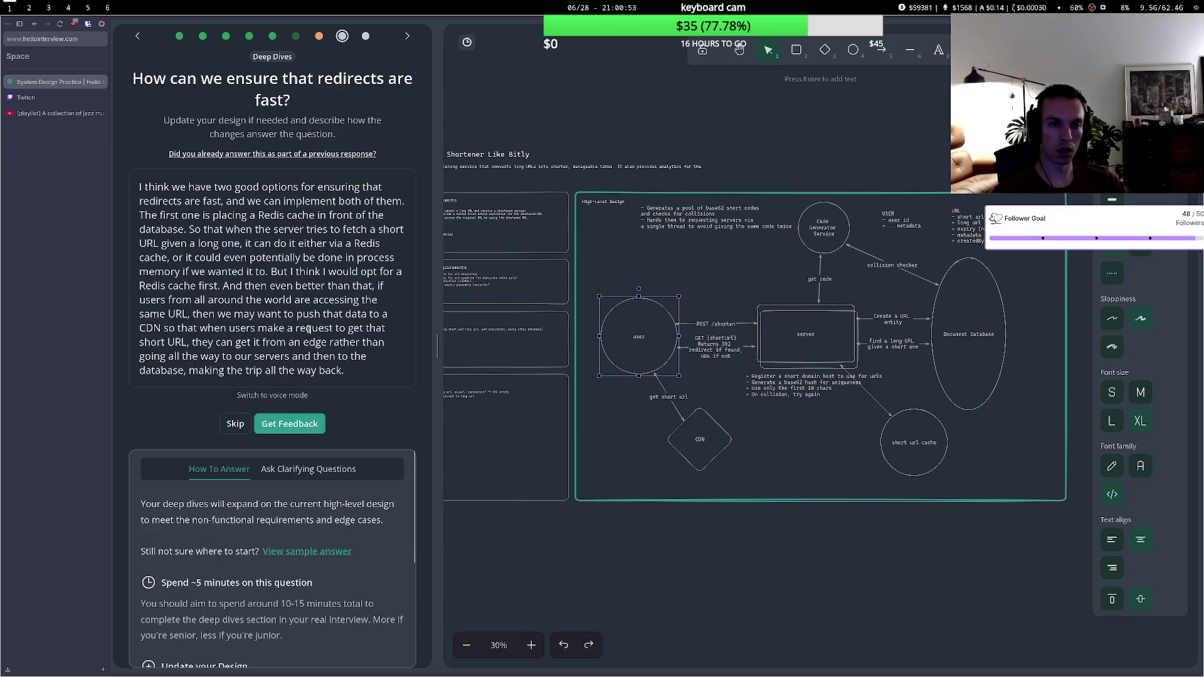
- Get feedback on the redirect-speed answer and read the whiteboard and CDN suggestions
{"action": "left_click", "coordinate": [303, 425]}
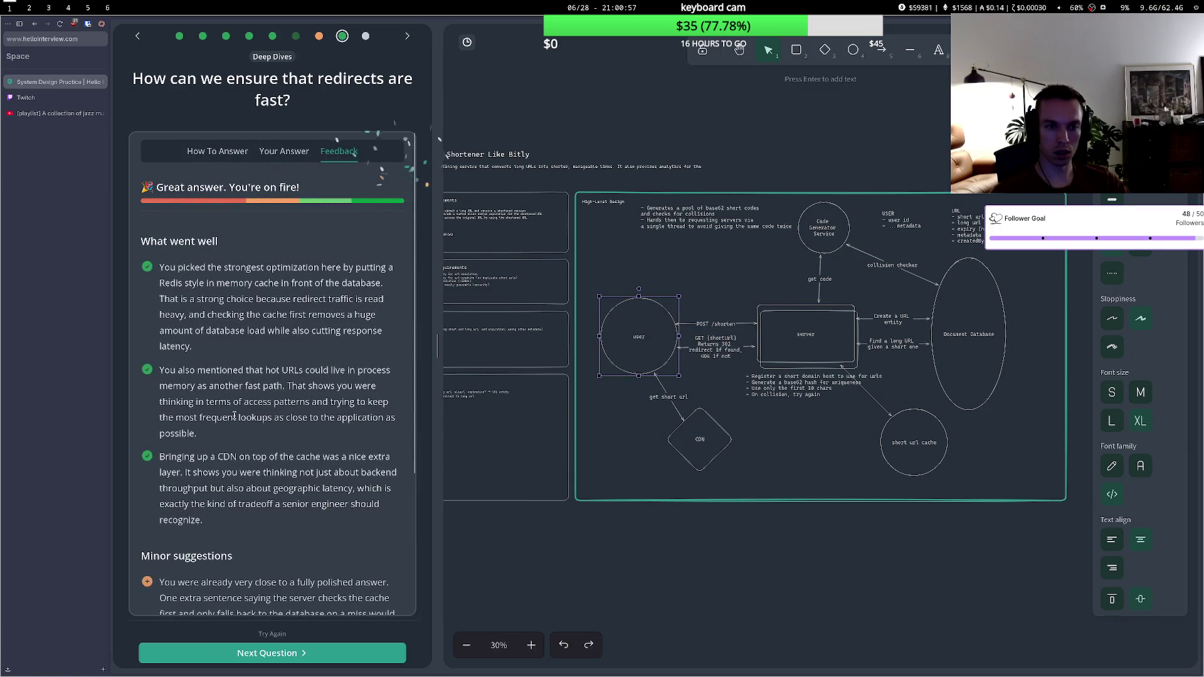
{"action": "scroll", "coordinate": [250, 419], "scroll_direction": "down", "scroll_amount": 3}
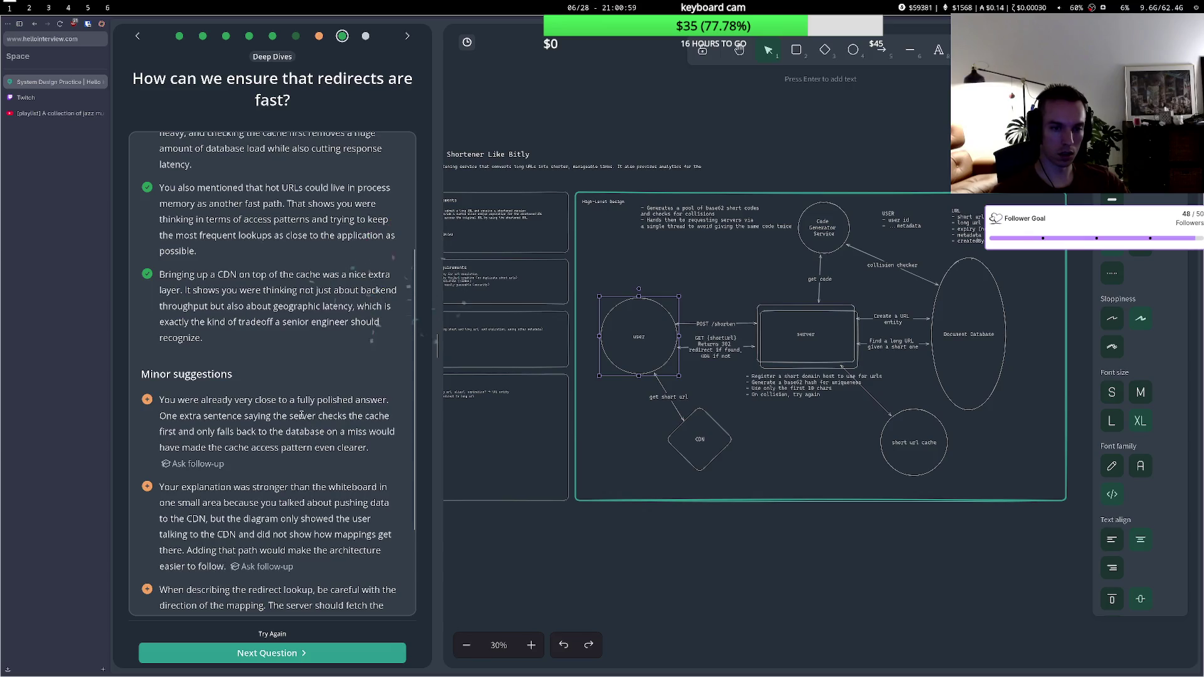
{"action": "left_click_drag", "start_coordinate": [224, 403], "coordinate": [273, 417]}
{"action": "left_click", "coordinate": [254, 422]}
{"action": "left_click", "coordinate": [255, 434]}
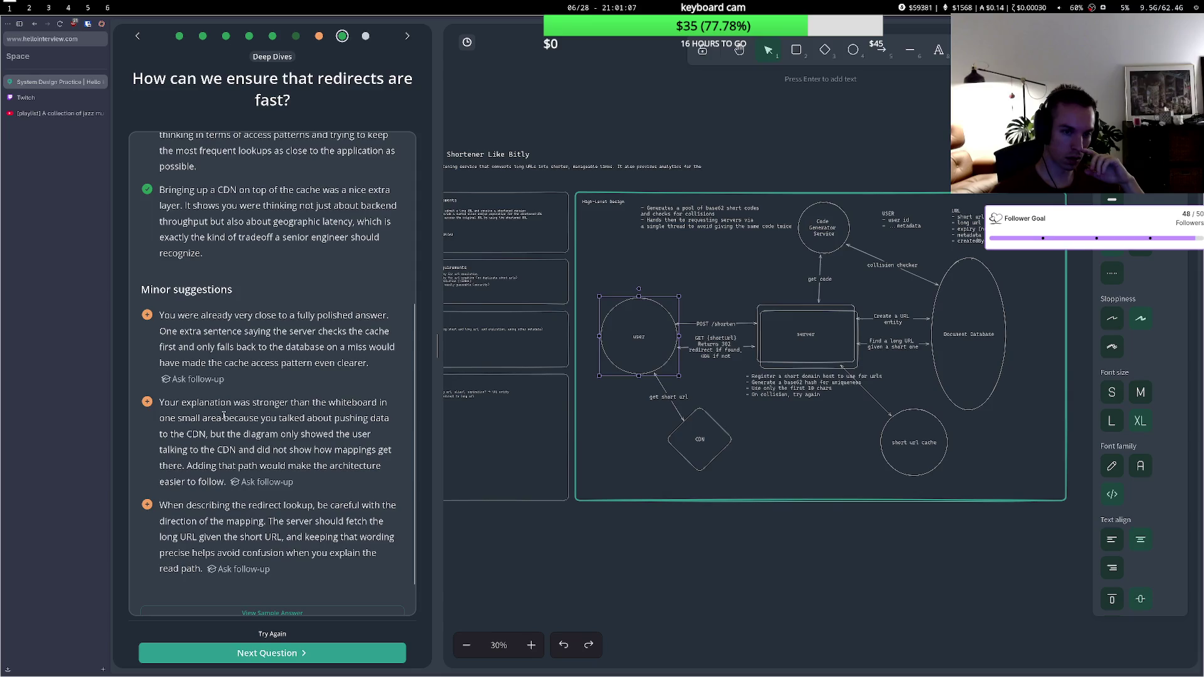
{"action": "left_click_drag", "start_coordinate": [159, 402], "coordinate": [308, 418]}
{"action": "left_click", "coordinate": [210, 433]}
{"action": "left_click_drag", "start_coordinate": [227, 417], "coordinate": [346, 418]}
{"action": "mouse_move", "coordinate": [179, 434]}
{"action": "left_mouse_down"}
{"action": "mouse_move", "coordinate": [305, 434]}
{"action": "mouse_move", "coordinate": [330, 450]}
{"action": "left_mouse_up"}
{"action": "left_click_drag", "start_coordinate": [199, 465], "coordinate": [325, 465]}
{"action": "left_click", "coordinate": [314, 476]}
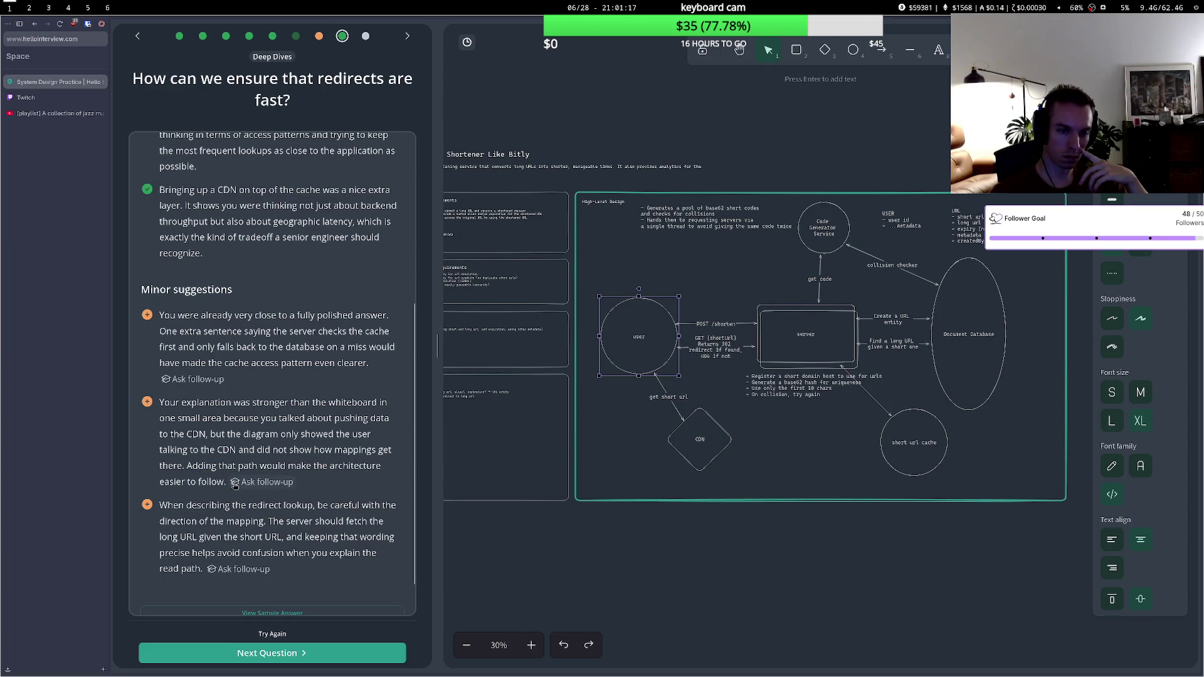
- Read the redirect lookup advice, then advance to the 10k redirects per second question
{"action": "left_click_drag", "start_coordinate": [188, 506], "coordinate": [317, 506]}
{"action": "left_click", "coordinate": [315, 508]}
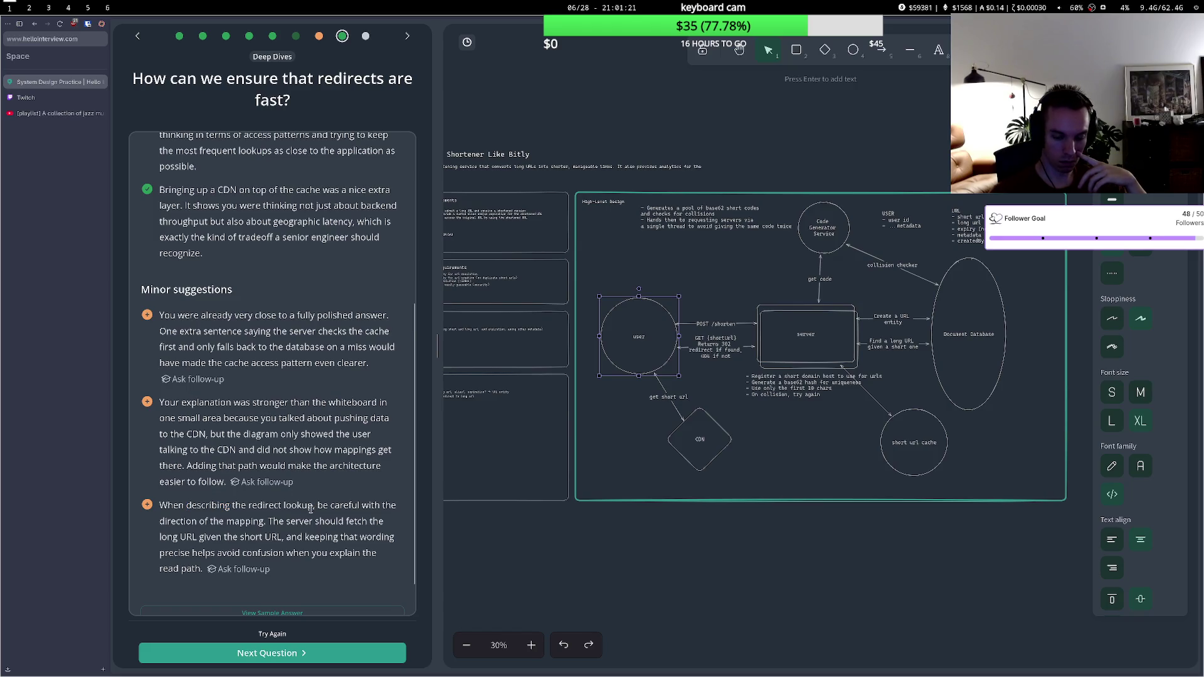
{"action": "left_click_drag", "start_coordinate": [188, 507], "coordinate": [328, 508]}
{"action": "left_click", "coordinate": [291, 510]}
{"action": "left_click", "coordinate": [307, 510]}
{"action": "left_click_drag", "start_coordinate": [192, 521], "coordinate": [318, 522]}
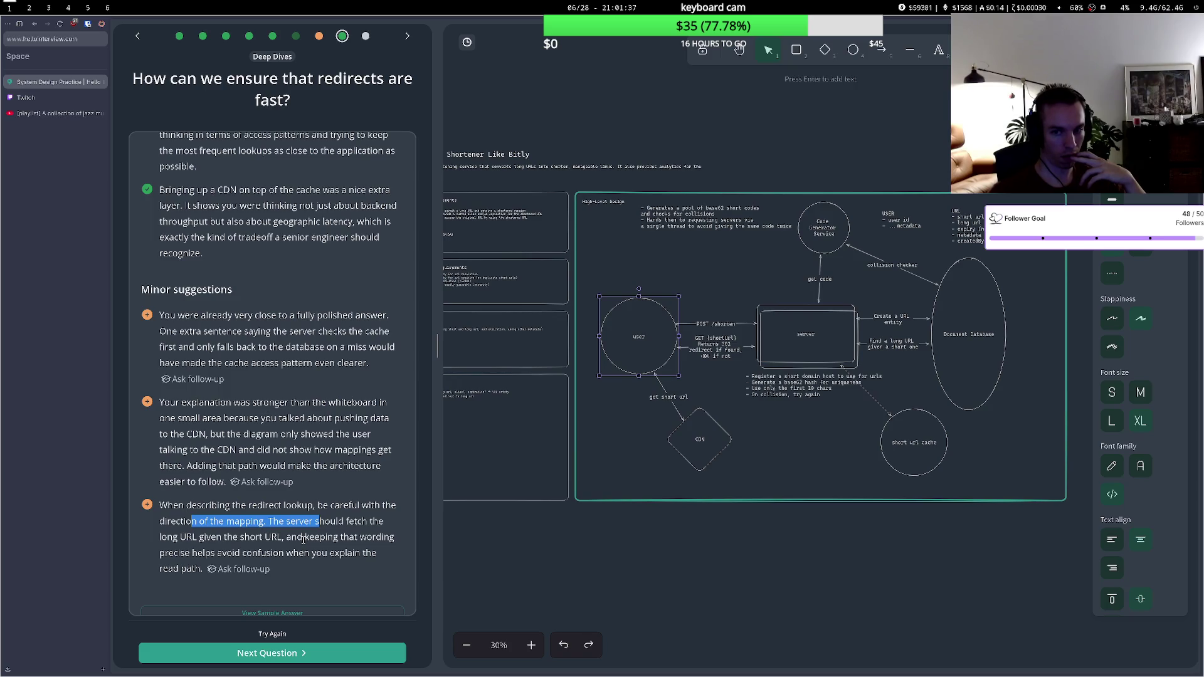
{"action": "left_click", "coordinate": [307, 537]}
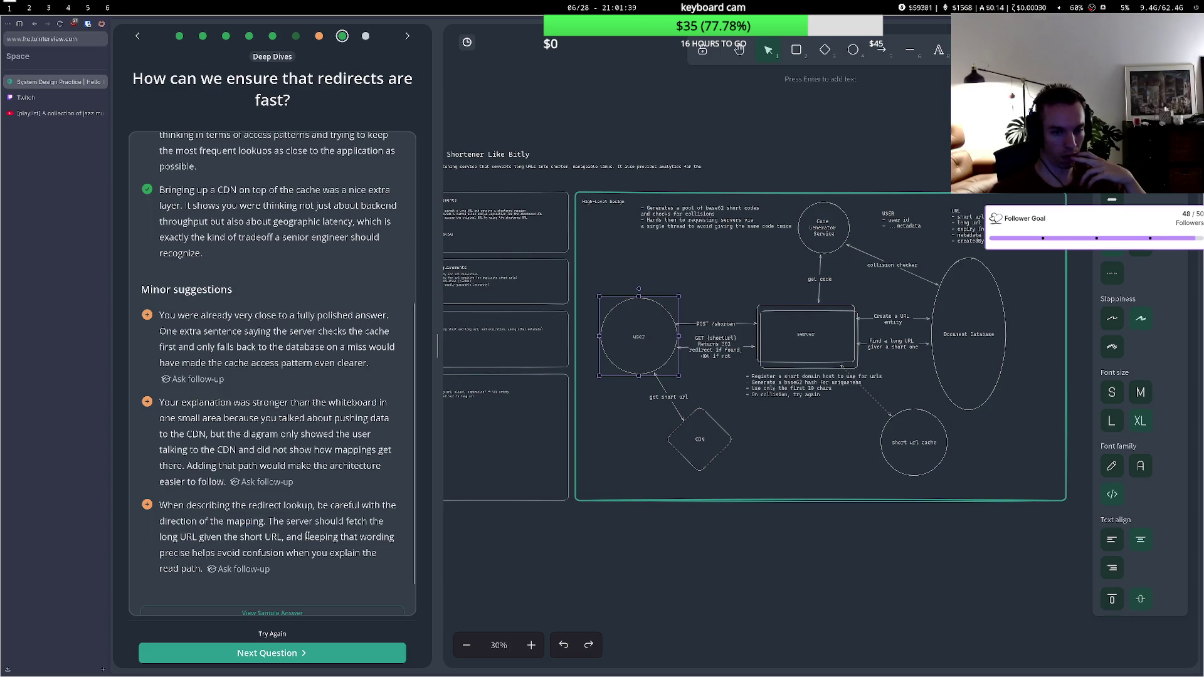
{"action": "left_click_drag", "start_coordinate": [230, 541], "coordinate": [336, 538]}
{"action": "left_click", "coordinate": [336, 538]}
{"action": "scroll", "coordinate": [291, 558], "scroll_direction": "down", "scroll_amount": 1}
{"action": "scroll", "coordinate": [295, 557], "scroll_direction": "up", "scroll_amount": 10}
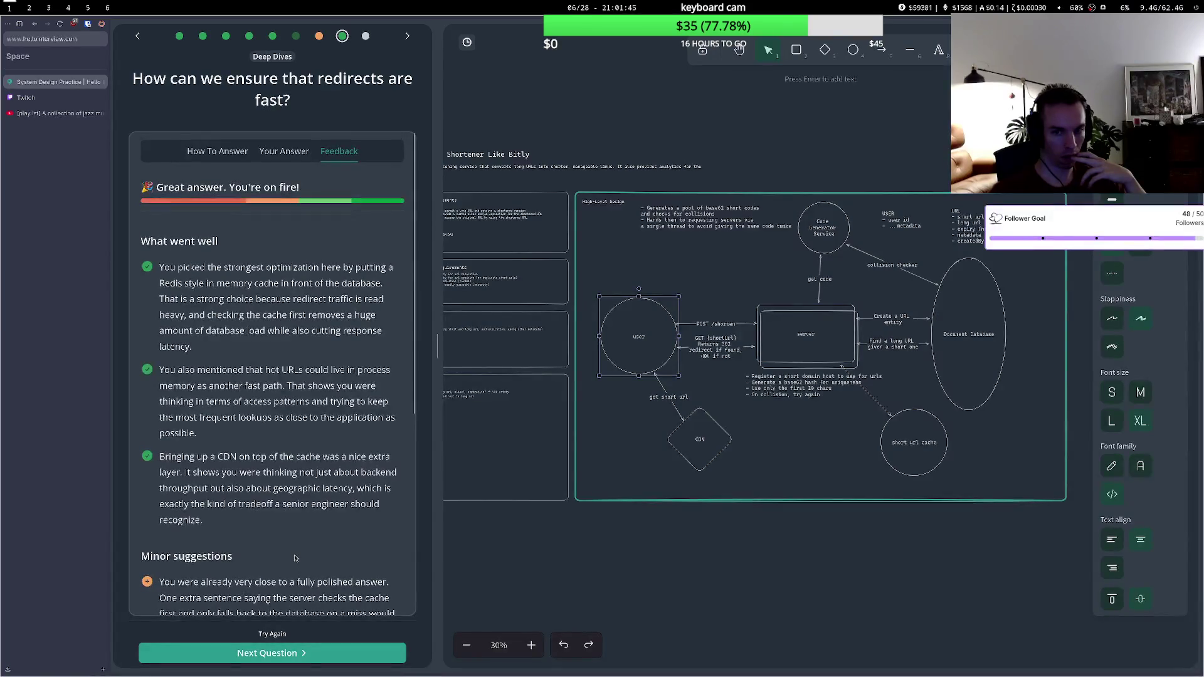
{"action": "scroll", "coordinate": [293, 565], "scroll_direction": "down", "scroll_amount": 5}
{"action": "left_click", "coordinate": [290, 653]}
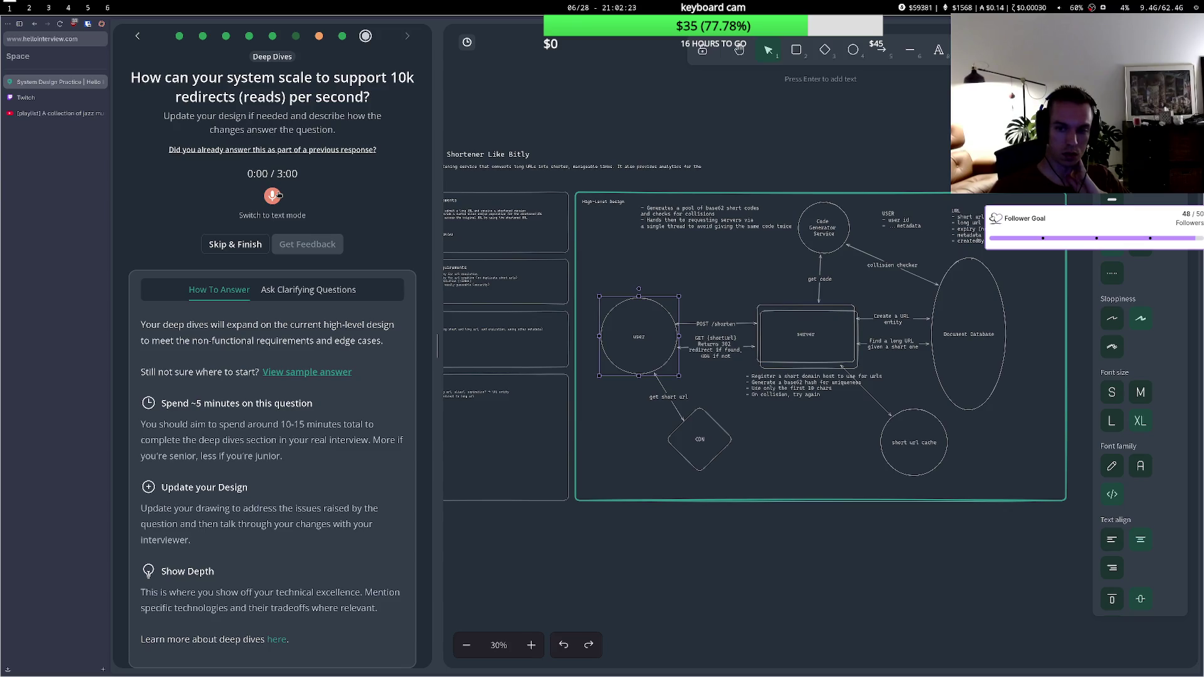
- Widen the Document Database ellipse and begin editing its label
{"action": "left_click", "coordinate": [273, 197]}
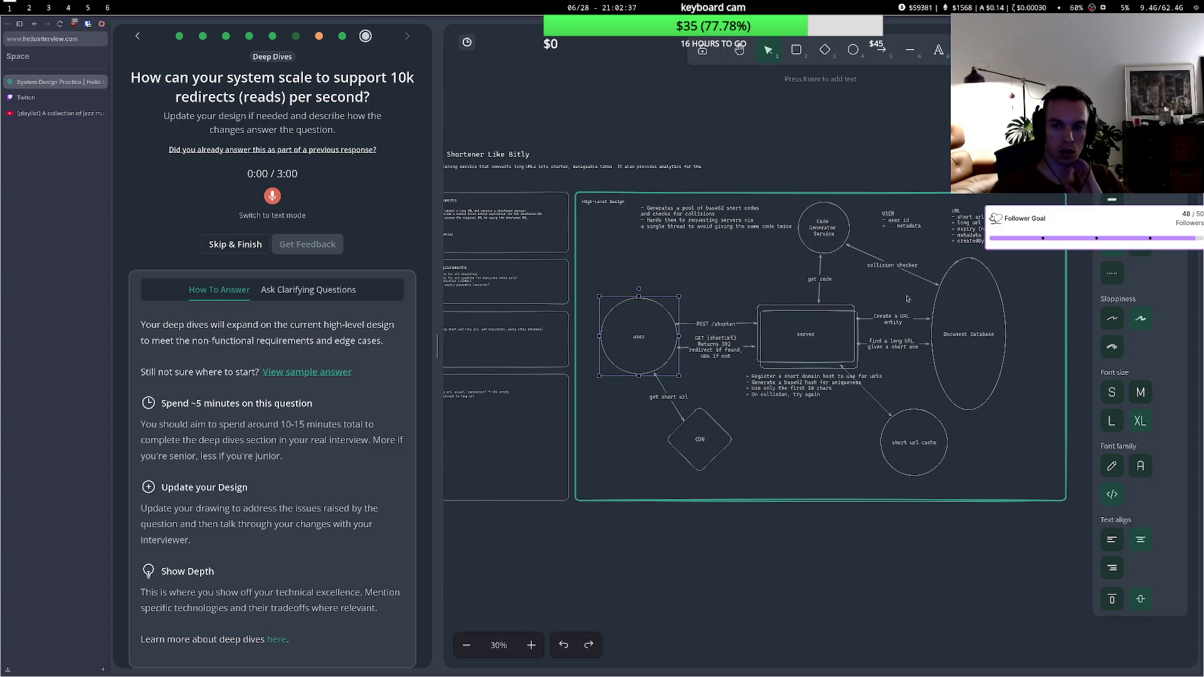
{"action": "left_click", "coordinate": [997, 365]}
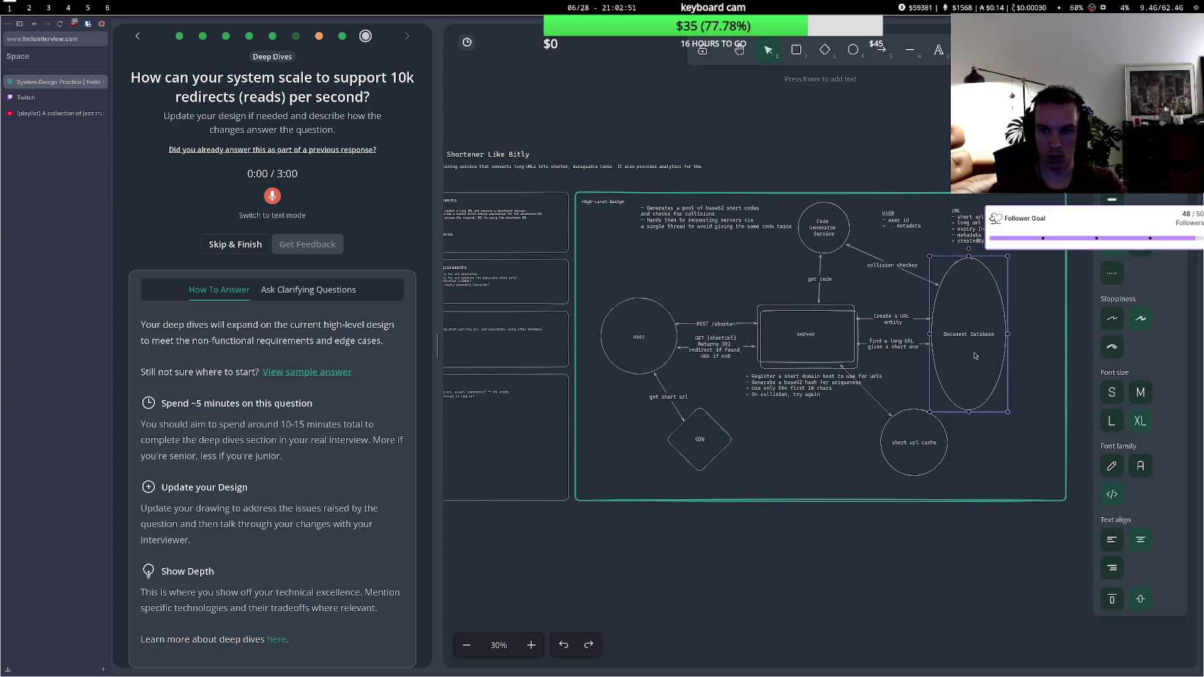
{"action": "mouse_move", "coordinate": [1006, 415]}
{"action": "left_mouse_down"}
{"action": "mouse_move", "coordinate": [991, 361]}
{"action": "mouse_move", "coordinate": [1044, 421]}
{"action": "left_mouse_up"}
{"action": "double_click", "coordinate": [988, 333]}
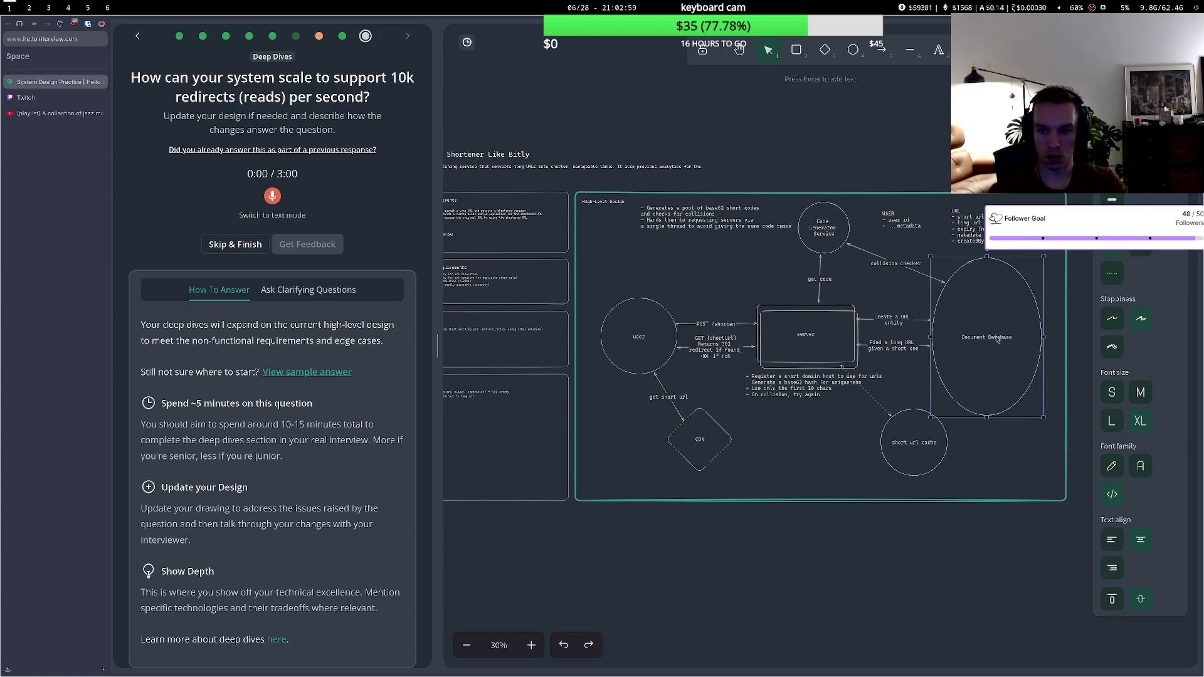
- Add '(sharded on first char of short url code)' as a second label line
{"action": "key", "text": "Return"}
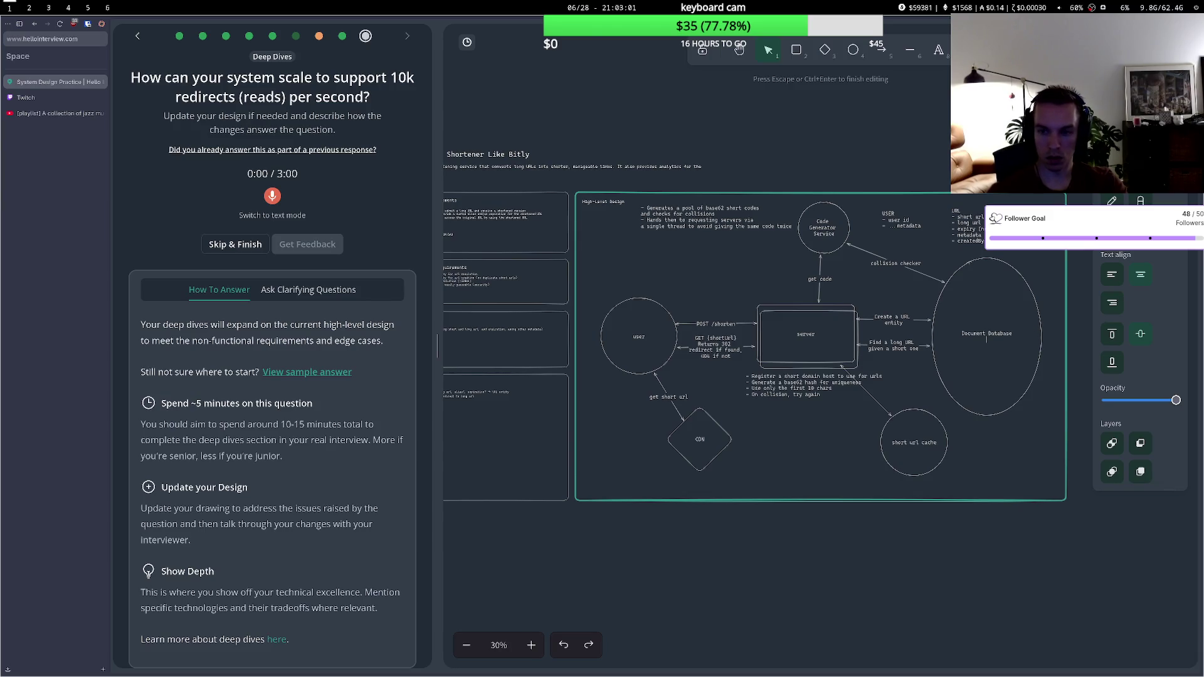
{"action": "type", "text": "(st"}
{"action": "type", "text": "ed on "}
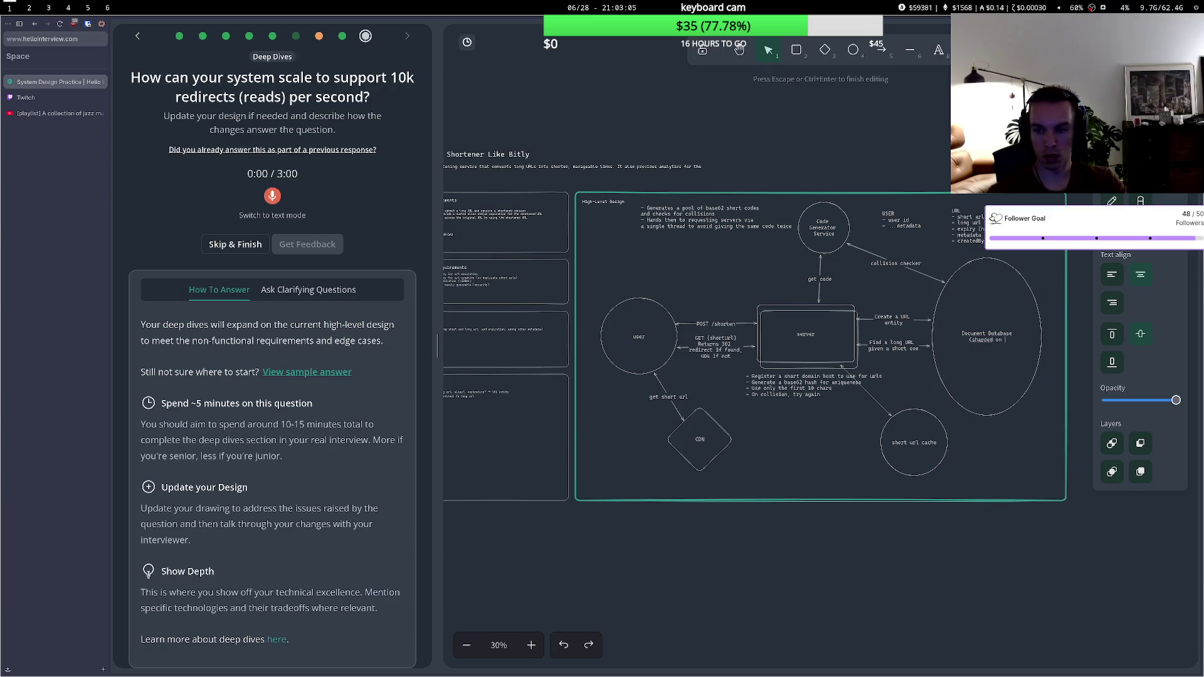
{"action": "type", "text": "first char of short u"}
{"action": "type", "text": "rl "}
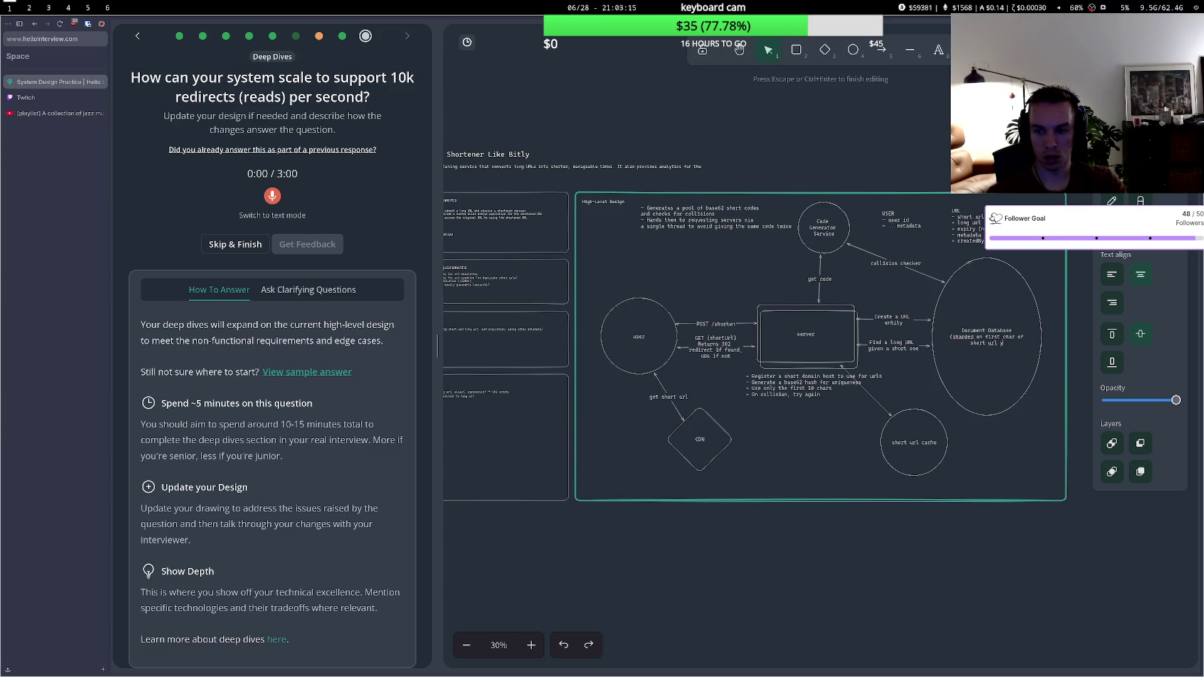
{"action": "type", "text": "code)"}
{"action": "left_click", "coordinate": [1019, 440]}
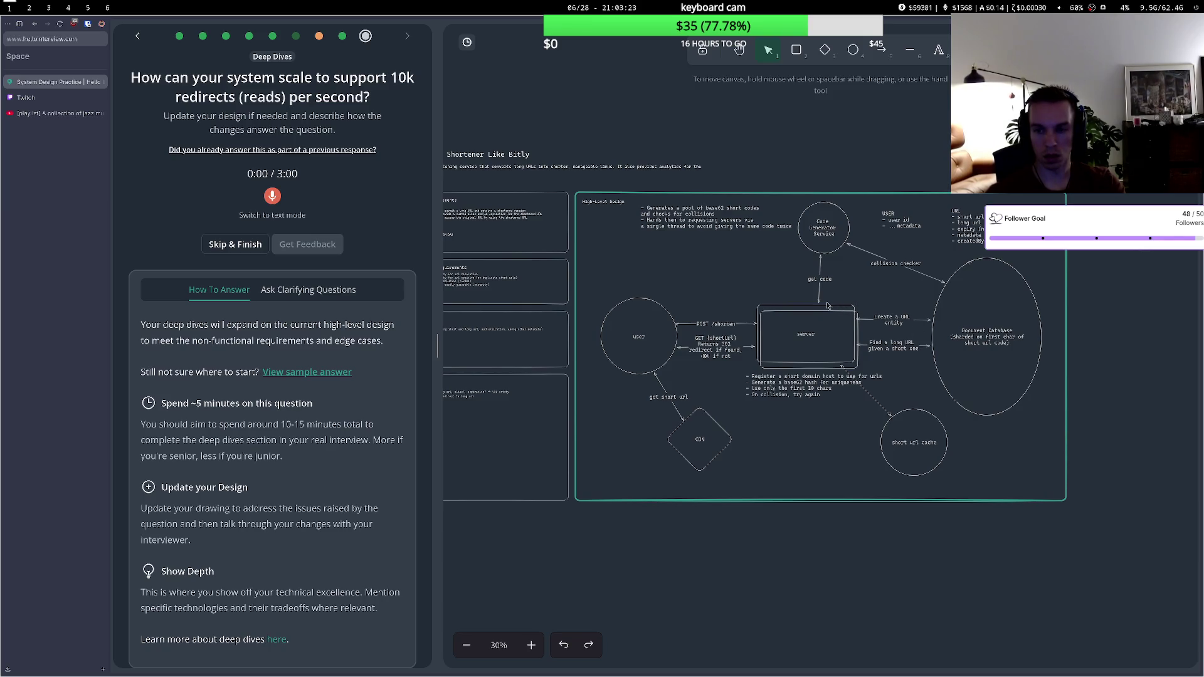
- Nudge the Code Generator Service circle and shift the get code arrow left
{"action": "left_click_drag", "start_coordinate": [823, 257], "coordinate": [827, 256]}
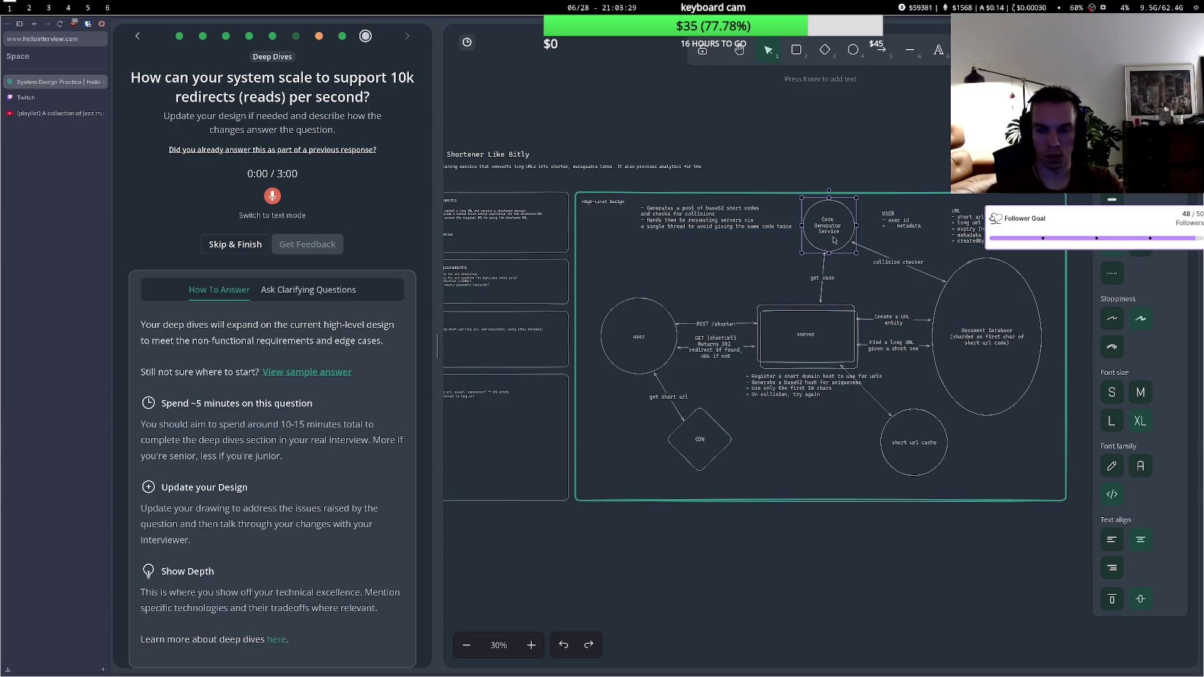
{"action": "double_click", "coordinate": [835, 237]}
{"action": "left_click", "coordinate": [793, 264]}
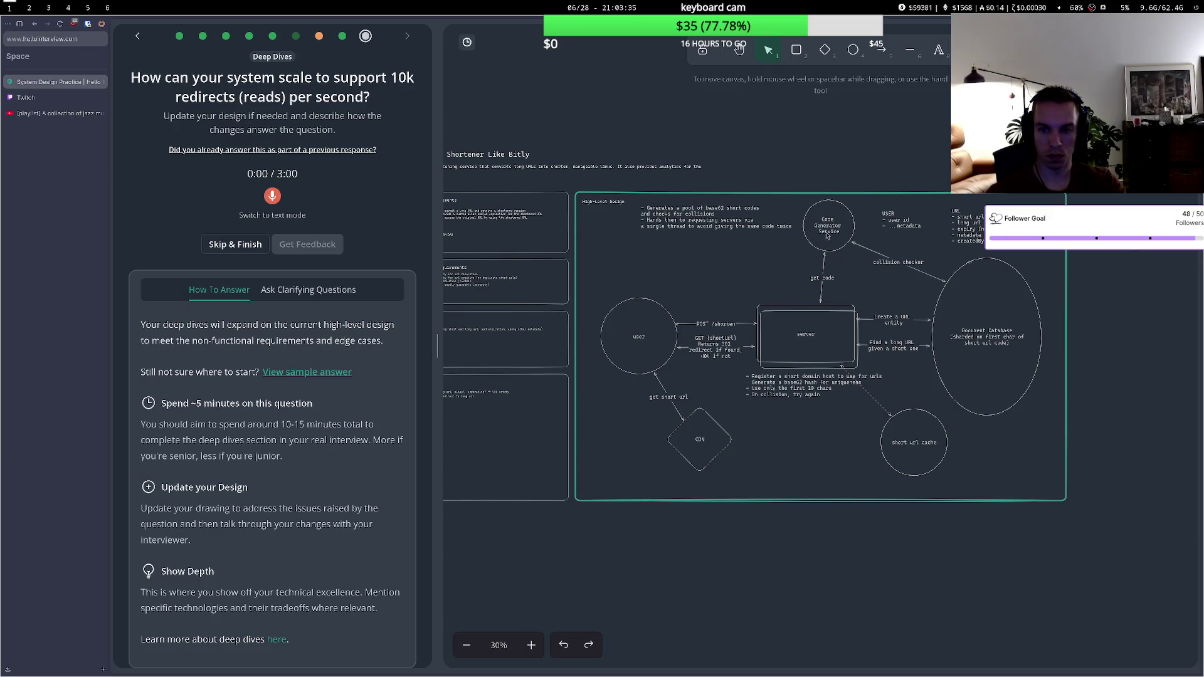
{"action": "left_click_drag", "start_coordinate": [831, 242], "coordinate": [775, 271]}
{"action": "double_click", "coordinate": [755, 253]}
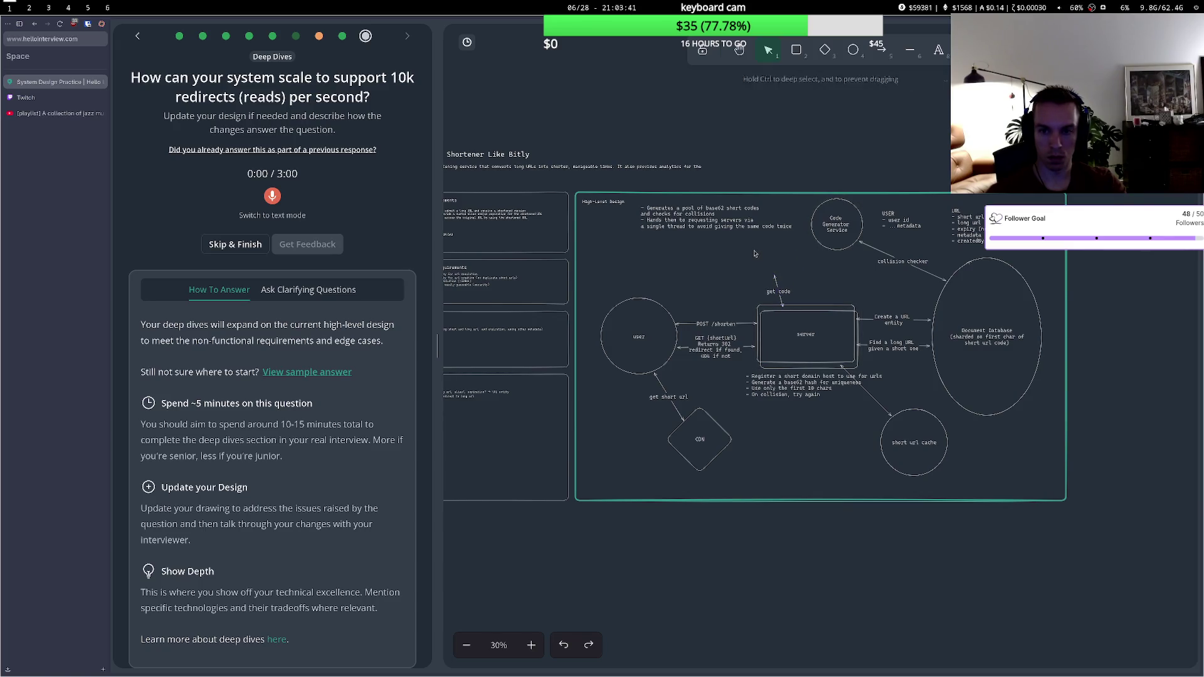
{"action": "key", "text": "Escape"}
- Draw a 'redis code pool' circle above the get code arrow
{"action": "key", "text": "4"}
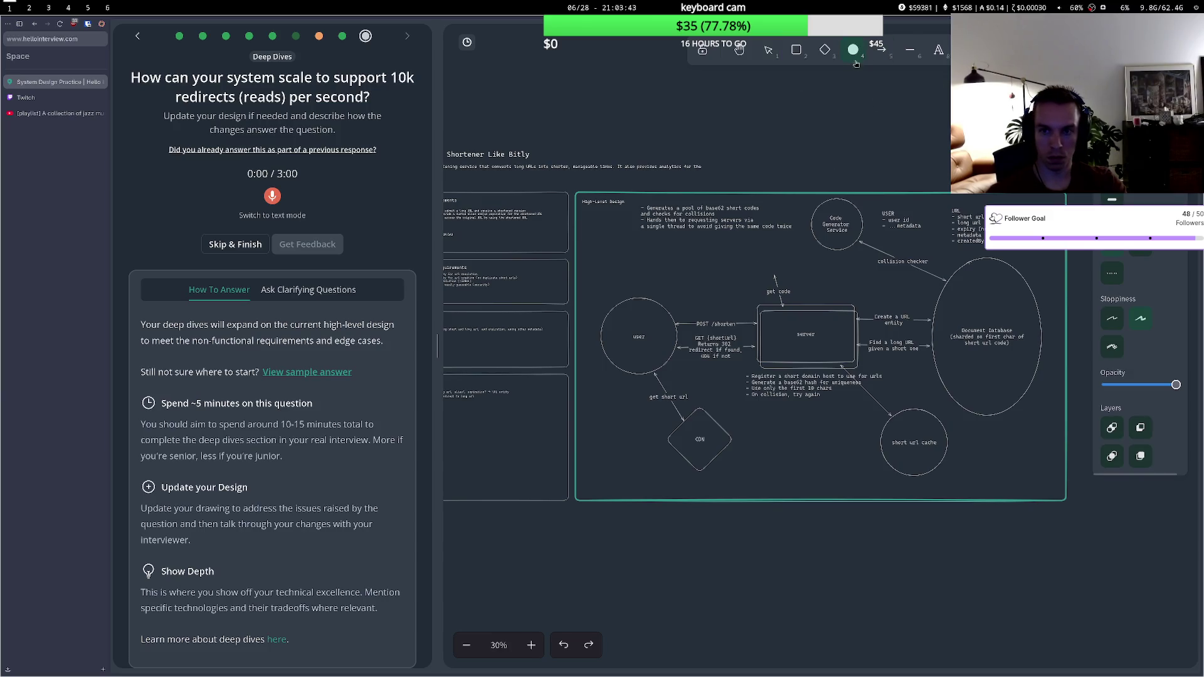
{"action": "mouse_move", "coordinate": [744, 237]}
{"action": "left_mouse_down"}
{"action": "mouse_move", "coordinate": [793, 281]}
{"action": "mouse_move", "coordinate": [771, 257]}
{"action": "left_mouse_up"}
{"action": "double_click", "coordinate": [771, 257]}
{"action": "type", "text": "rad"}
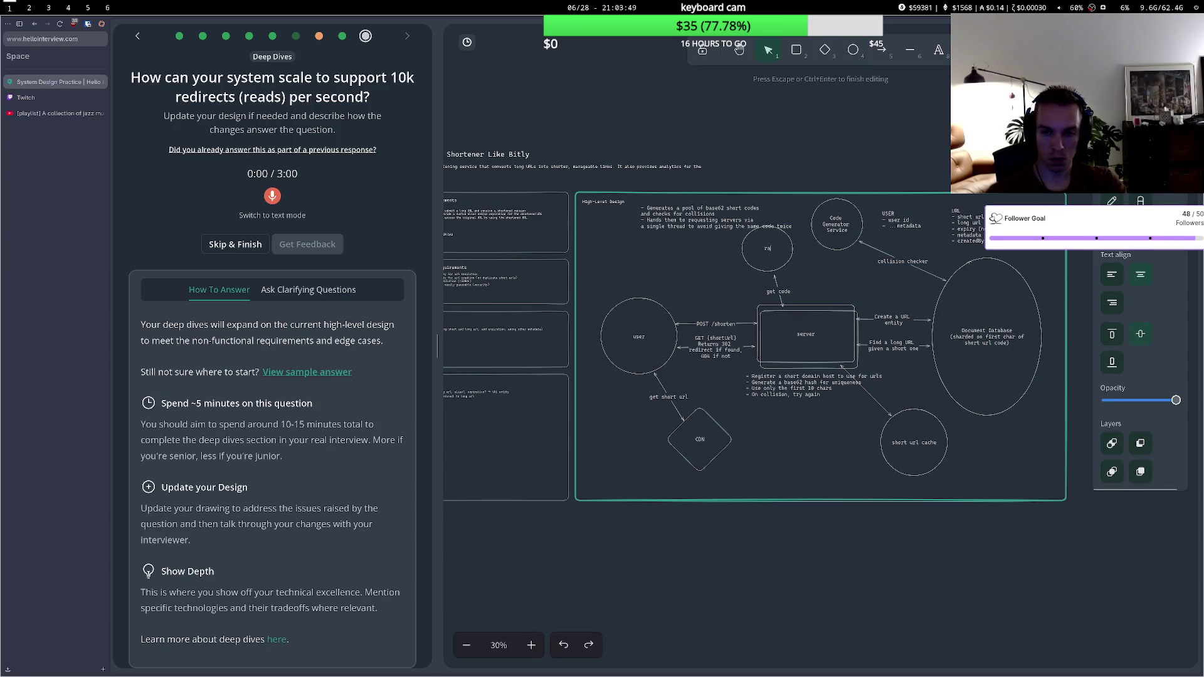
{"action": "type", "text": "s code"}
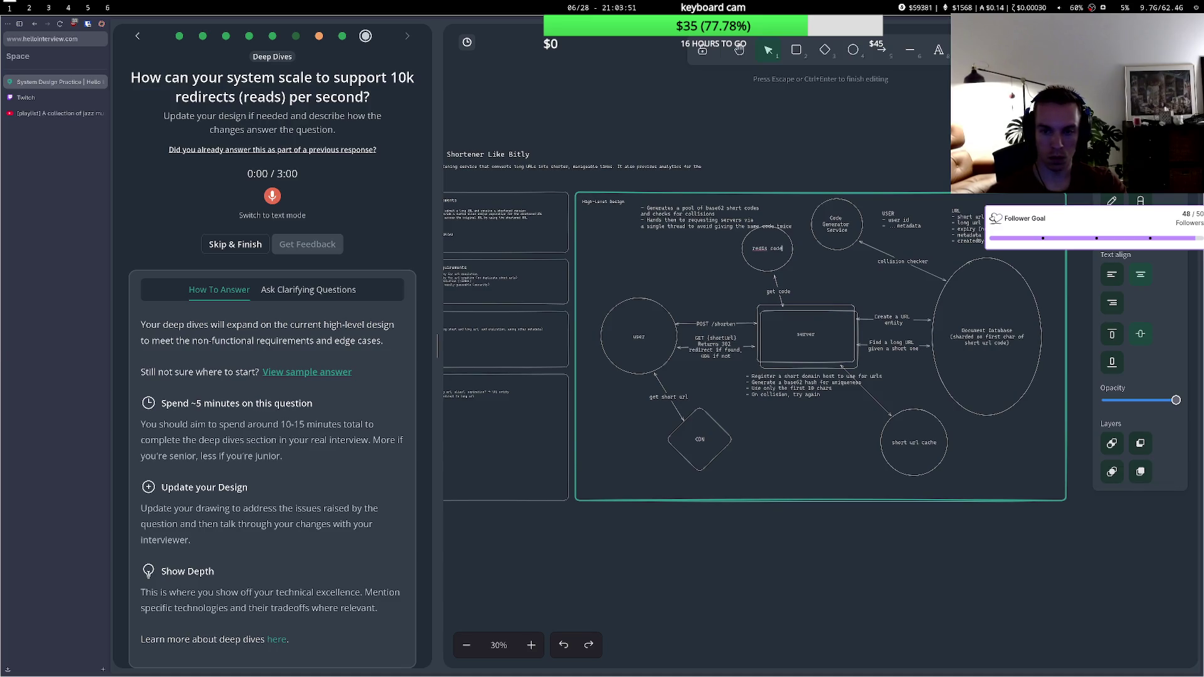
{"action": "type", "text": " serv"}
{"action": "key", "text": "BackSpace"}
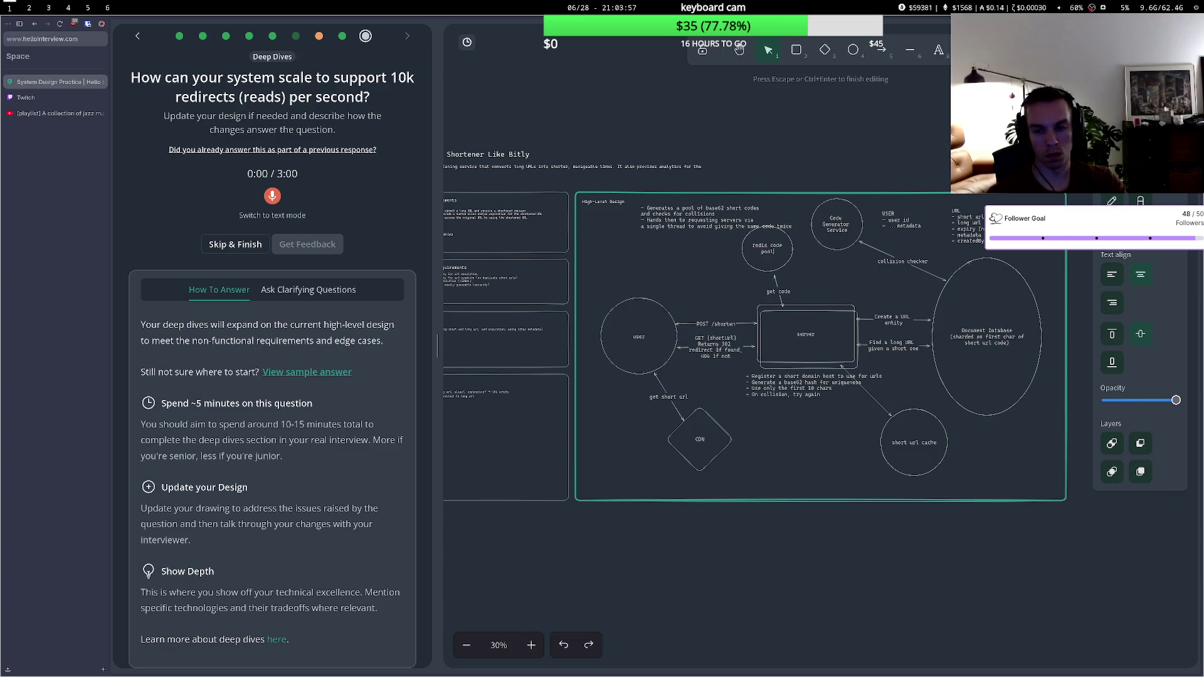
{"action": "key", "text": "Escape"}
{"action": "mouse_move", "coordinate": [756, 262]}
{"action": "left_mouse_down"}
{"action": "mouse_move", "coordinate": [743, 269]}
{"action": "mouse_move", "coordinate": [767, 277]}
{"action": "left_mouse_up"}
{"action": "left_click", "coordinate": [777, 284]}
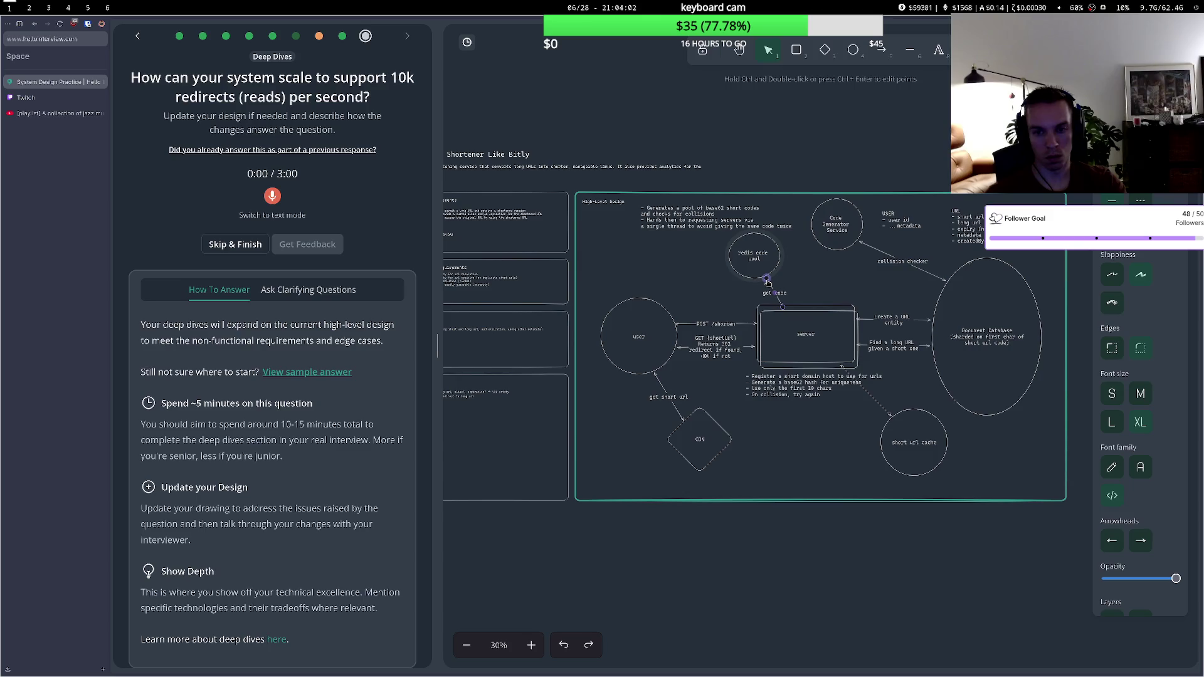
- Link Code Generator Service to redis code pool with a 'send codes to redis' arrow
{"action": "left_click", "coordinate": [811, 232]}
{"action": "key", "text": "a"}
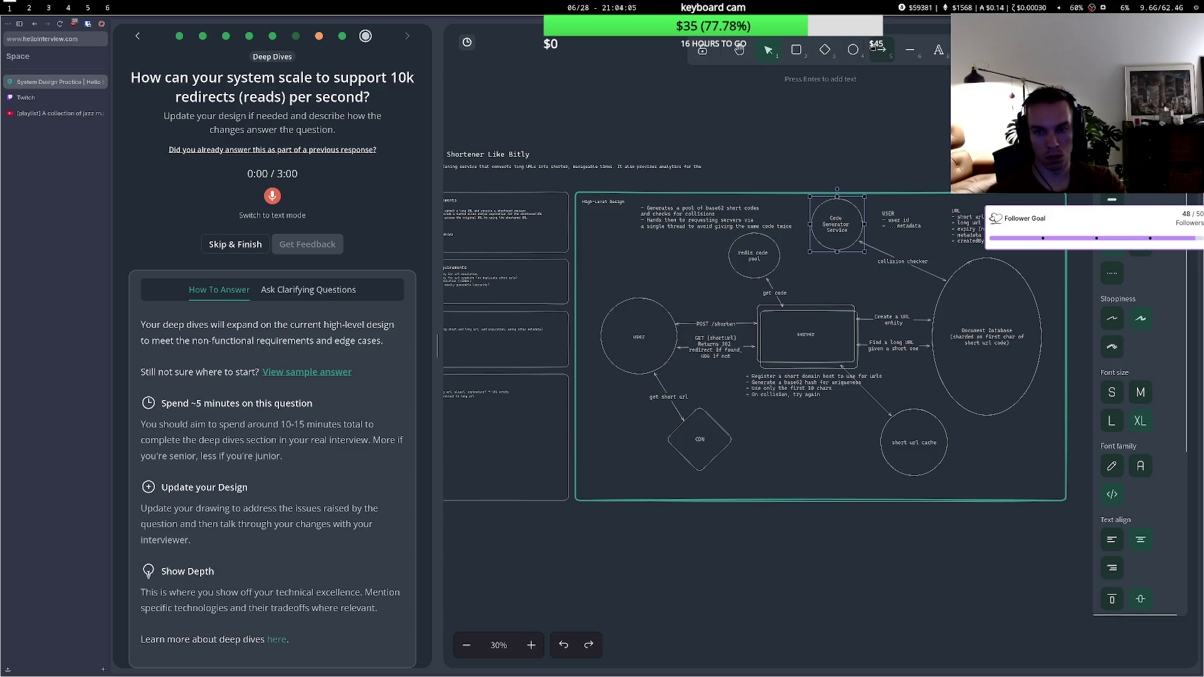
{"action": "left_click", "coordinate": [792, 246]}
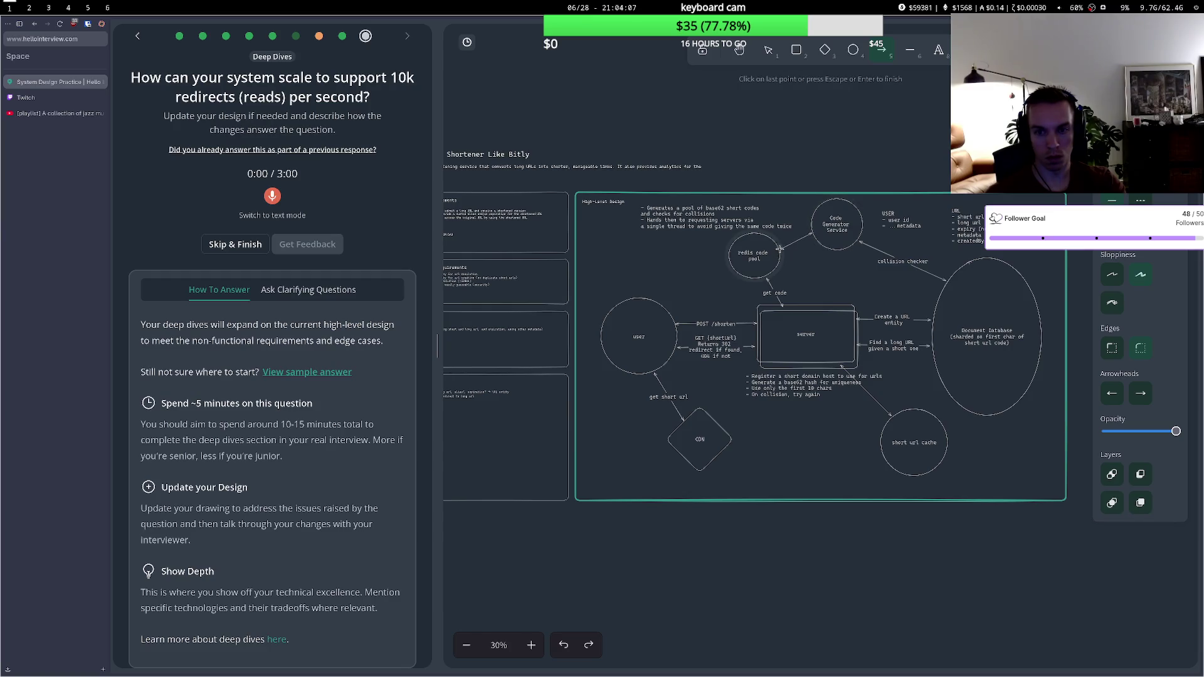
{"action": "left_click", "coordinate": [785, 249]}
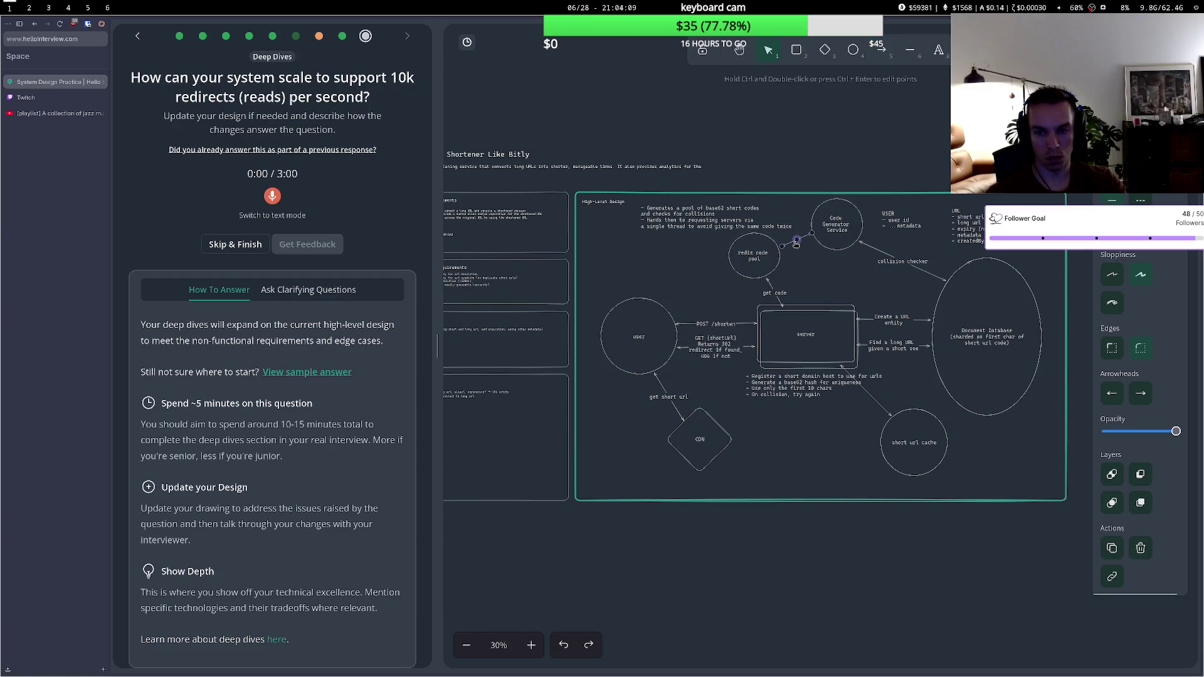
{"action": "left_click", "coordinate": [1141, 394]}
{"action": "left_click", "coordinate": [1145, 422]}
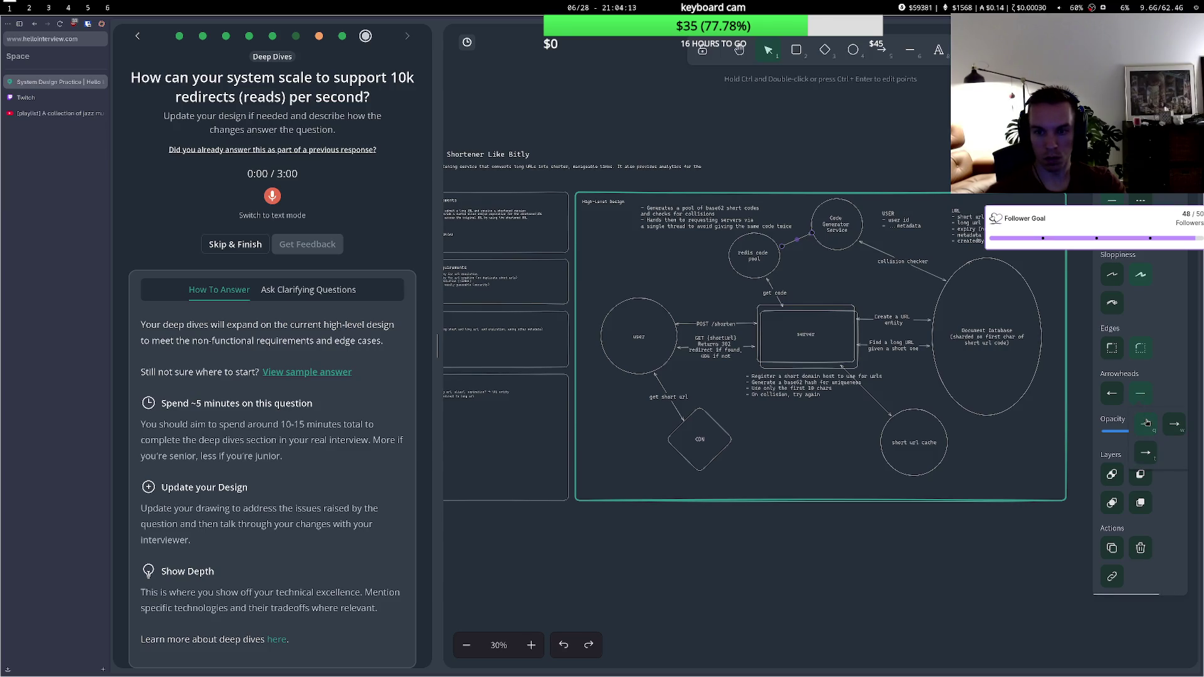
{"action": "left_click", "coordinate": [1173, 424]}
{"action": "left_click", "coordinate": [1111, 394]}
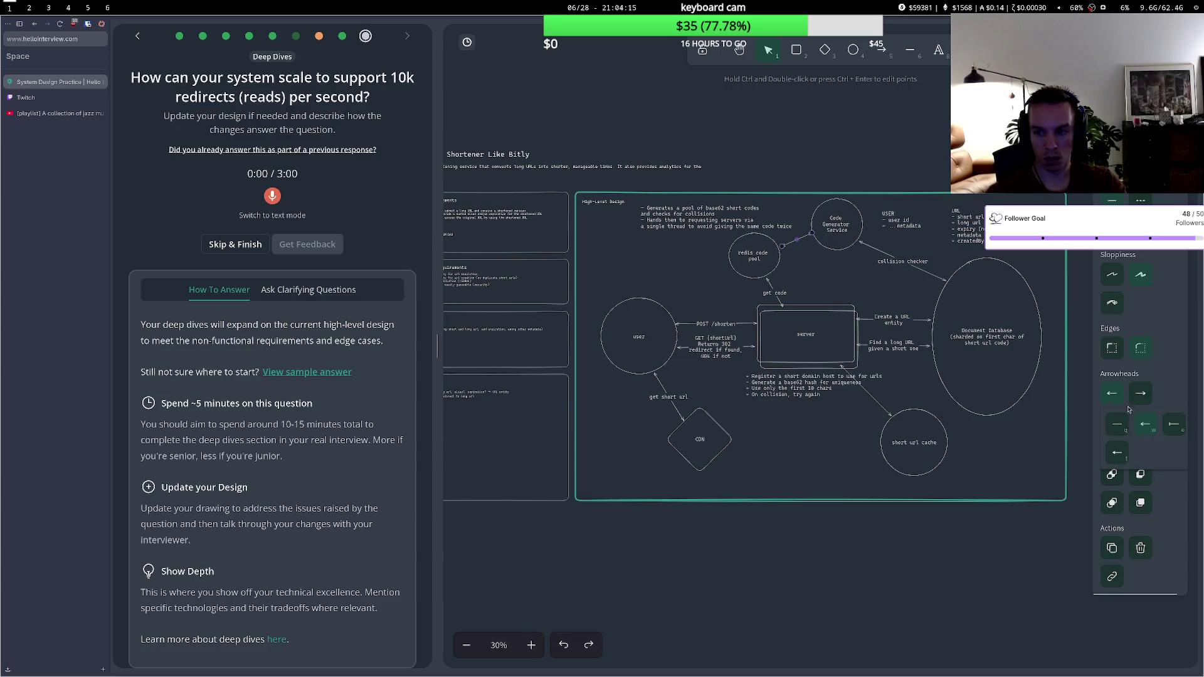
{"action": "key", "text": "ctrl+Return"}
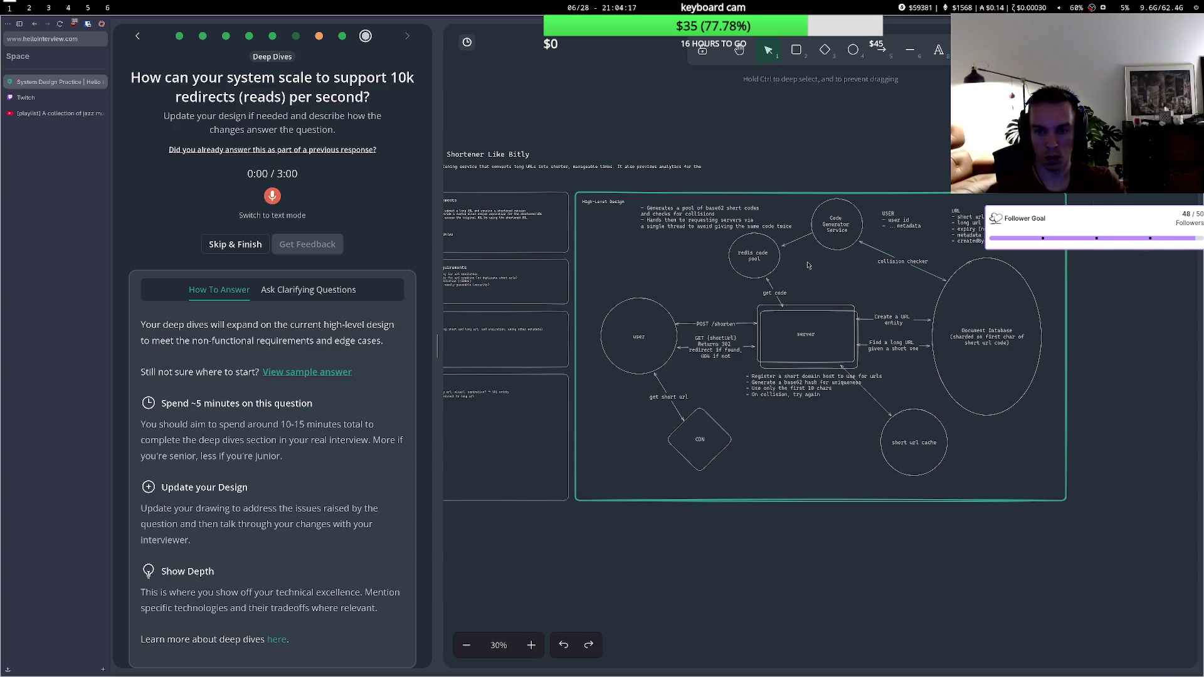
{"action": "type", "text": "send codes to red"}
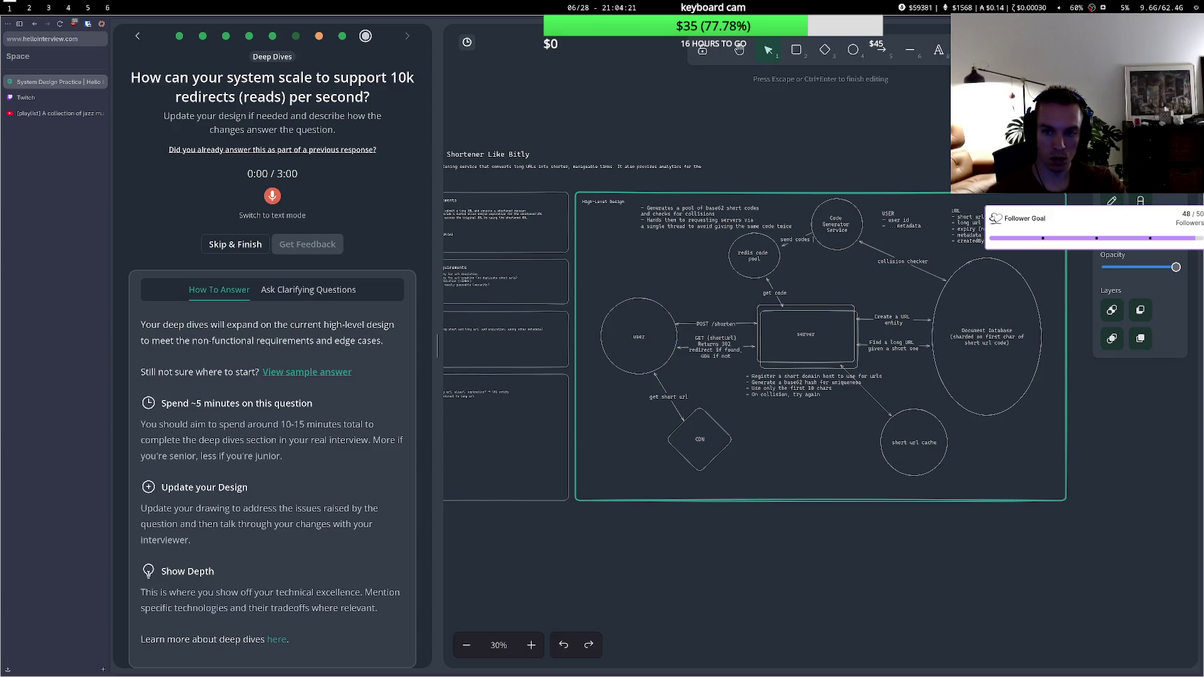
{"action": "type", "text": "is"}
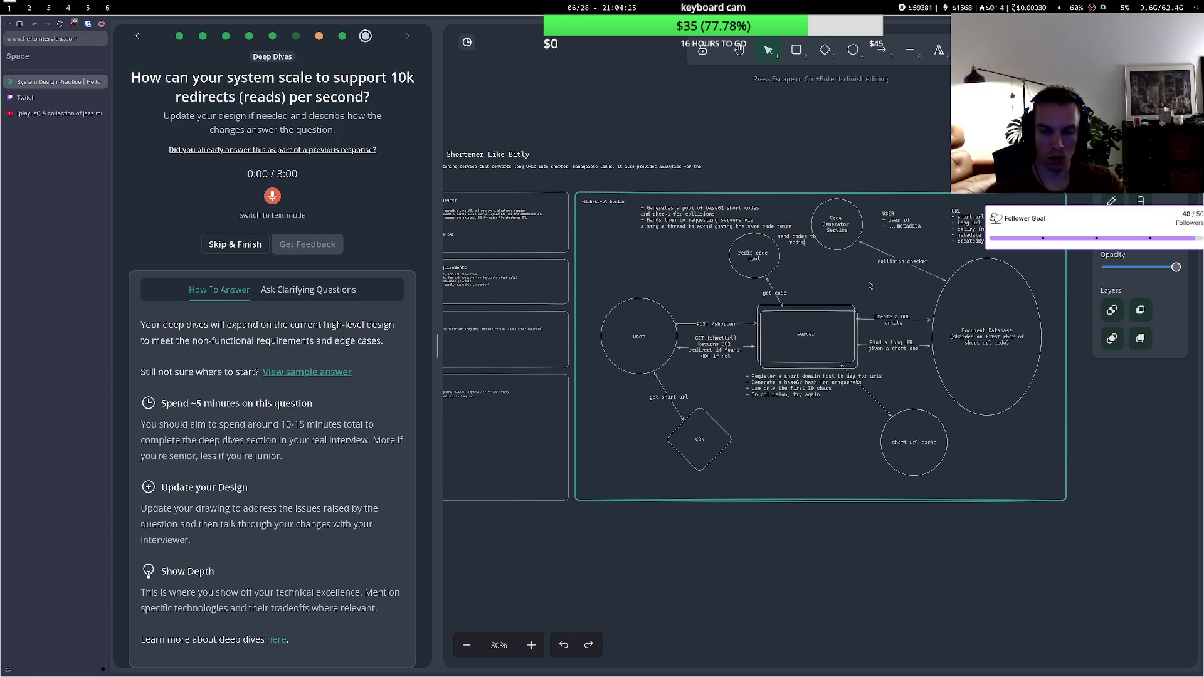
{"action": "left_click_drag", "start_coordinate": [767, 253], "coordinate": [750, 257]}
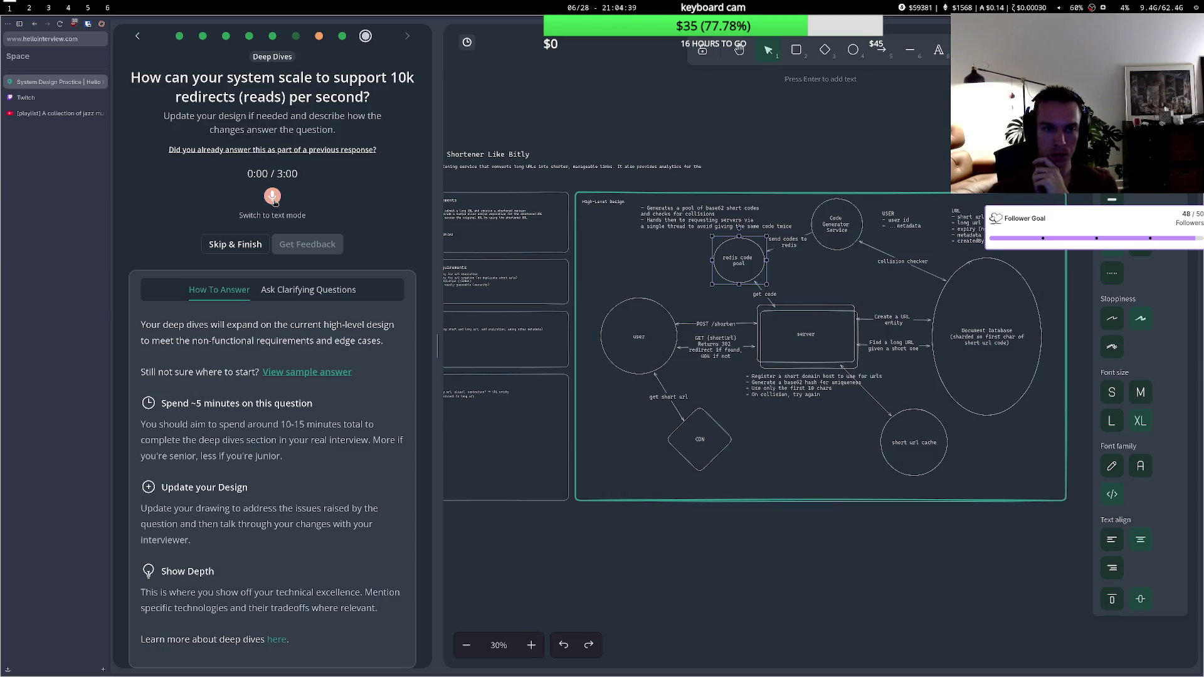
- Record a roughly 1:36 answer on scaling to 10k redirects per second
{"action": "left_click", "coordinate": [273, 197]}
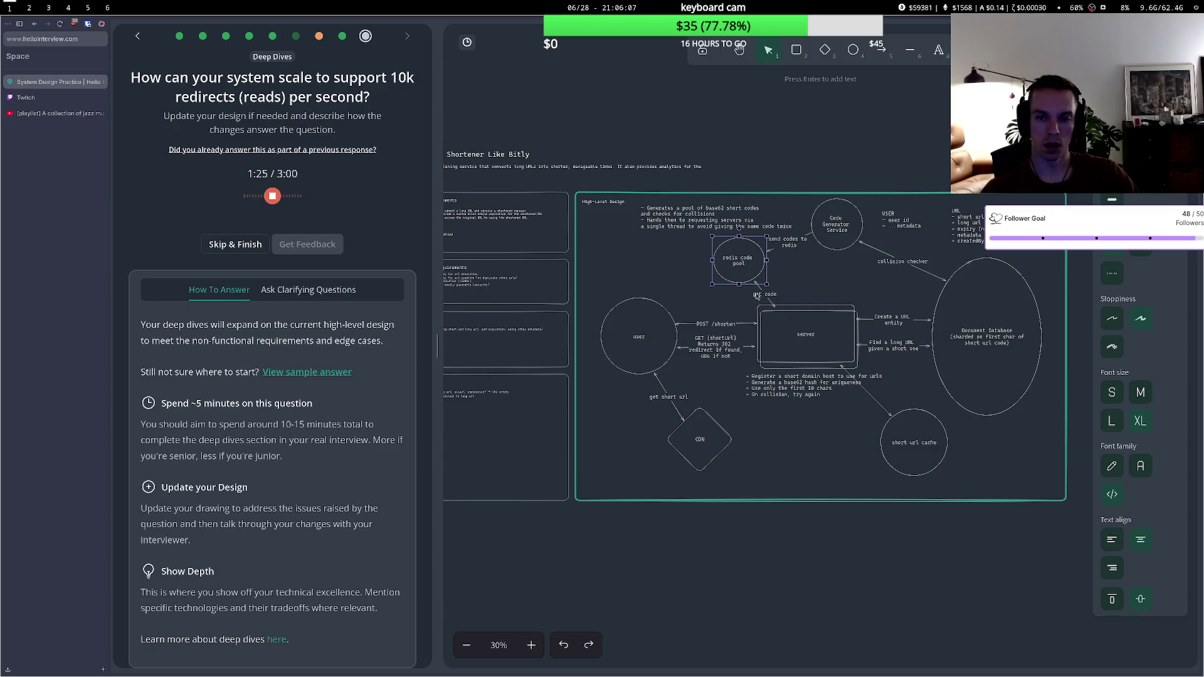
{"action": "left_click_drag", "start_coordinate": [750, 274], "coordinate": [762, 274]}
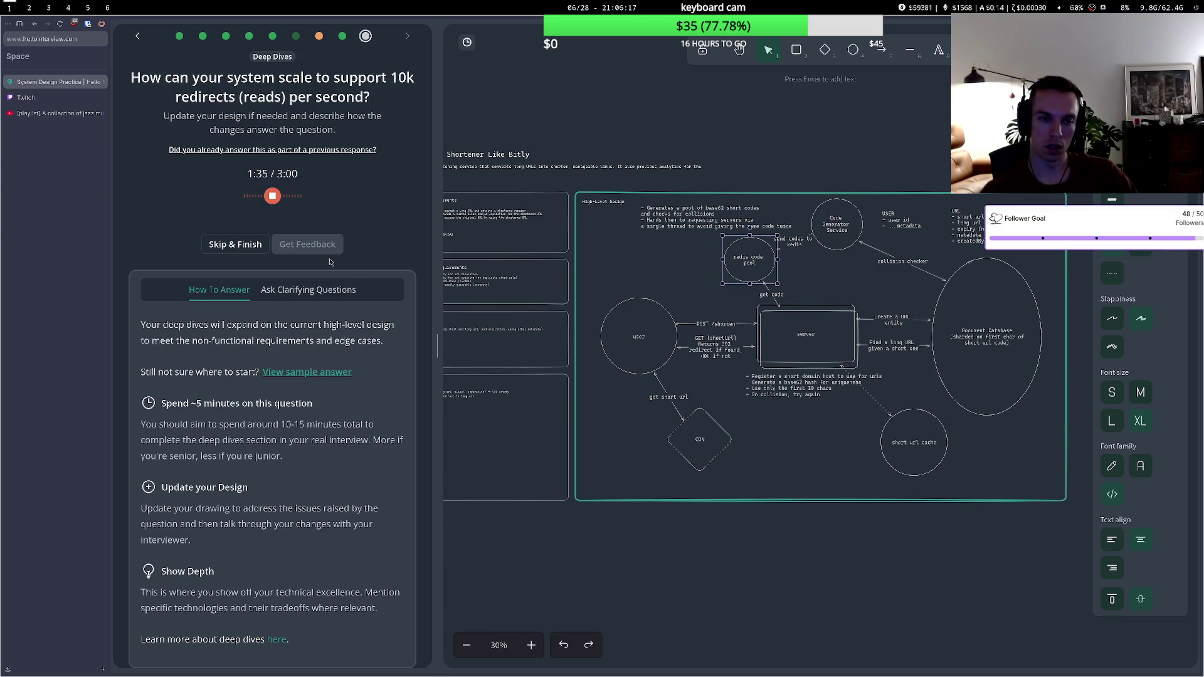
{"action": "left_click", "coordinate": [273, 197]}
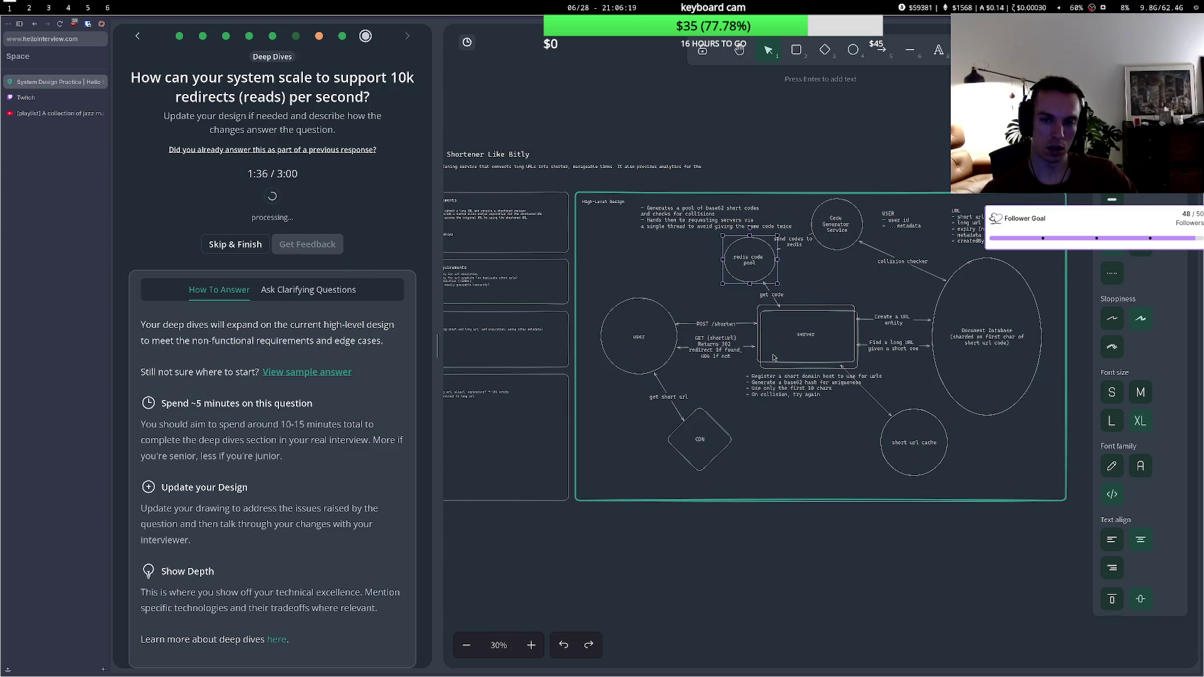
- Move the server box up, the registration notes down, and the new rectangle below the server, reattaching the get code arrow
{"action": "left_click_drag", "start_coordinate": [788, 345], "coordinate": [793, 318]}
{"action": "left_click", "coordinate": [799, 390]}
{"action": "left_click_drag", "start_coordinate": [798, 390], "coordinate": [801, 443]}
{"action": "left_click", "coordinate": [787, 373]}
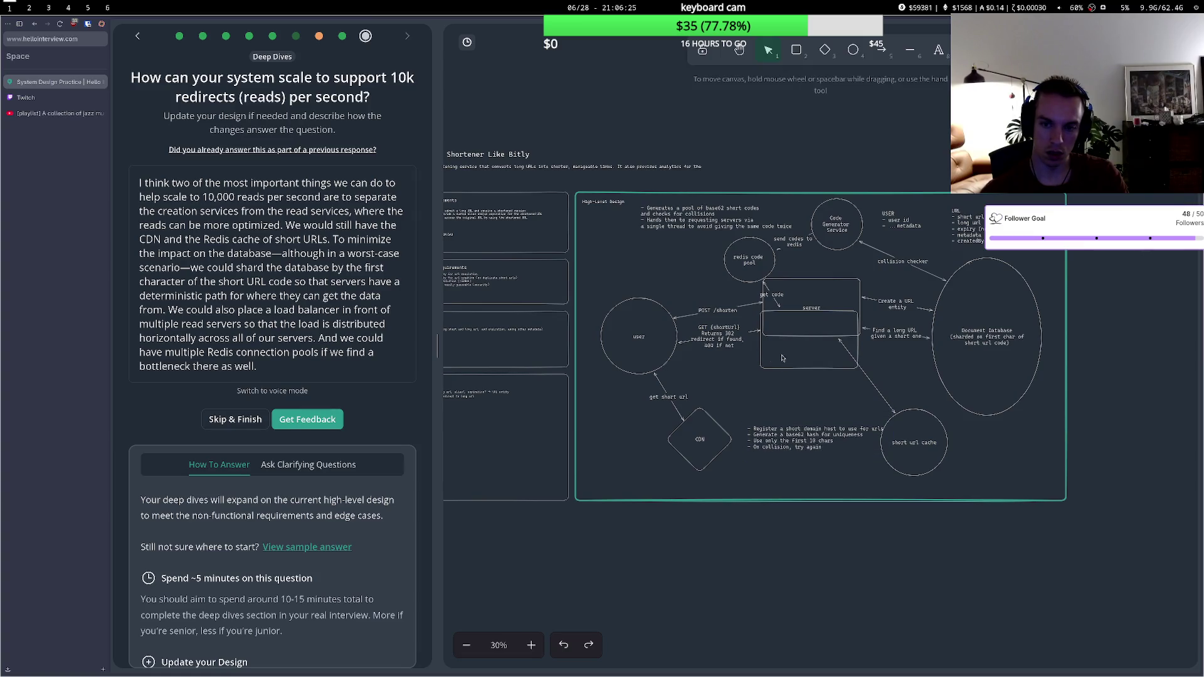
{"action": "left_click", "coordinate": [761, 362]}
{"action": "left_click_drag", "start_coordinate": [761, 363], "coordinate": [762, 403]}
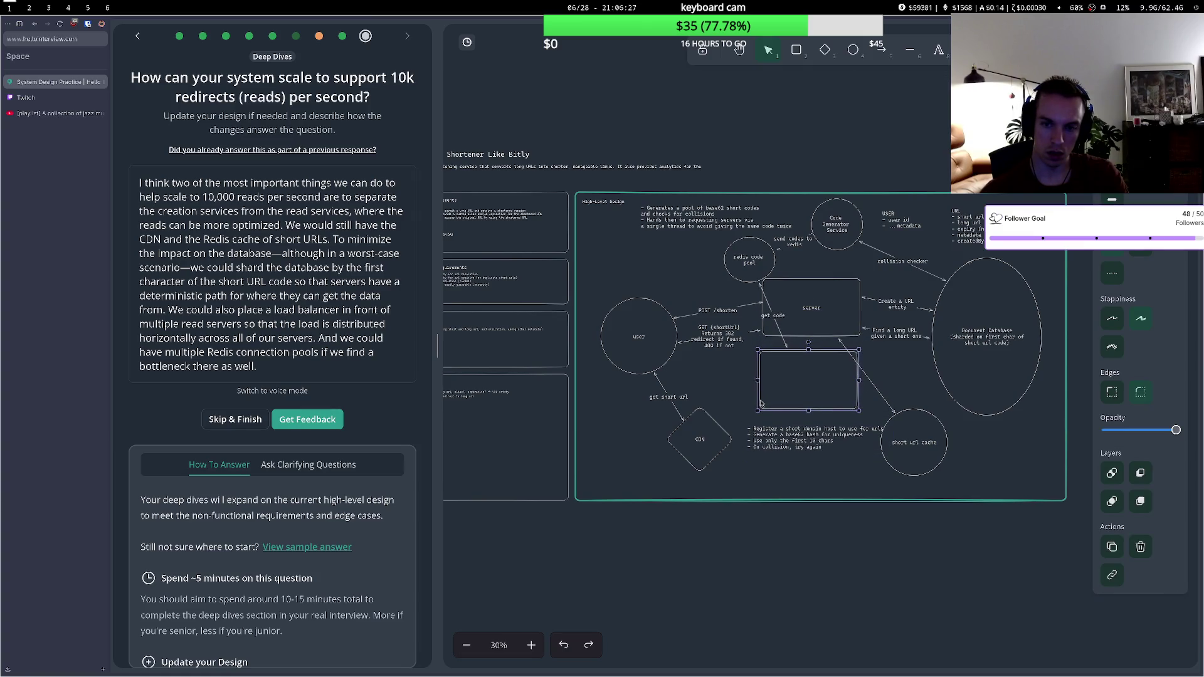
{"action": "left_click_drag", "start_coordinate": [785, 348], "coordinate": [789, 277]}
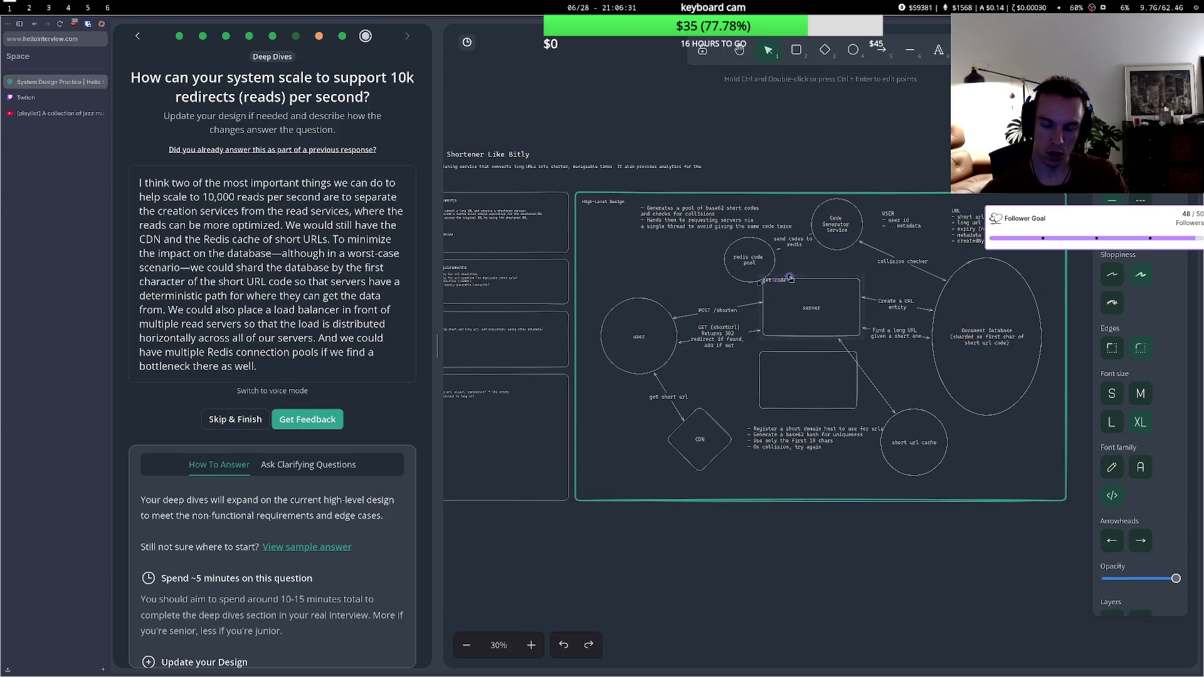
- Label the lower rectangle 'read service' and rename the server box 'write service'
{"action": "double_click", "coordinate": [795, 357]}
{"action": "type", "text": "R"}
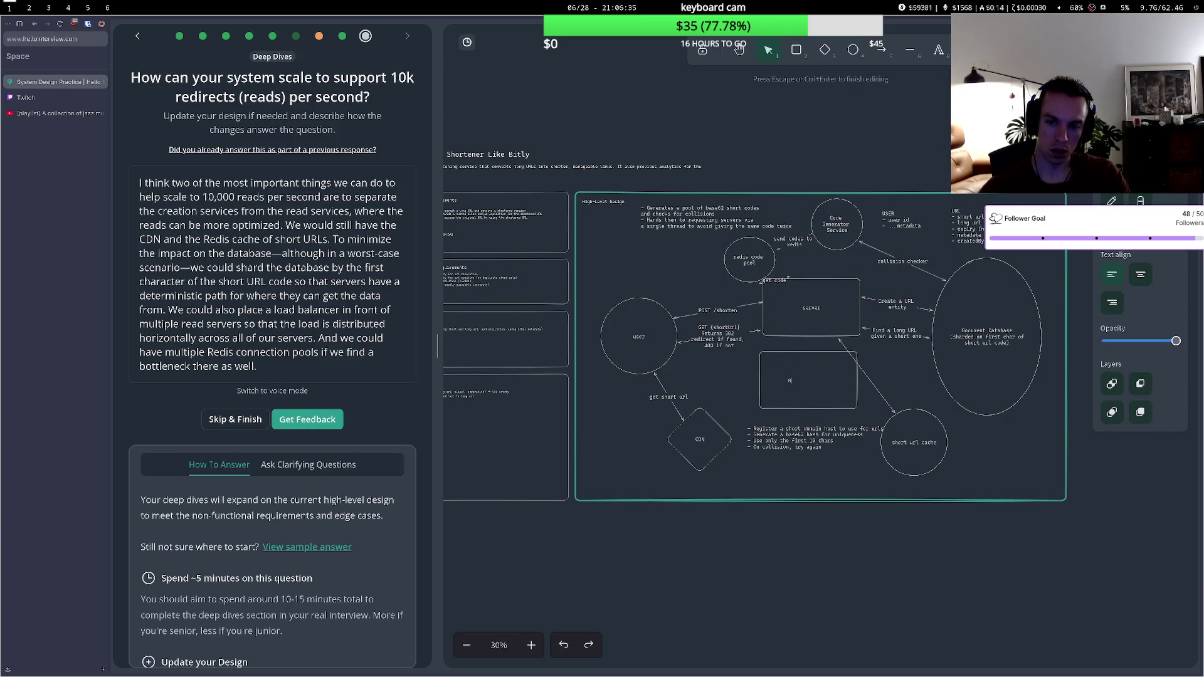
{"action": "type", "text": "EADreda"}
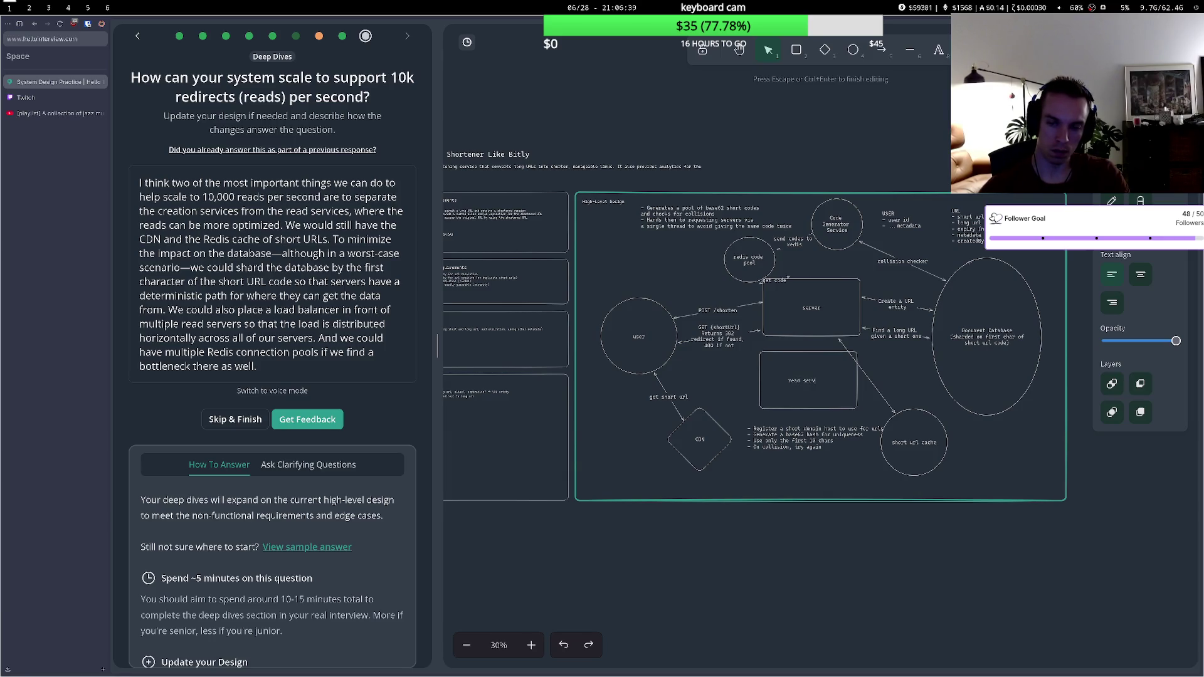
{"action": "double_click", "coordinate": [811, 307]}
{"action": "type", "text": "write service"}
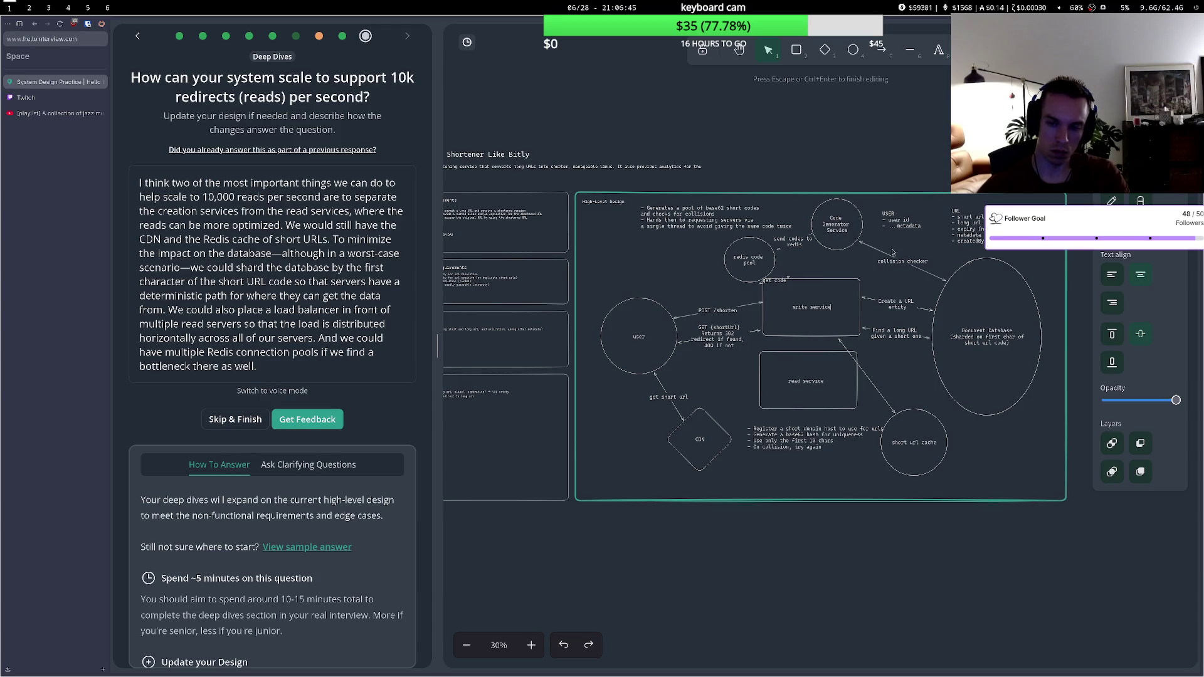
{"action": "key", "text": "Escape"}
{"action": "left_click_drag", "start_coordinate": [760, 331], "coordinate": [763, 336]}
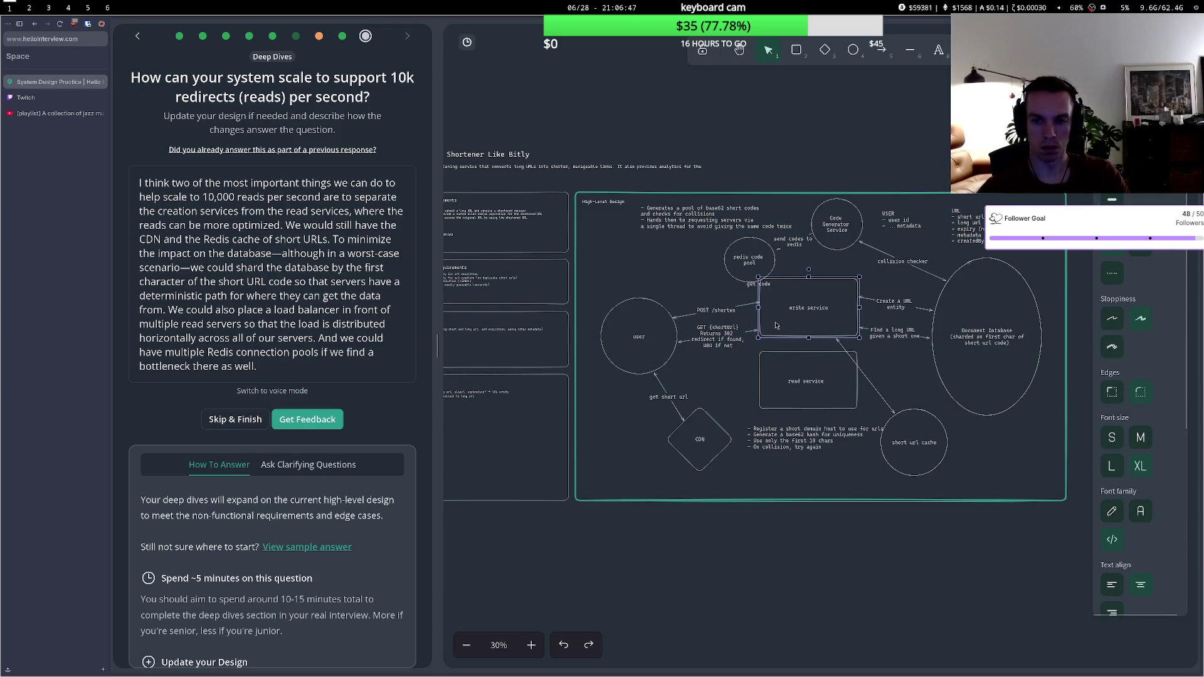
- Move the redis code pool circle left and nudge the read service box slightly left
{"action": "mouse_move", "coordinate": [748, 272]}
{"action": "left_mouse_down"}
{"action": "mouse_move", "coordinate": [717, 270]}
{"action": "mouse_move", "coordinate": [799, 268]}
{"action": "mouse_move", "coordinate": [716, 270]}
{"action": "left_mouse_up"}
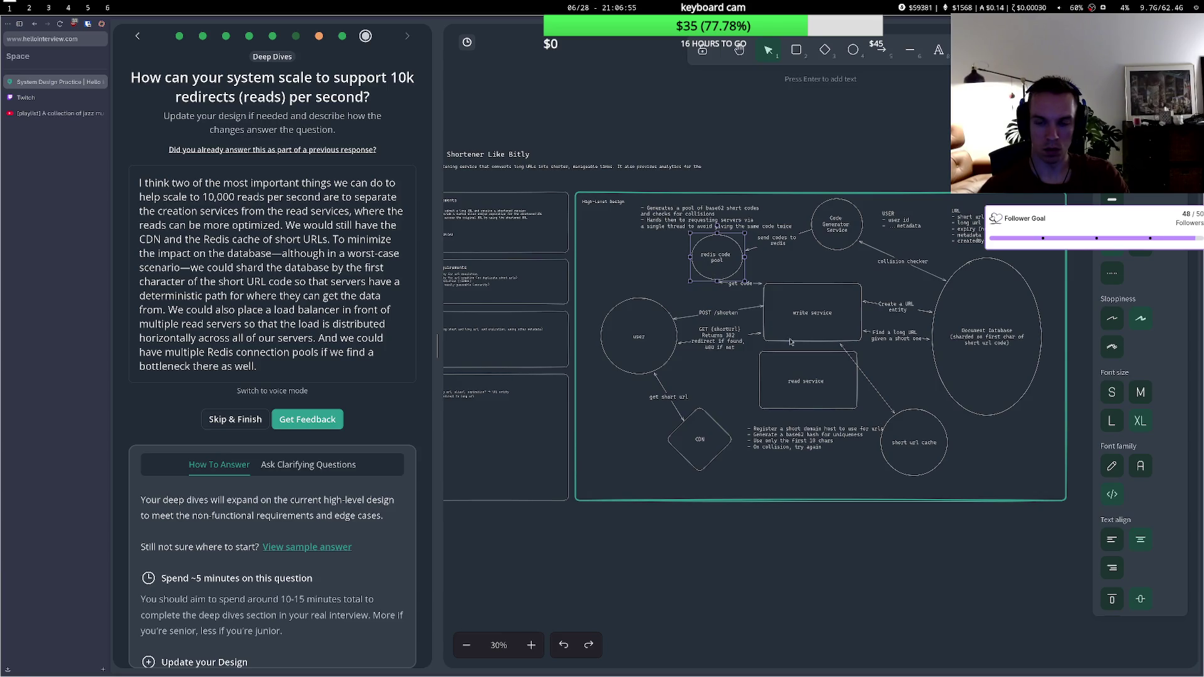
{"action": "left_click", "coordinate": [821, 325]}
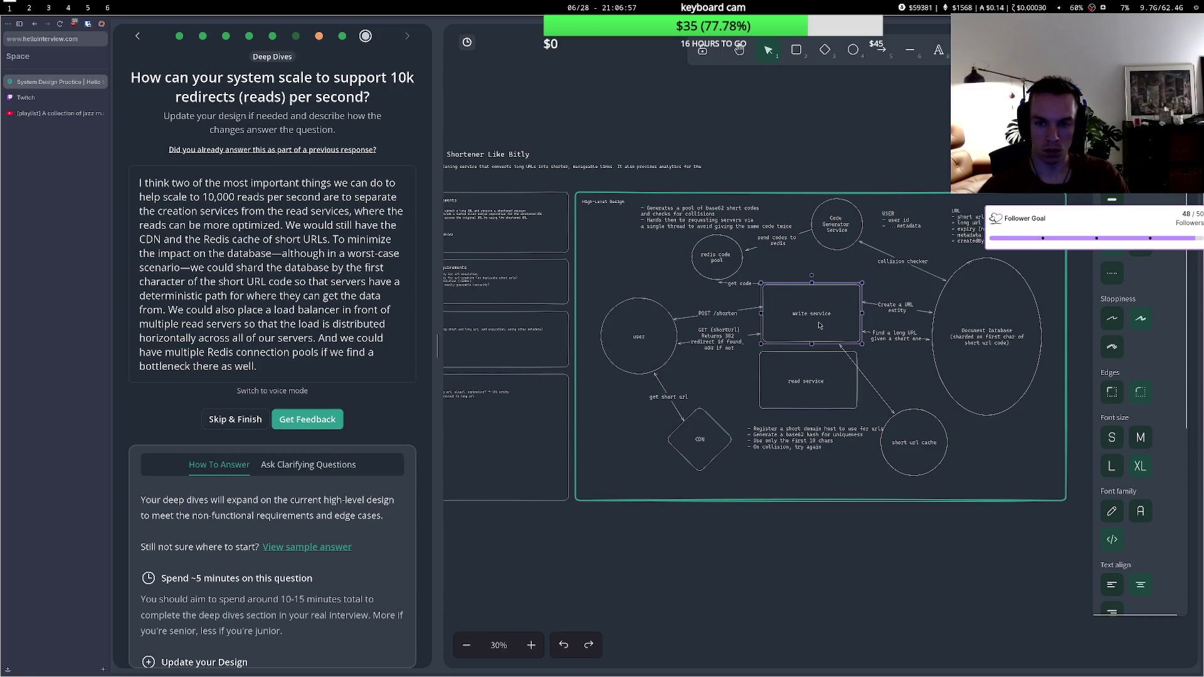
{"action": "left_click", "coordinate": [843, 369]}
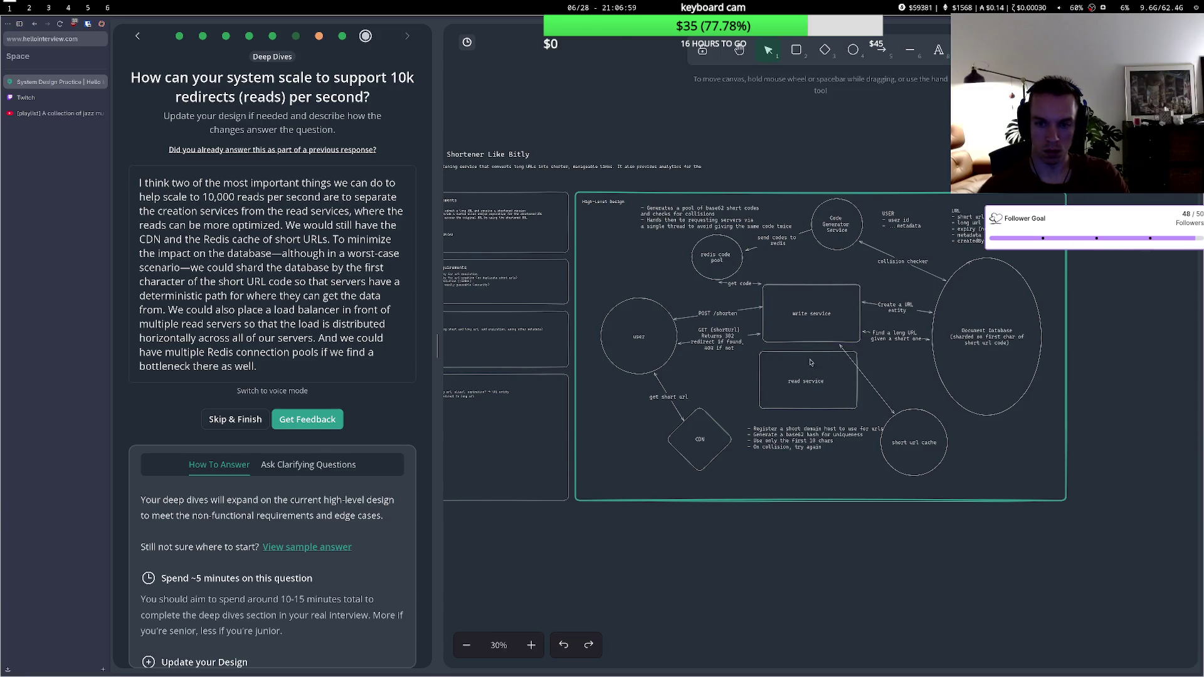
{"action": "left_click", "coordinate": [804, 356]}
{"action": "left_click_drag", "start_coordinate": [806, 382], "coordinate": [795, 387]}
- Clear the read service box's label and retype it as 'read service'
{"action": "key", "text": "Return"}
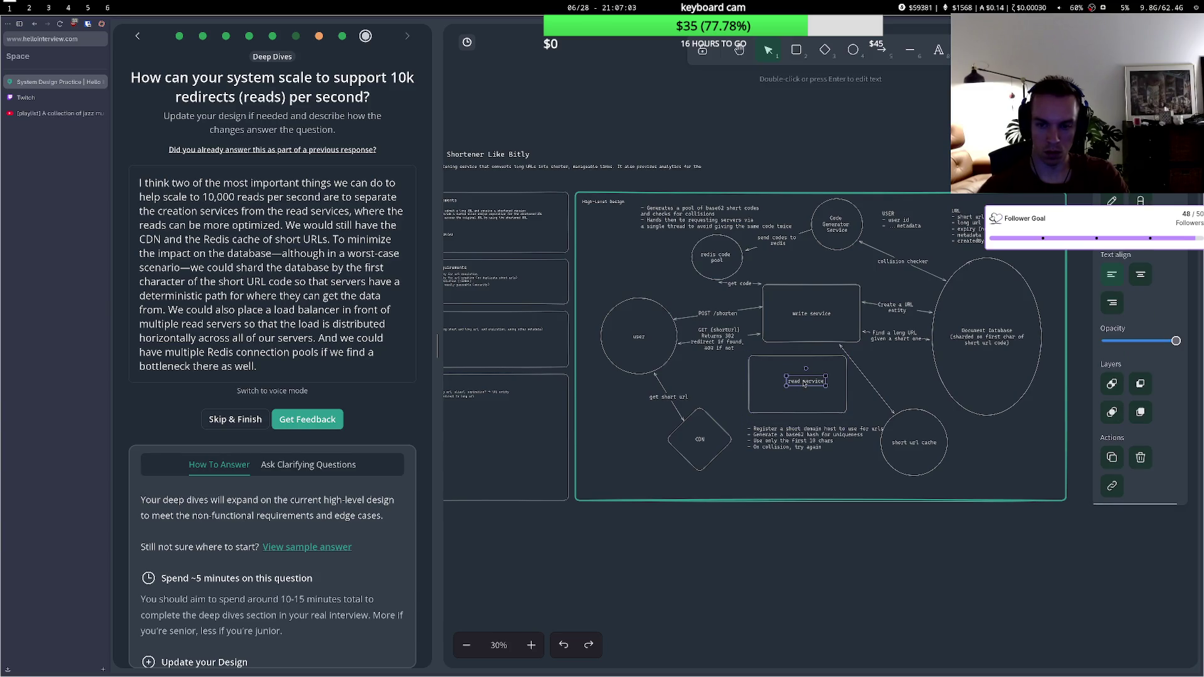
{"action": "key", "text": "BackSpace"}
{"action": "key", "text": "Escape"}
{"action": "left_click", "coordinate": [799, 387]}
{"action": "key", "text": "Escape"}
{"action": "double_click", "coordinate": [798, 390]}
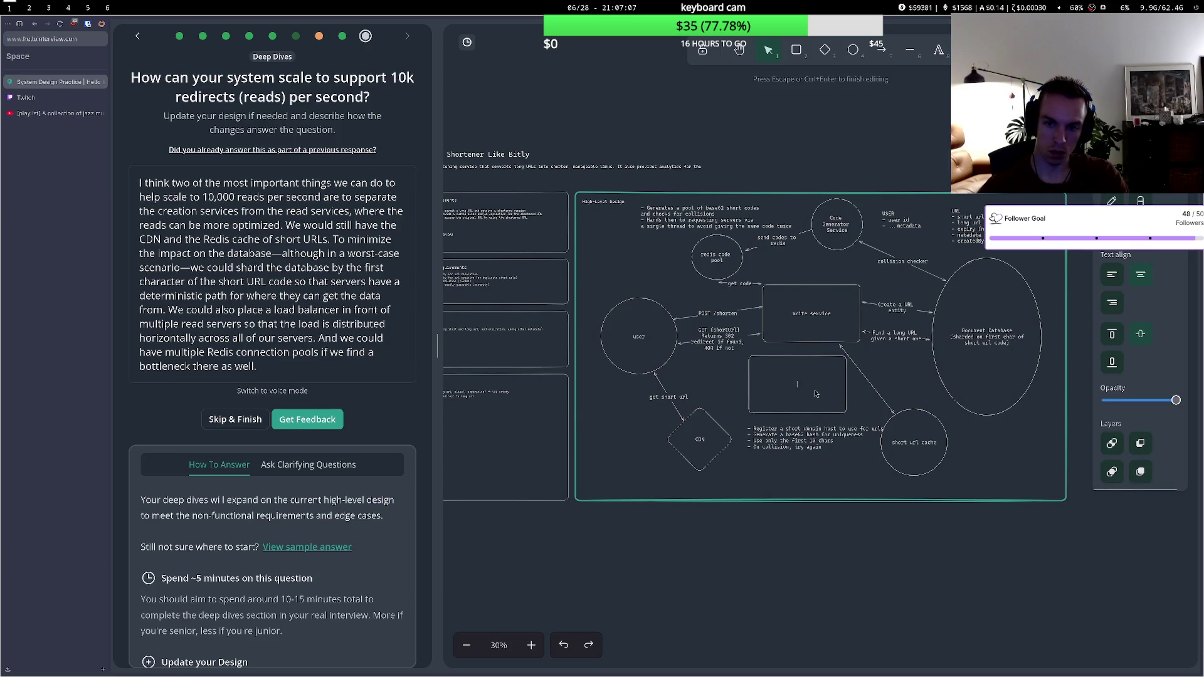
{"action": "type", "text": "read service"}
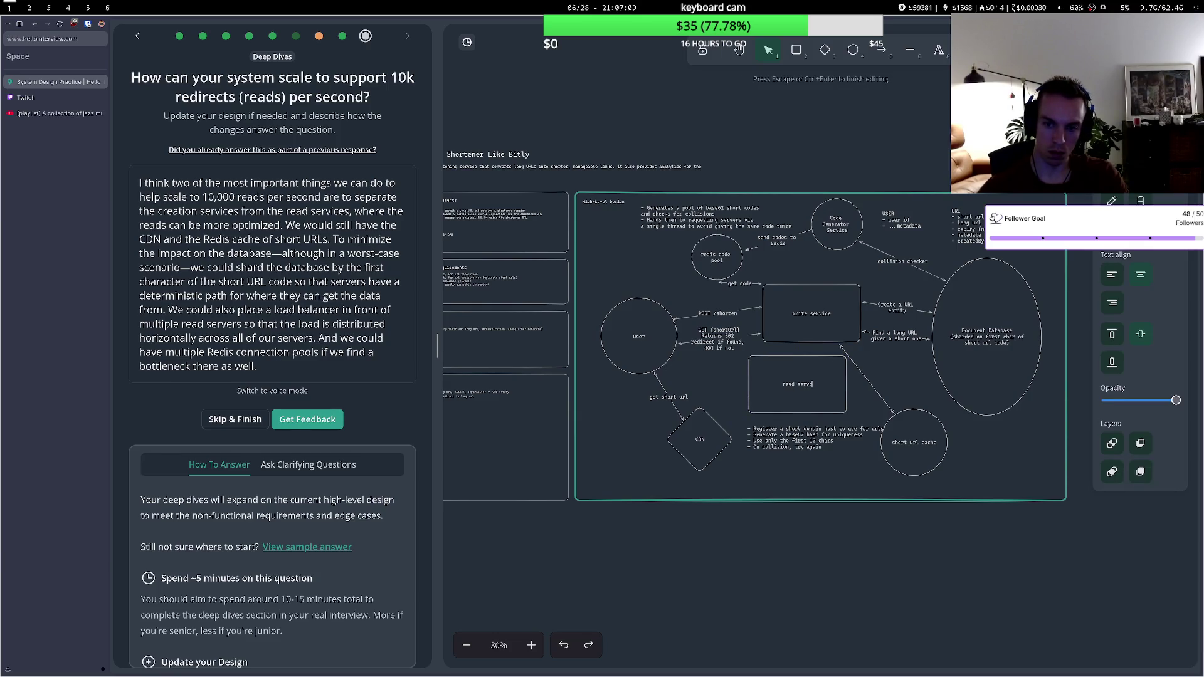
{"action": "key", "text": "Escape"}
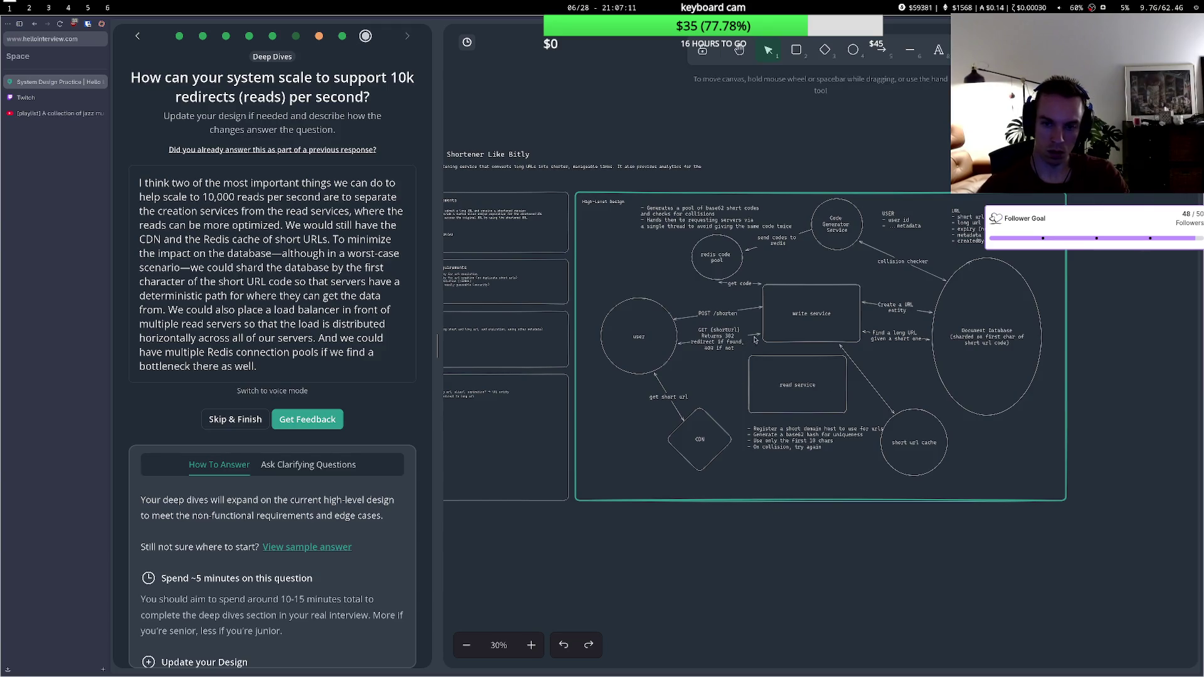
- Reconnect the GET, Find a long URL and get code arrows, and move write service below read service
{"action": "left_click", "coordinate": [747, 336]}
{"action": "left_click_drag", "start_coordinate": [761, 335], "coordinate": [750, 367]}
{"action": "left_click", "coordinate": [865, 333]}
{"action": "left_click_drag", "start_coordinate": [862, 332], "coordinate": [848, 390]}
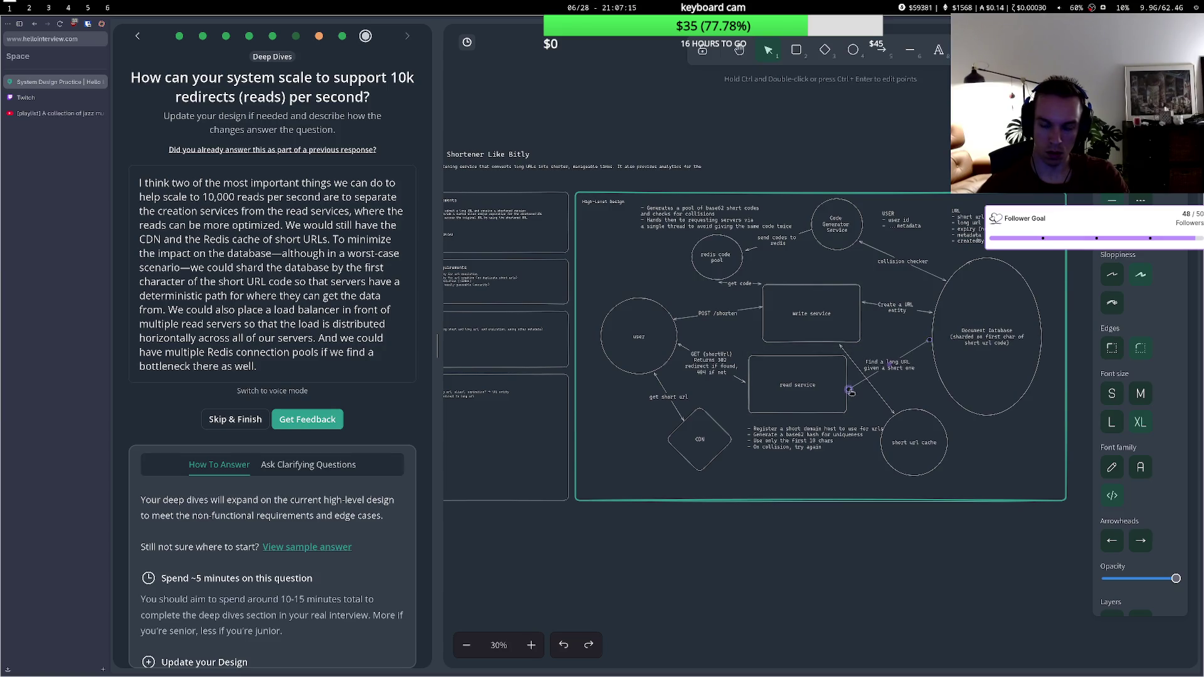
{"action": "left_click_drag", "start_coordinate": [761, 284], "coordinate": [755, 351]}
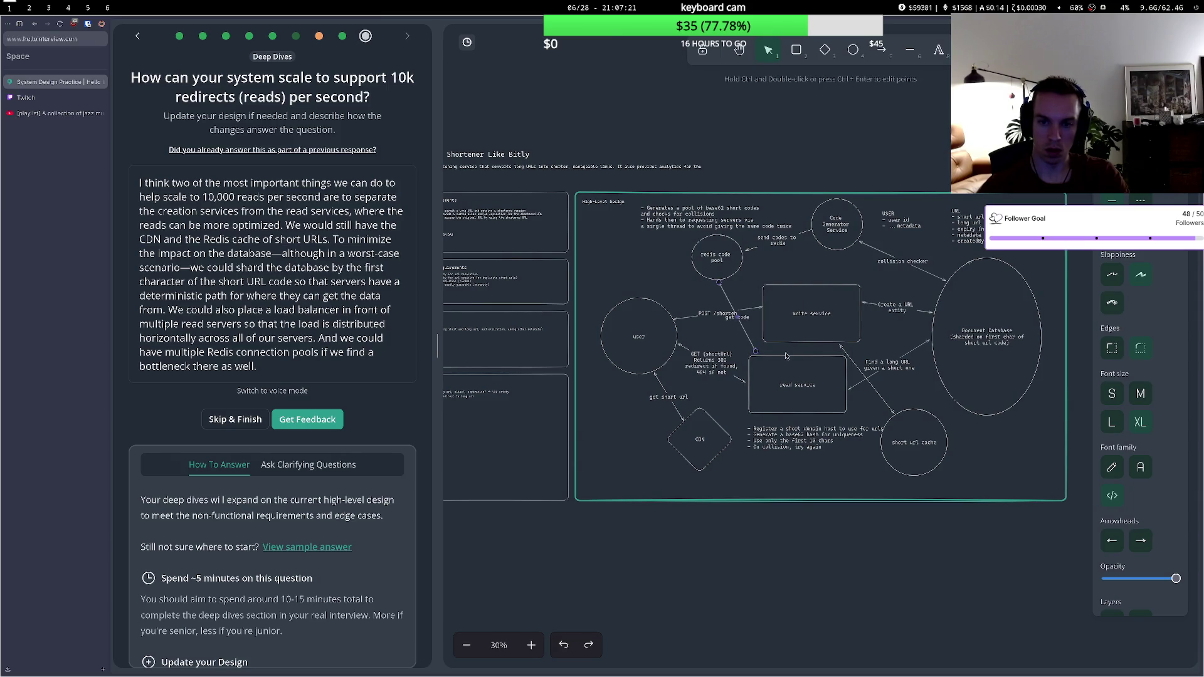
{"action": "mouse_move", "coordinate": [796, 340]}
{"action": "left_mouse_down"}
{"action": "mouse_move", "coordinate": [794, 406]}
{"action": "mouse_move", "coordinate": [804, 403]}
{"action": "mouse_move", "coordinate": [773, 308]}
{"action": "left_mouse_up"}
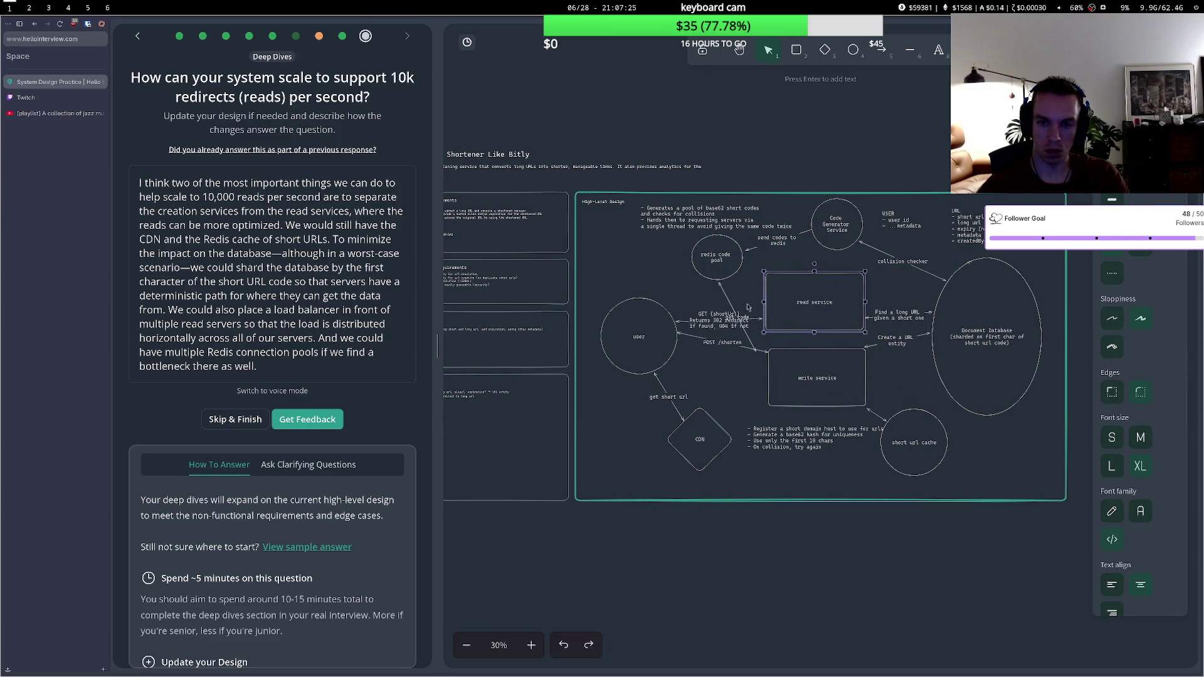
{"action": "left_click", "coordinate": [776, 291]}
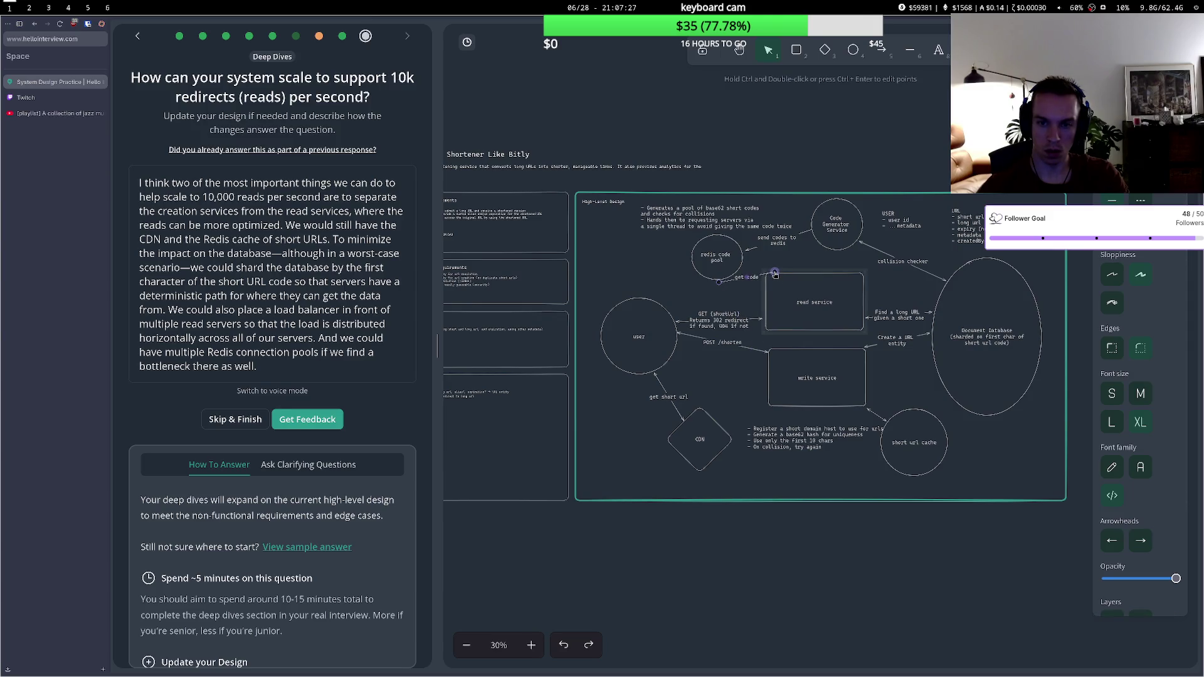
{"action": "mouse_move", "coordinate": [775, 291]}
{"action": "left_mouse_down"}
{"action": "mouse_move", "coordinate": [759, 295]}
{"action": "mouse_move", "coordinate": [789, 335]}
{"action": "mouse_move", "coordinate": [785, 370]}
{"action": "left_mouse_up"}
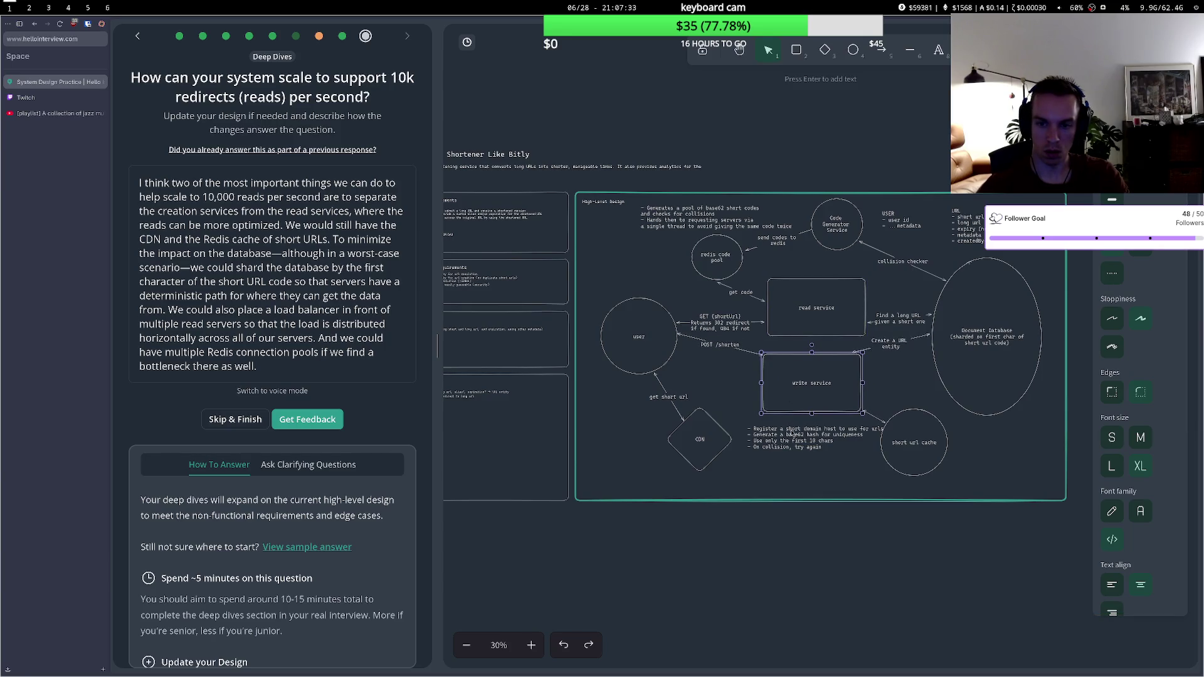
- Move the short url cache circle, attach Find a long URL to read service, and route get code from the redis pool
{"action": "left_click_drag", "start_coordinate": [912, 446], "coordinate": [938, 459]}
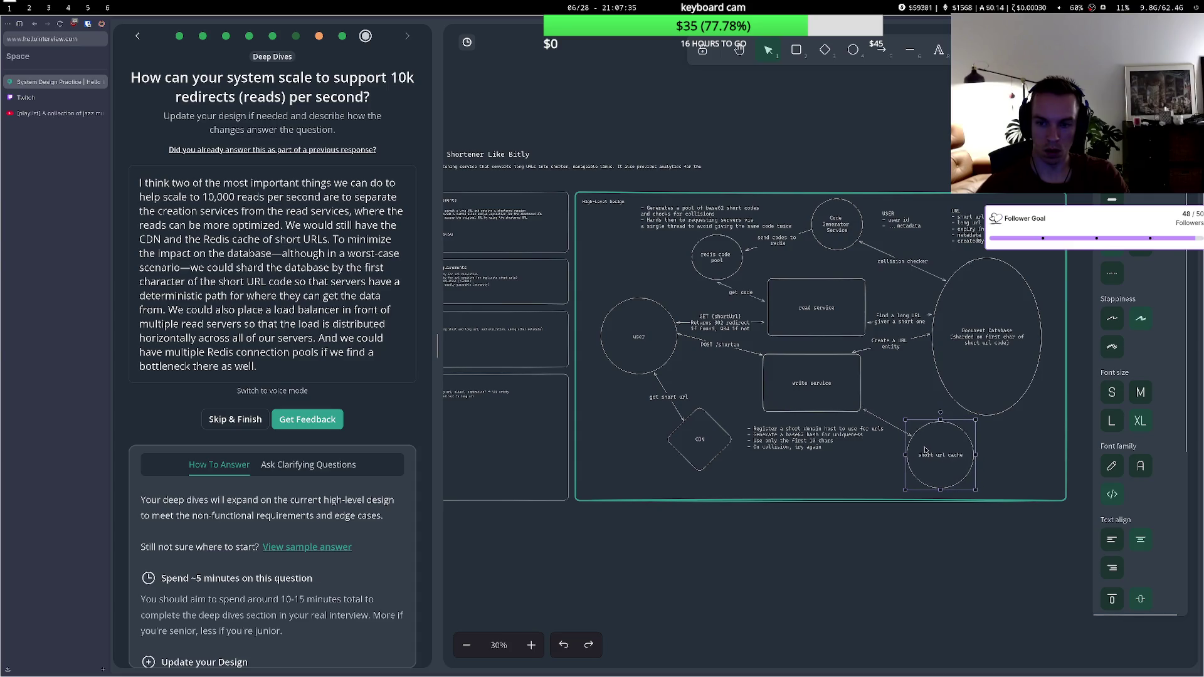
{"action": "left_click", "coordinate": [870, 323]}
{"action": "left_click_drag", "start_coordinate": [870, 323], "coordinate": [868, 311]}
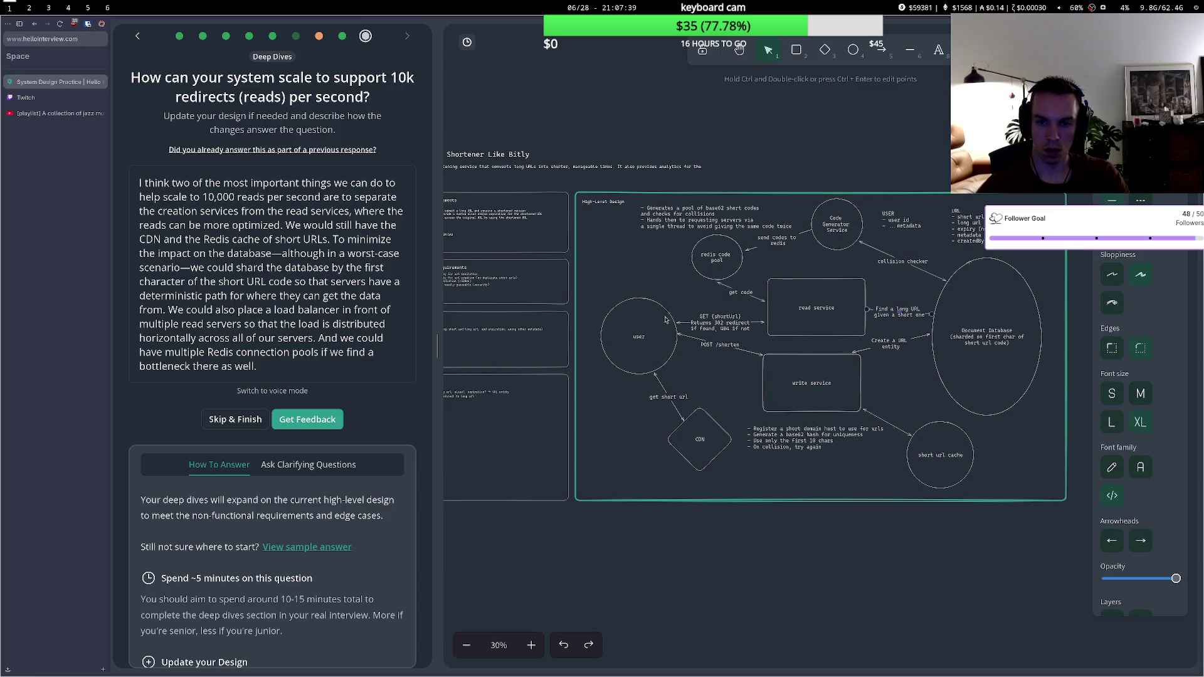
{"action": "left_click", "coordinate": [720, 288]}
{"action": "mouse_move", "coordinate": [720, 288]}
{"action": "left_mouse_down"}
{"action": "mouse_move", "coordinate": [738, 272]}
{"action": "mouse_move", "coordinate": [765, 295]}
{"action": "left_mouse_up"}
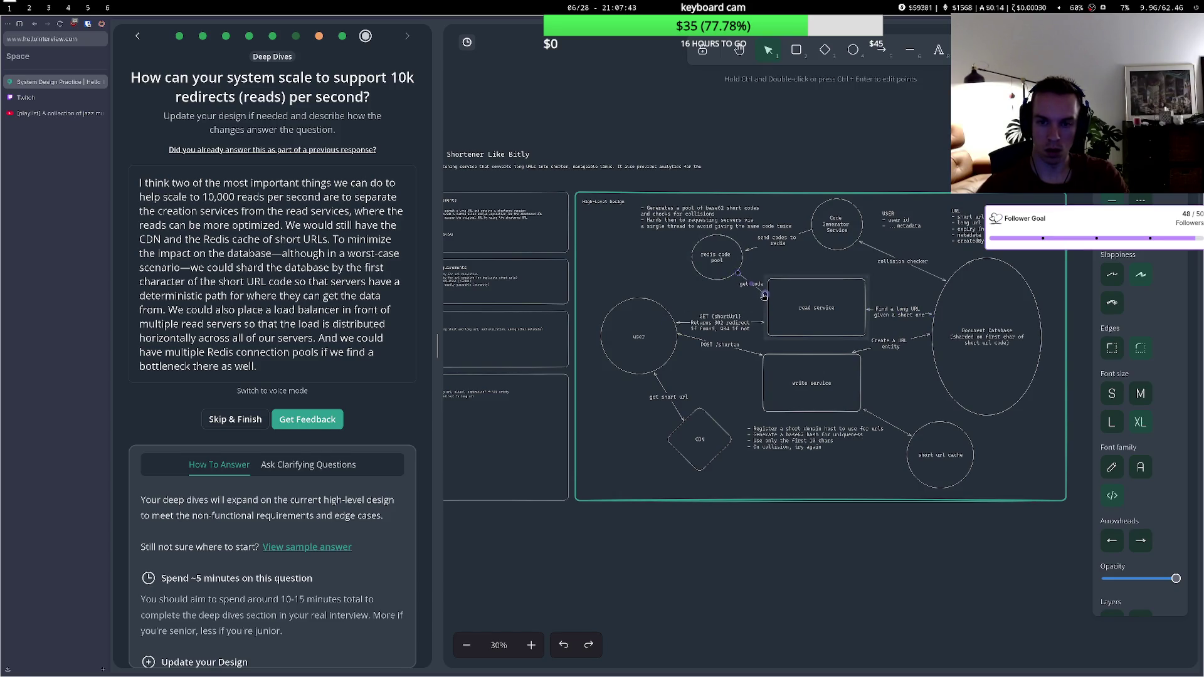
{"action": "left_click", "coordinate": [724, 299]}
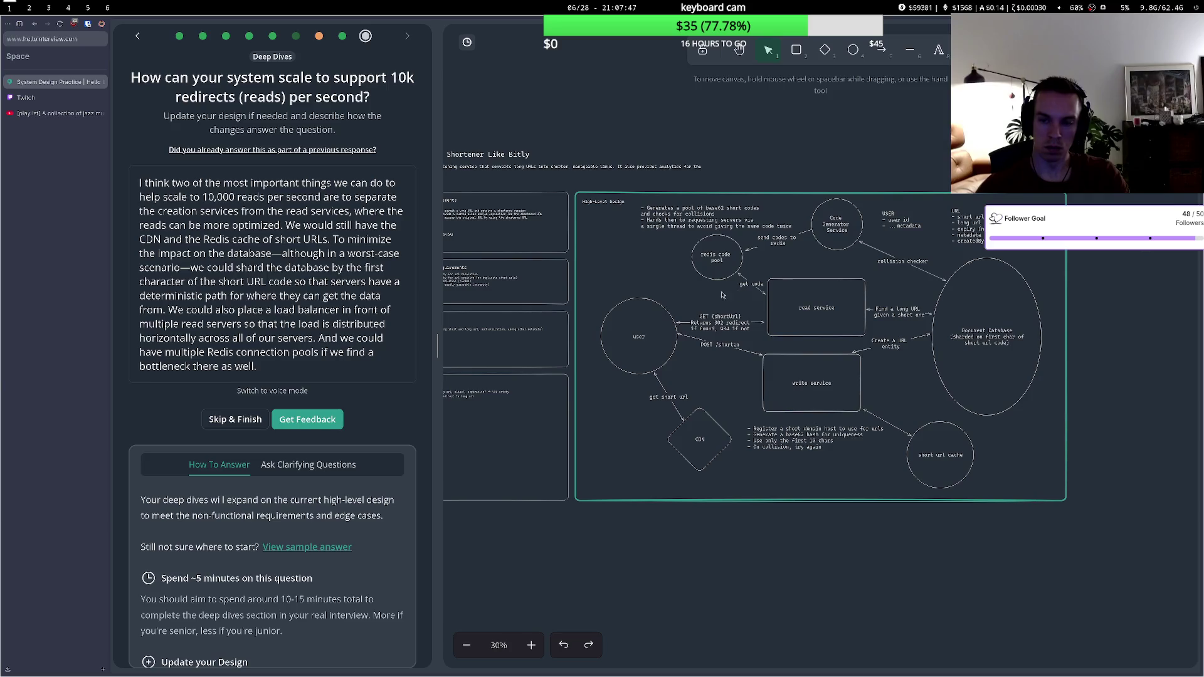
{"action": "left_click", "coordinate": [966, 226]}
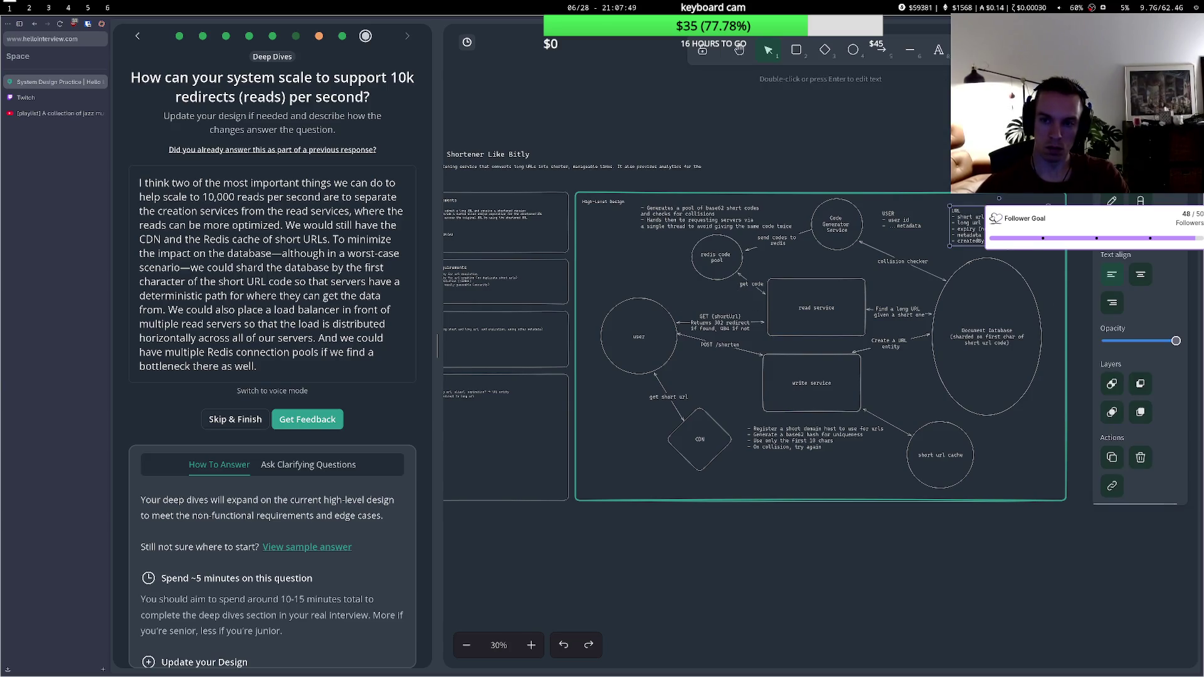
- Add an 'e' to the last line of the URL fields note
{"action": "double_click", "coordinate": [965, 226]}
{"action": "left_click", "coordinate": [952, 247]}
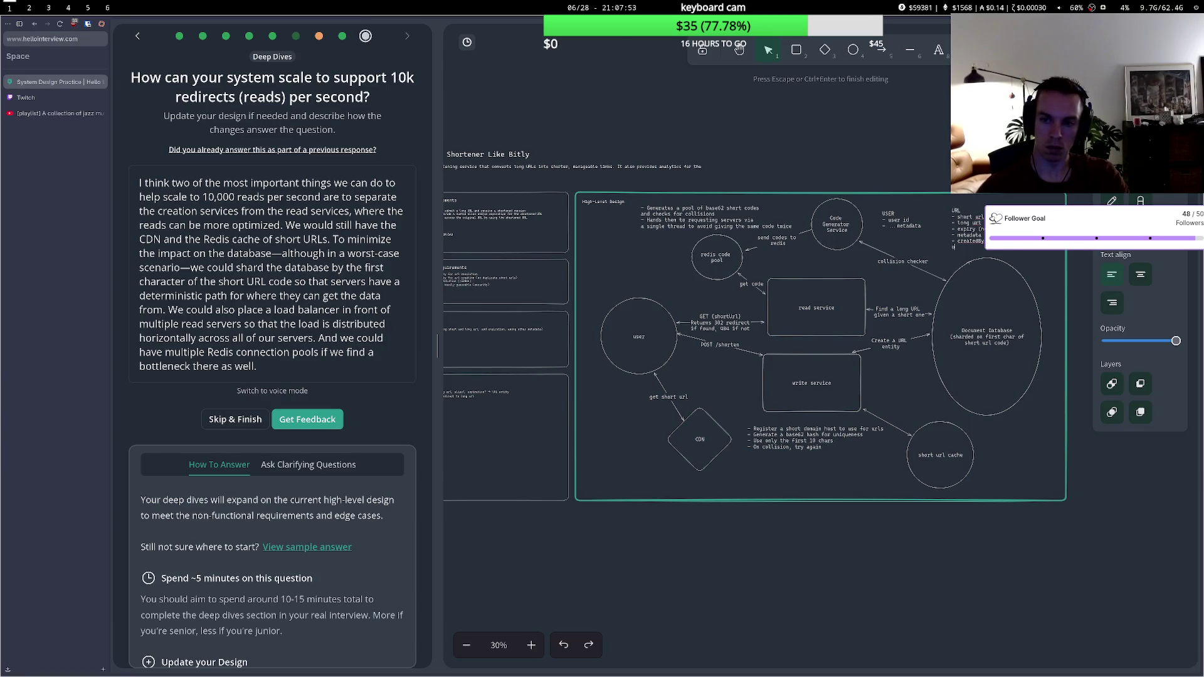
{"action": "type", "text": "nique cons"}
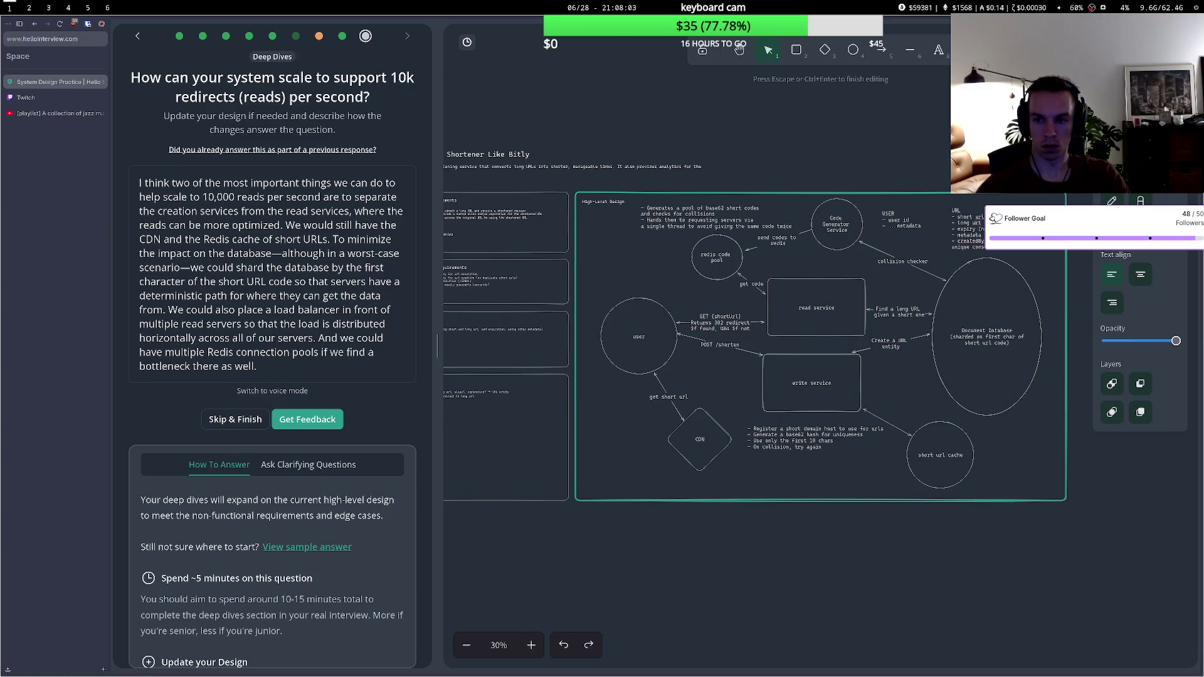
{"action": "key", "text": "Escape"}
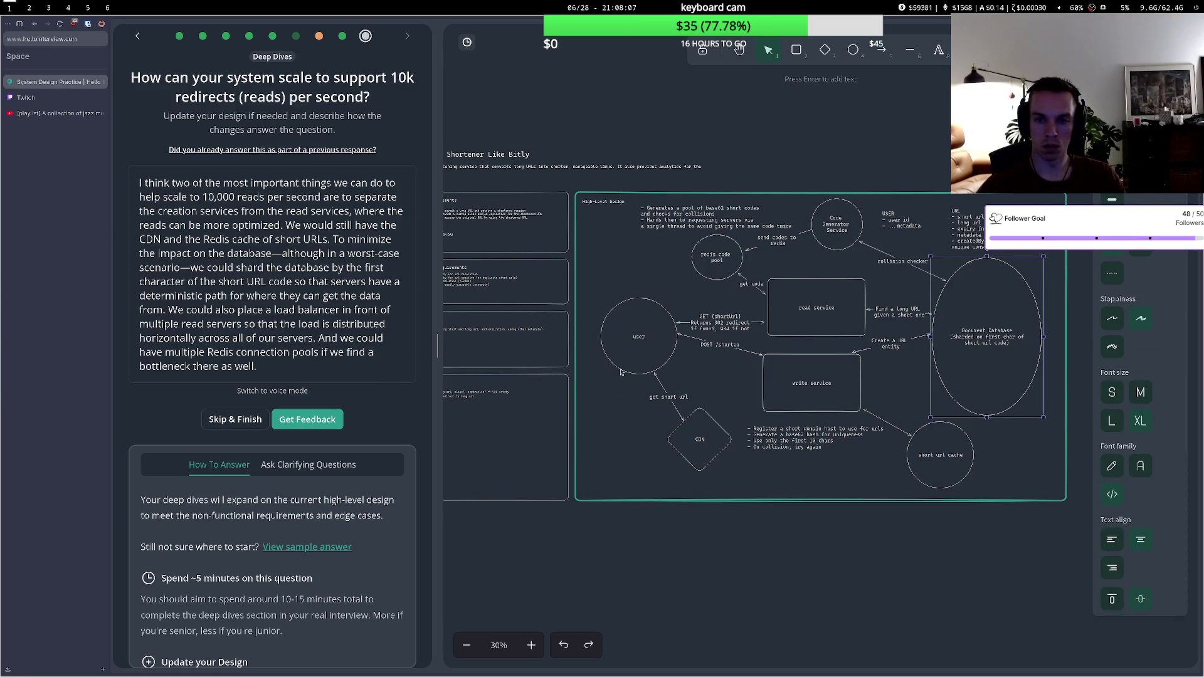
- Append '(s)' to the read service and write service labels
{"action": "left_click", "coordinate": [806, 332]}
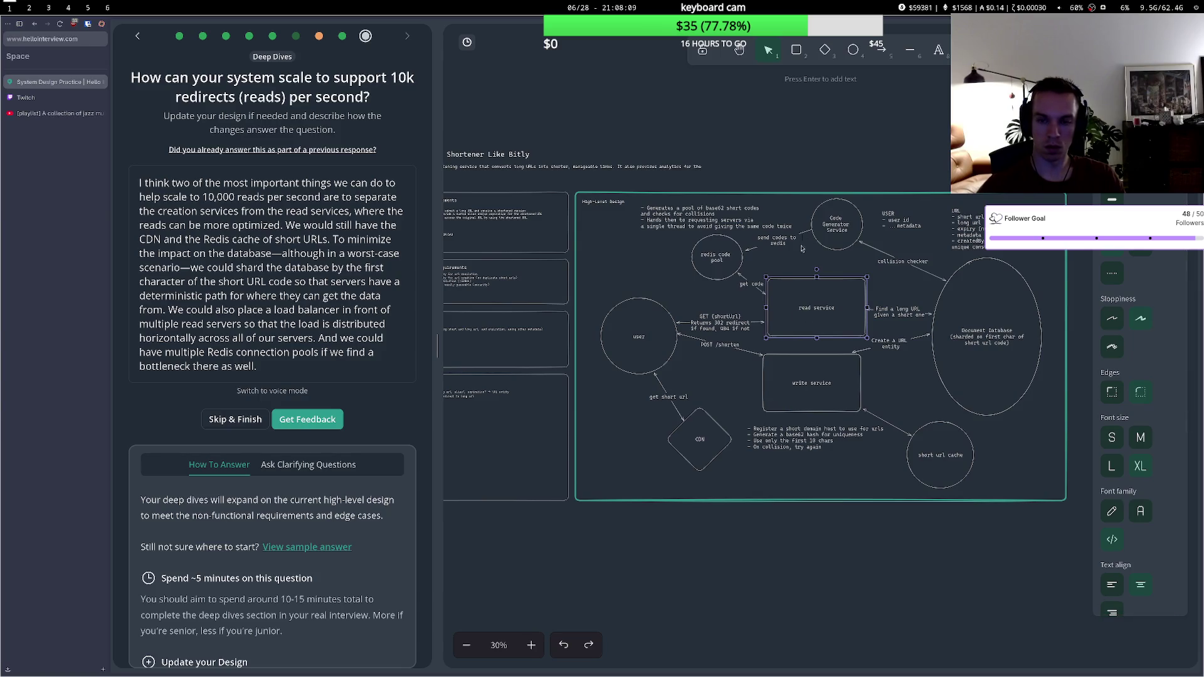
{"action": "key", "text": "Return"}
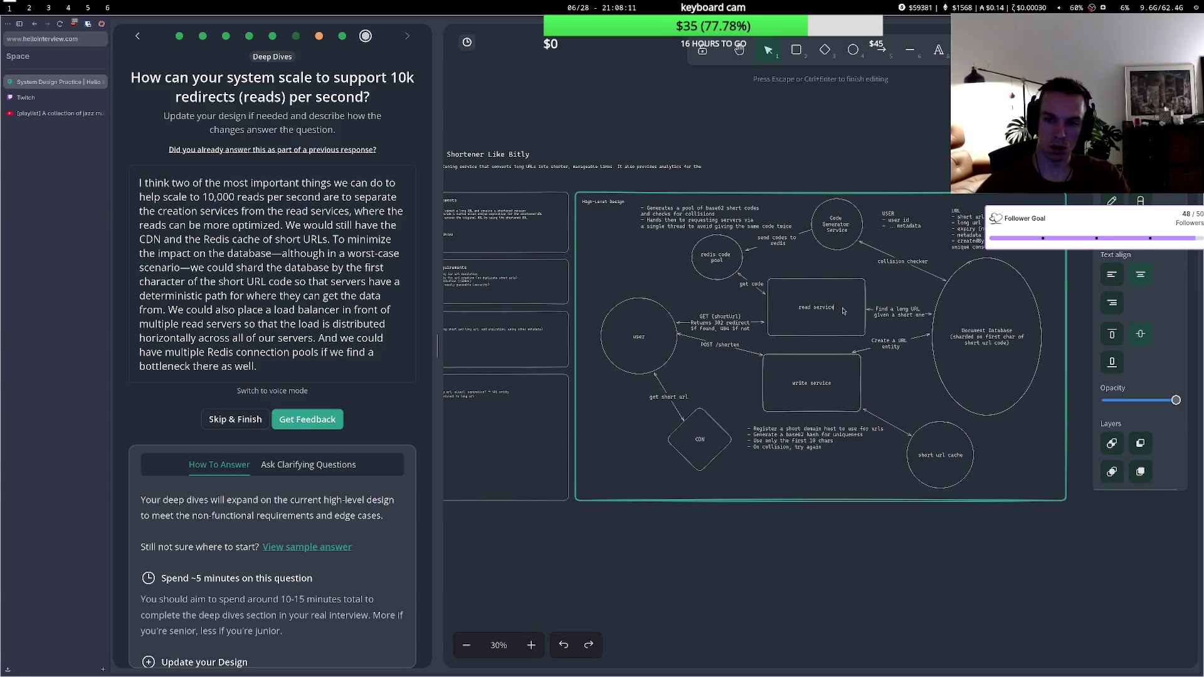
{"action": "type", "text": "(s)"}
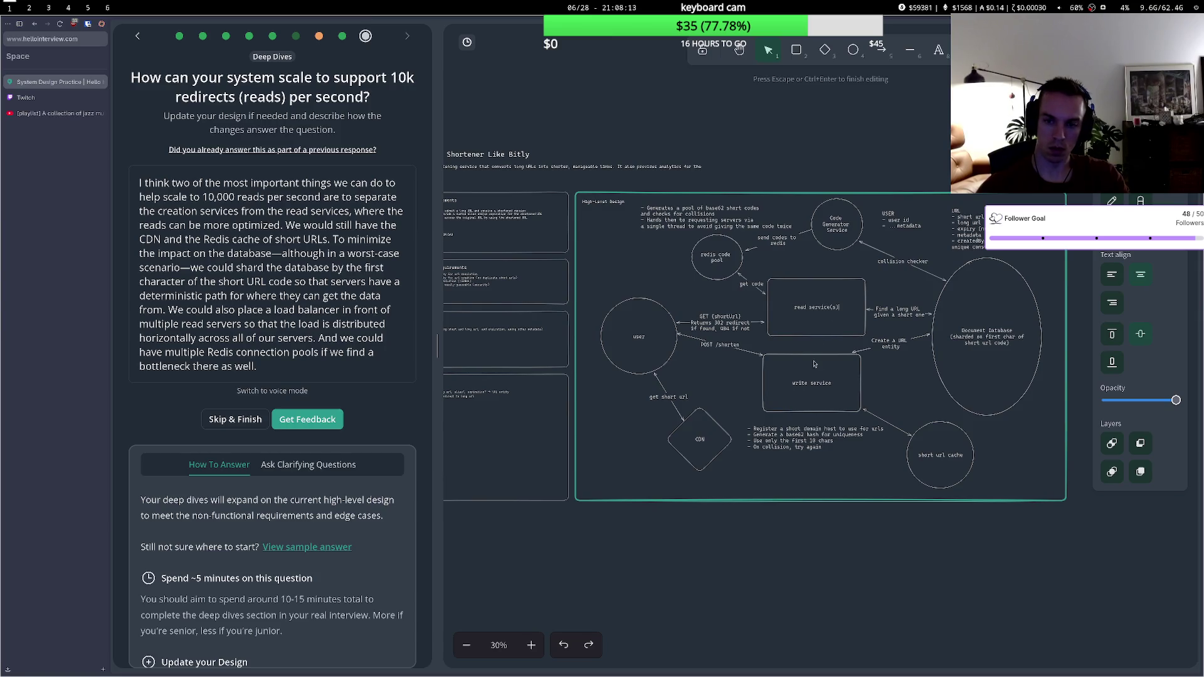
{"action": "double_click", "coordinate": [833, 388]}
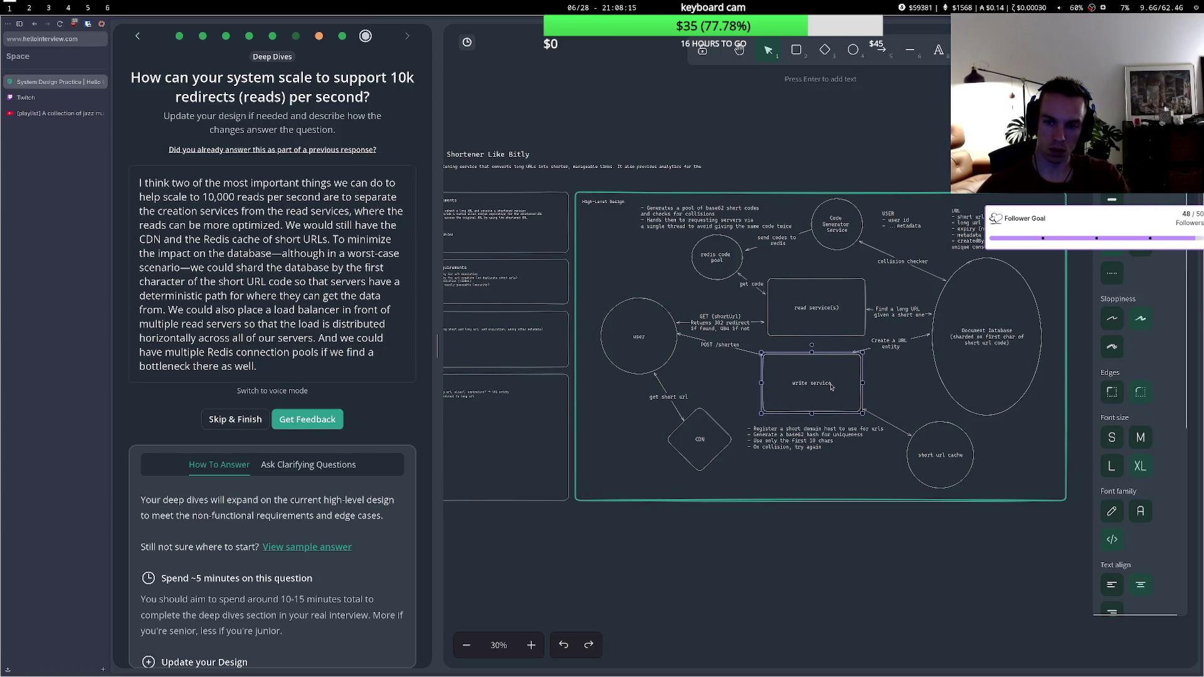
{"action": "key", "text": "End"}
{"action": "type", "text": "(s)"}
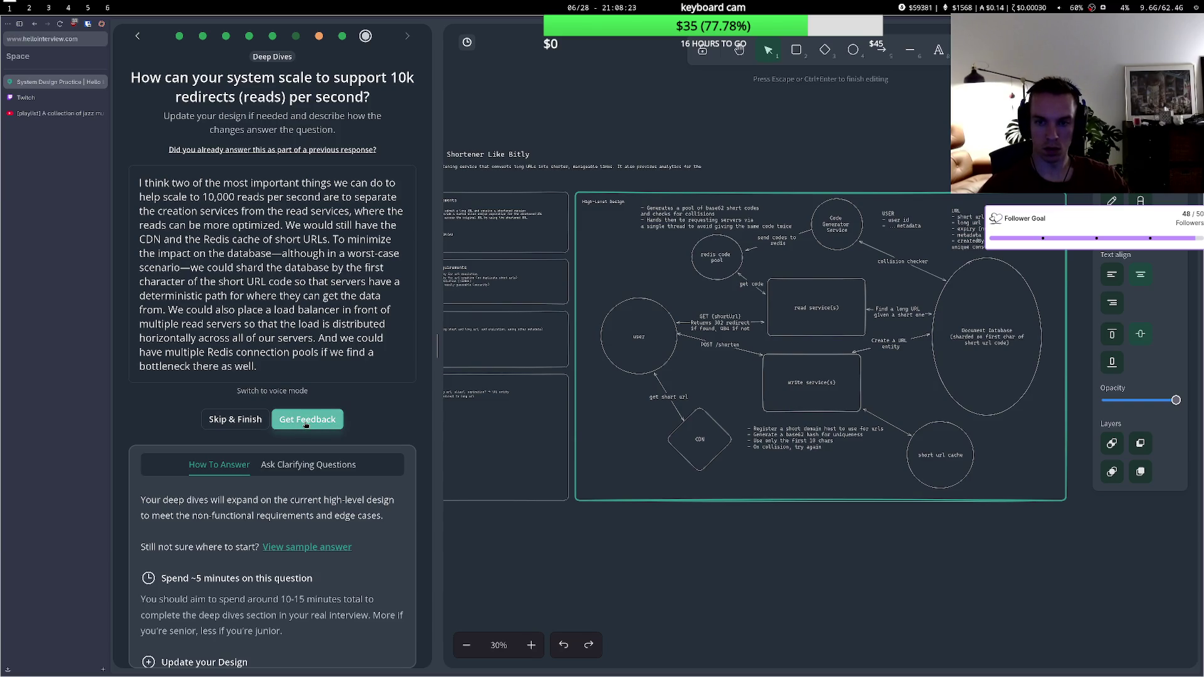
{"action": "left_click", "coordinate": [316, 428]}
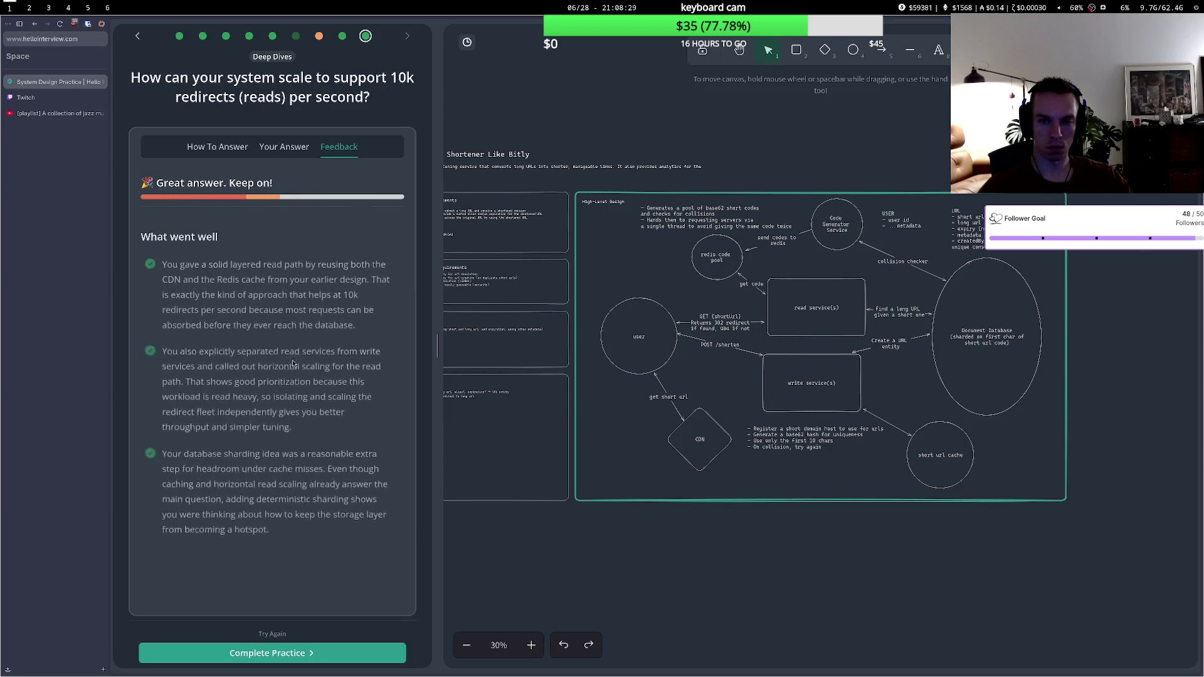
- Read the minor suggestions about the missing read-path link, then select the arrow to the short url cache
{"action": "scroll", "coordinate": [317, 432], "scroll_direction": "down", "scroll_amount": 5}
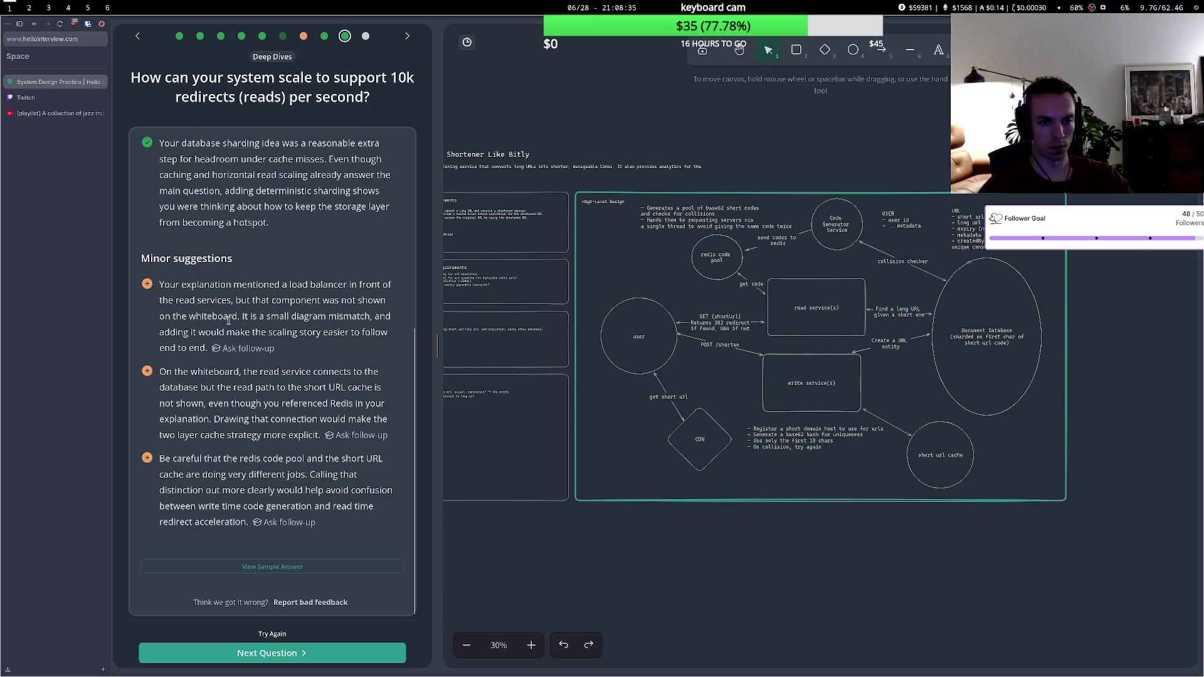
{"action": "left_click_drag", "start_coordinate": [165, 372], "coordinate": [341, 382]}
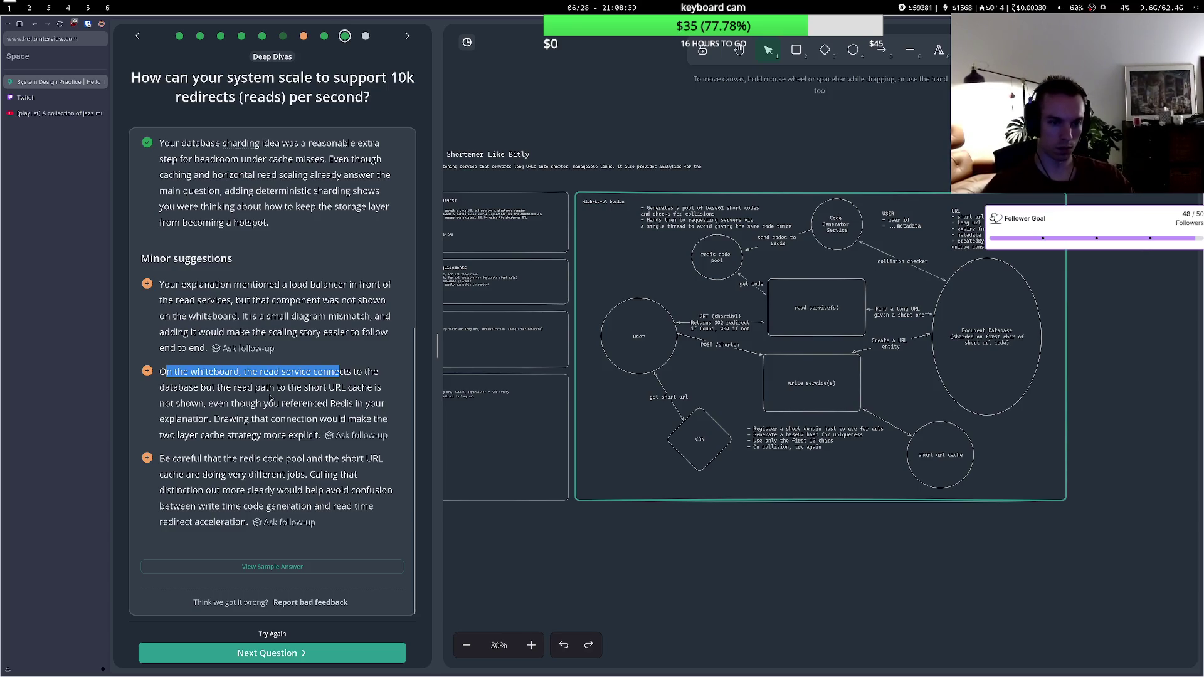
{"action": "left_click_drag", "start_coordinate": [244, 390], "coordinate": [317, 390]}
{"action": "left_click", "coordinate": [317, 392]}
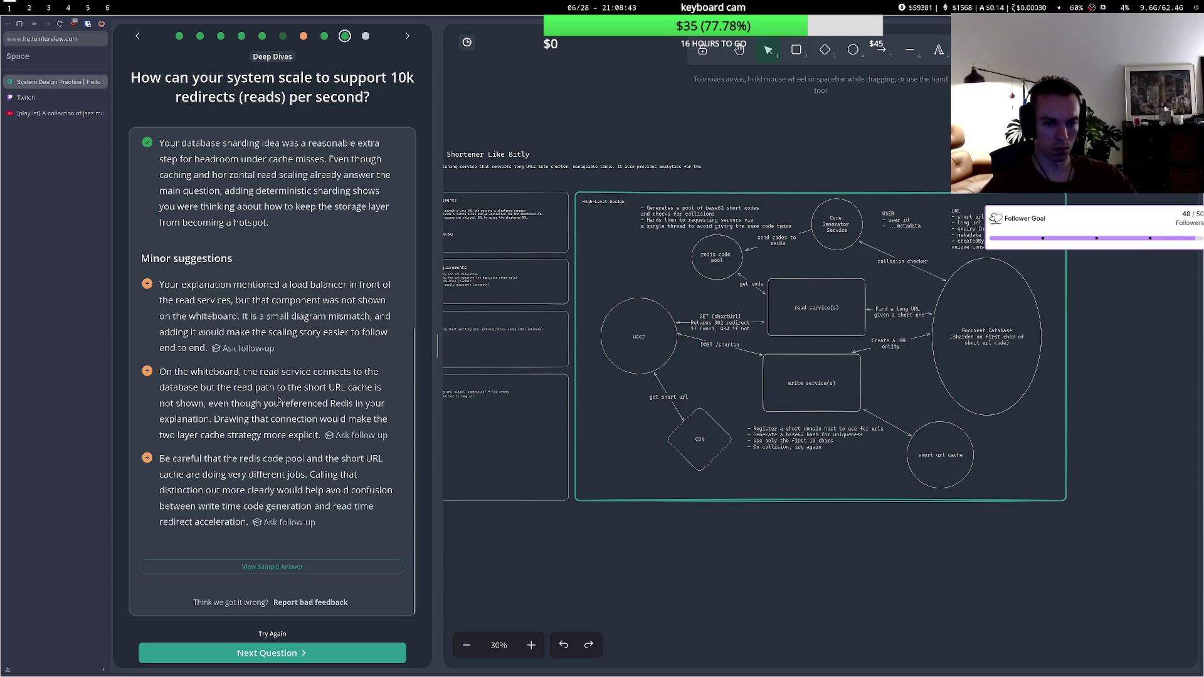
{"action": "left_click", "coordinate": [862, 339]}
{"action": "left_click", "coordinate": [869, 417]}
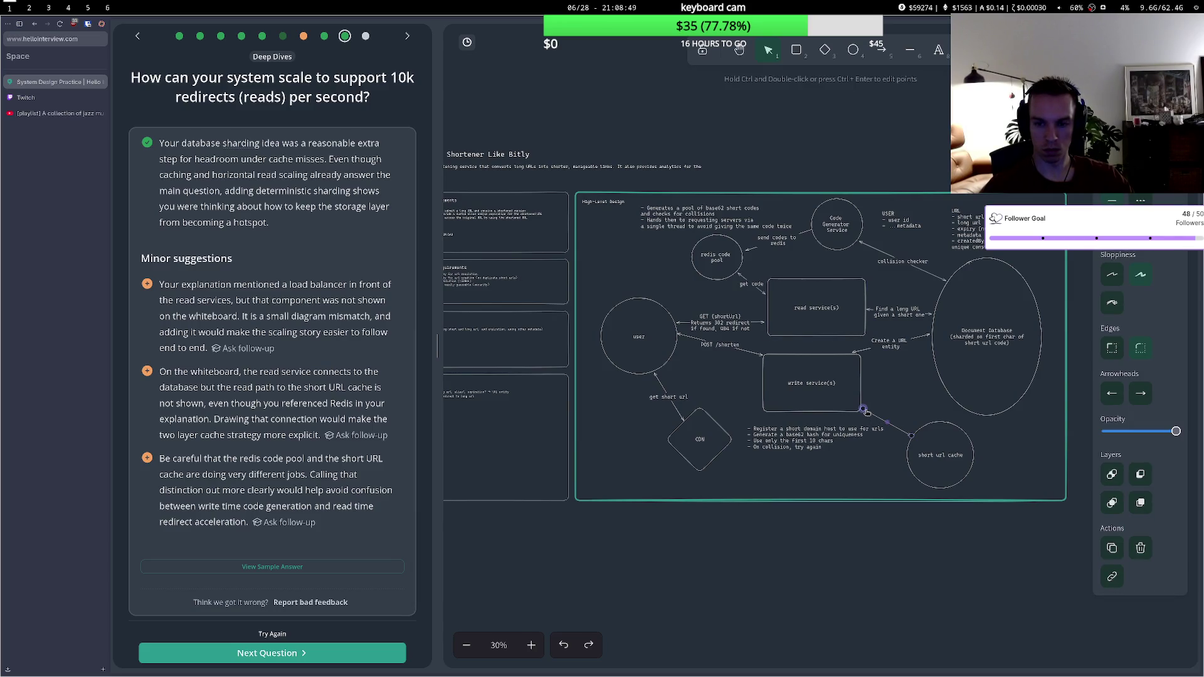
- Reattach the cache arrow to read service(s) and draw a tall 'LB' box beside the user circle
{"action": "left_click_drag", "start_coordinate": [866, 412], "coordinate": [866, 337]}
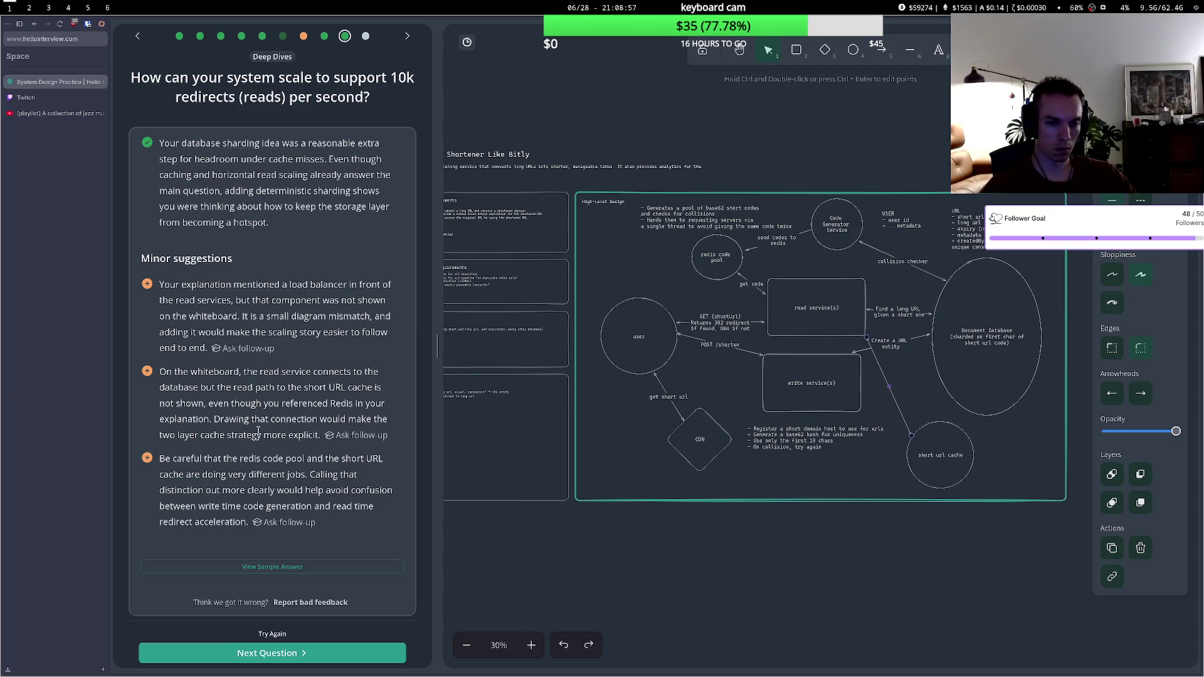
{"action": "left_click_drag", "start_coordinate": [669, 339], "coordinate": [654, 335]}
{"action": "left_click", "coordinate": [682, 295]}
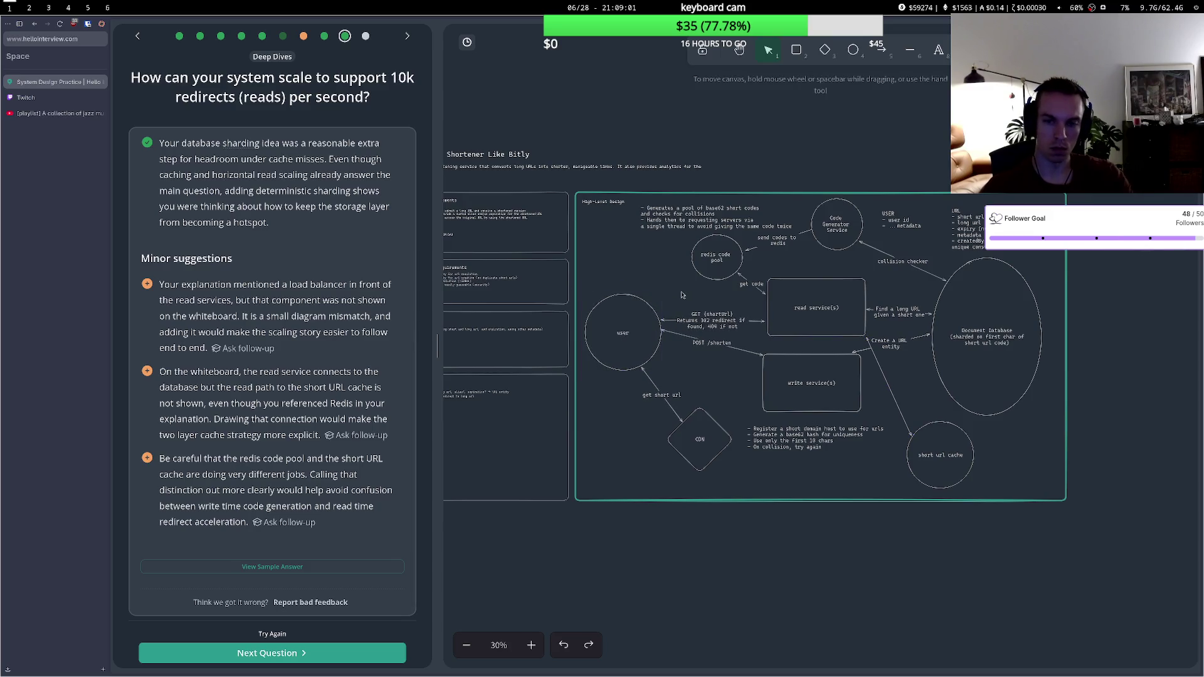
{"action": "key", "text": "r"}
{"action": "left_click_drag", "start_coordinate": [674, 272], "coordinate": [698, 388]}
{"action": "key", "text": "Return"}
{"action": "type", "text": "LB"}
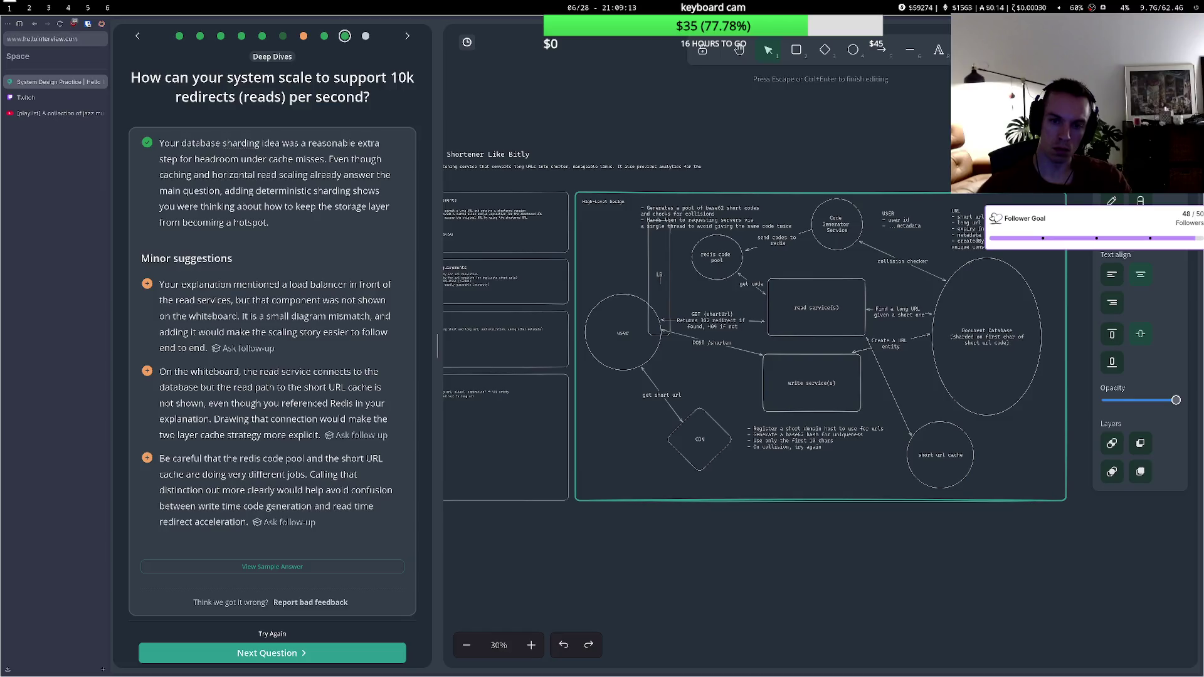
{"action": "key", "text": "Escape"}
- Shrink the user circle and make the POST /shorten and GET (shortUrl) arrows start at LB
{"action": "left_click", "coordinate": [658, 317]}
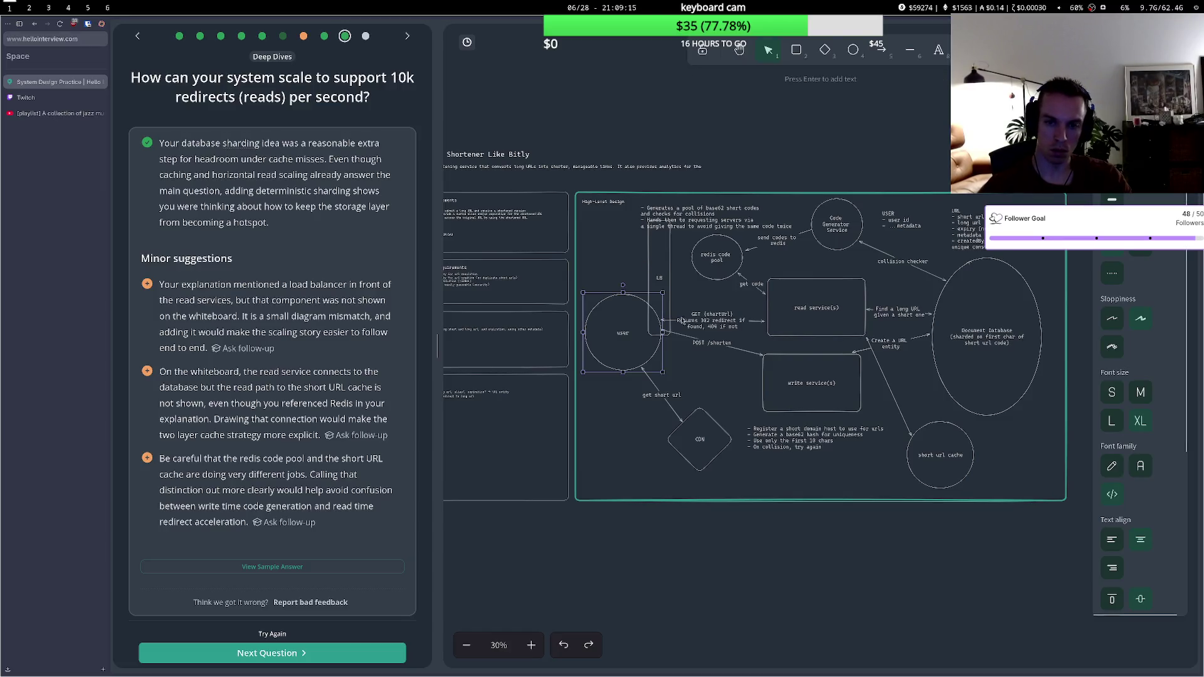
{"action": "mouse_move", "coordinate": [662, 292]}
{"action": "left_mouse_down"}
{"action": "mouse_move", "coordinate": [624, 317]}
{"action": "mouse_move", "coordinate": [651, 312]}
{"action": "mouse_move", "coordinate": [672, 263]}
{"action": "left_mouse_up"}
{"action": "left_click", "coordinate": [641, 322]}
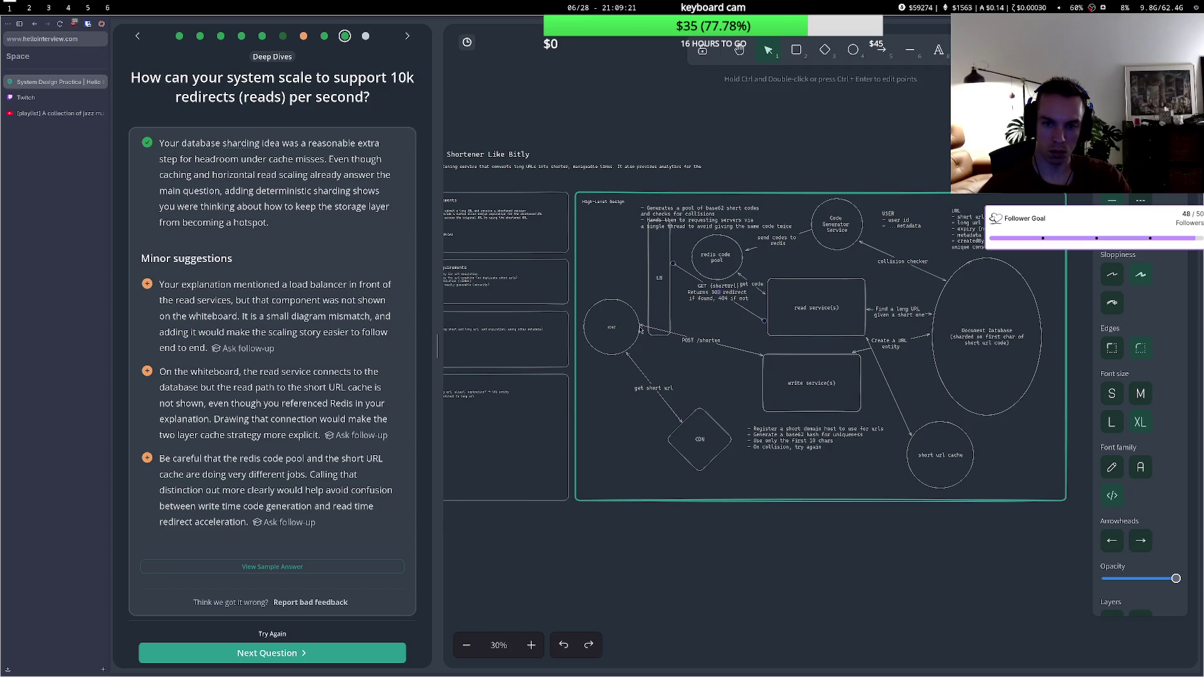
{"action": "mouse_move", "coordinate": [649, 327]}
{"action": "left_mouse_down"}
{"action": "mouse_move", "coordinate": [666, 316]}
{"action": "mouse_move", "coordinate": [663, 338]}
{"action": "mouse_move", "coordinate": [685, 347]}
{"action": "left_mouse_up"}
{"action": "left_click", "coordinate": [685, 328]}
{"action": "left_click", "coordinate": [690, 302]}
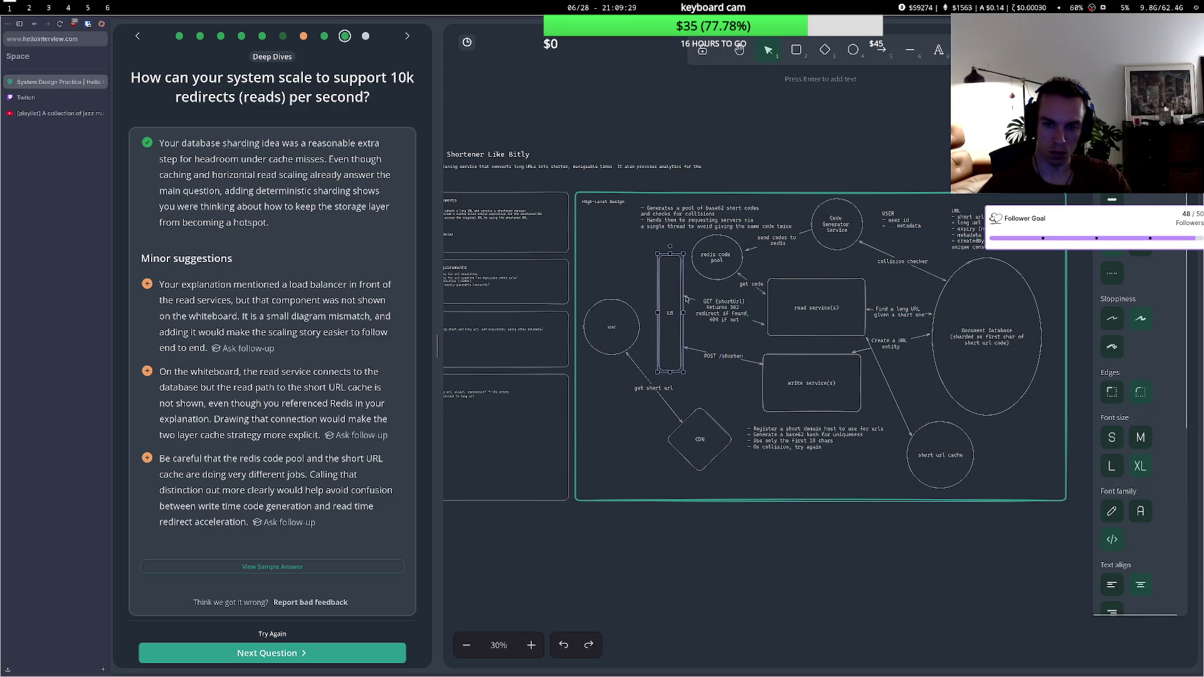
{"action": "left_click_drag", "start_coordinate": [690, 302], "coordinate": [686, 321]}
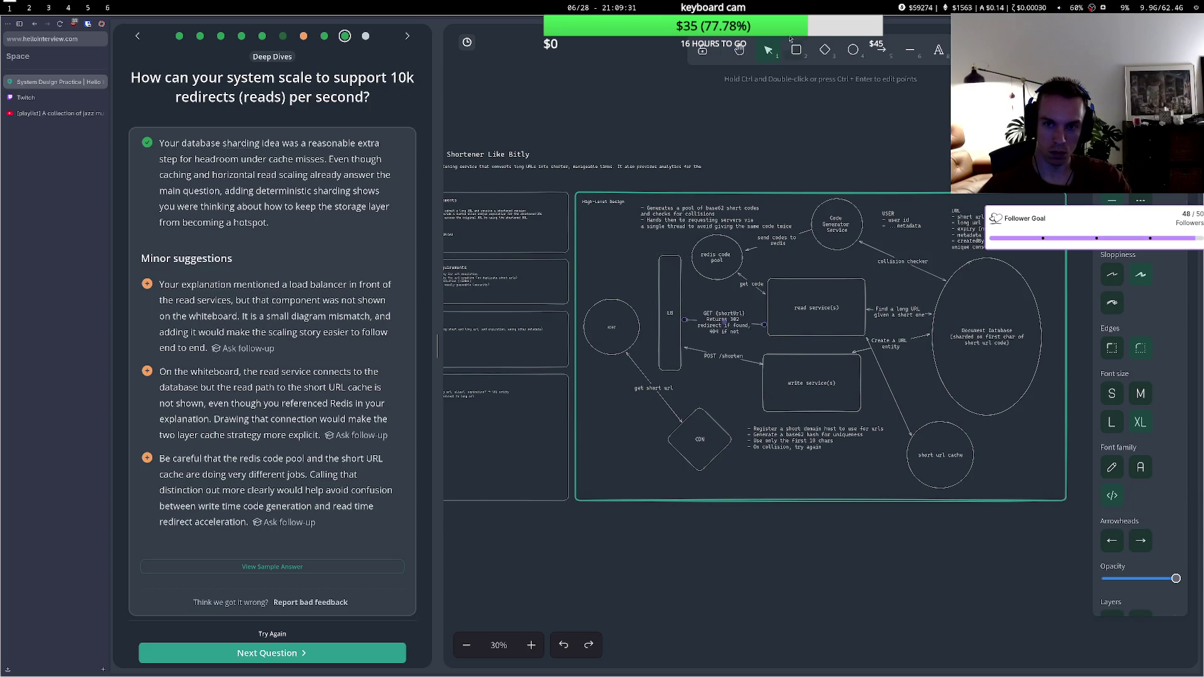
- Draw a new arrow from the LB box to the user circle
{"action": "left_click", "coordinate": [881, 50]}
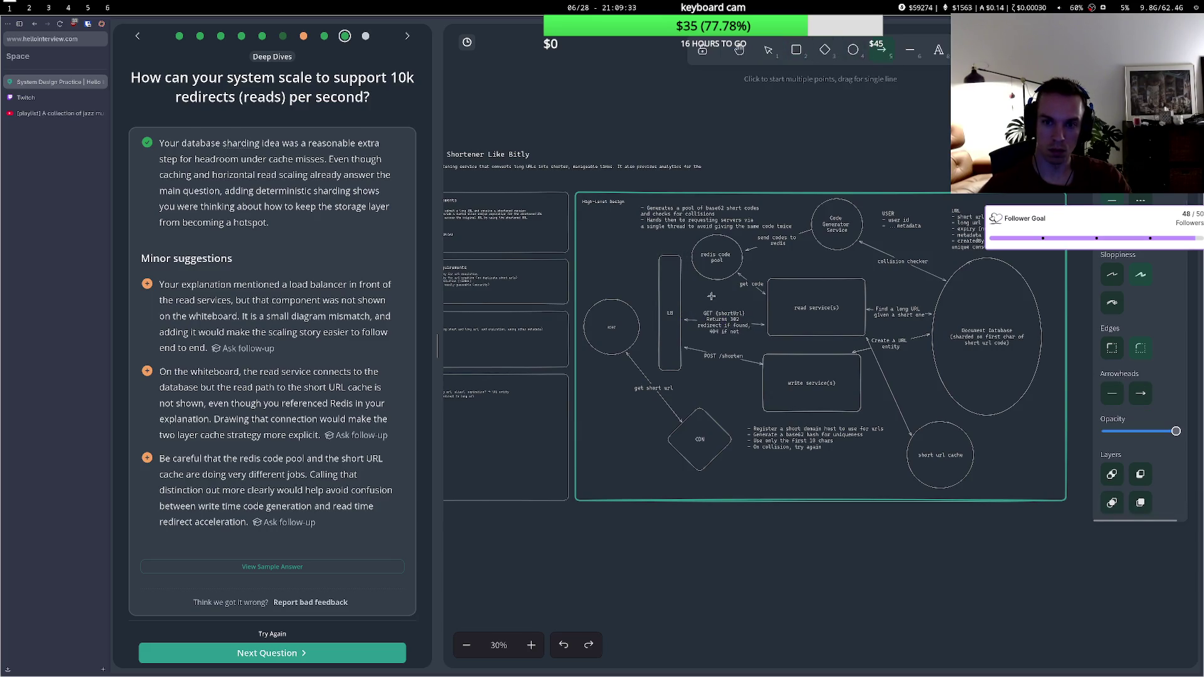
{"action": "left_click", "coordinate": [657, 326]}
{"action": "left_click", "coordinate": [642, 326]}
{"action": "key", "text": "Escape"}
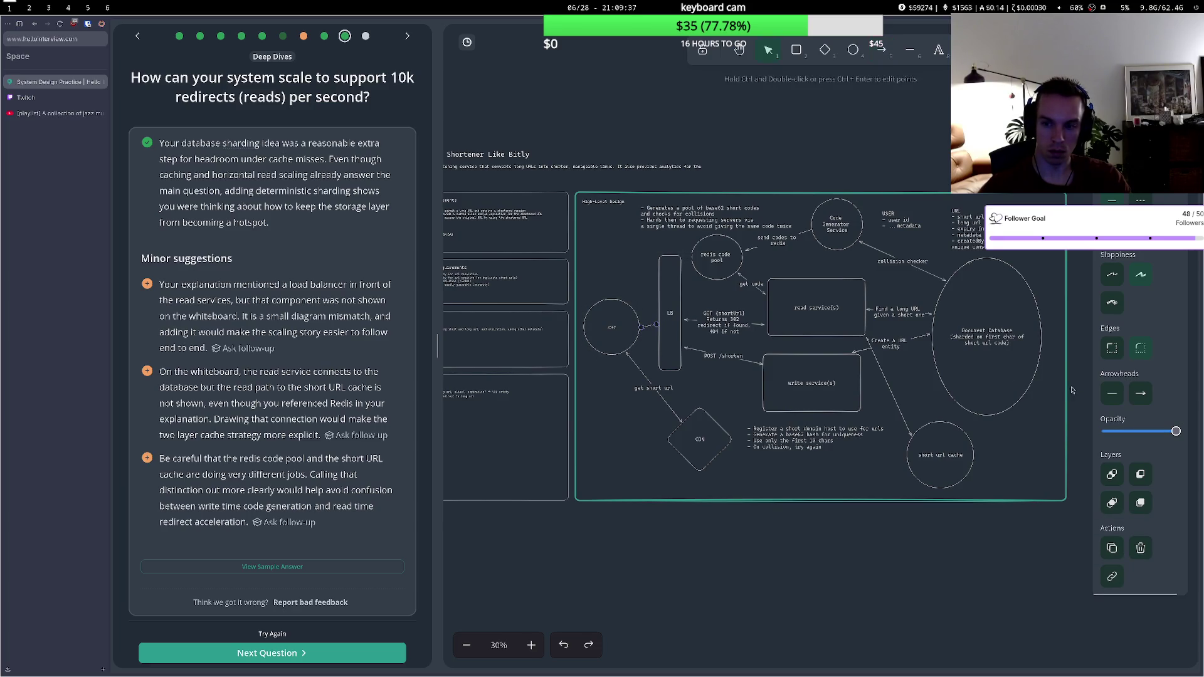
{"action": "left_click", "coordinate": [1112, 393]}
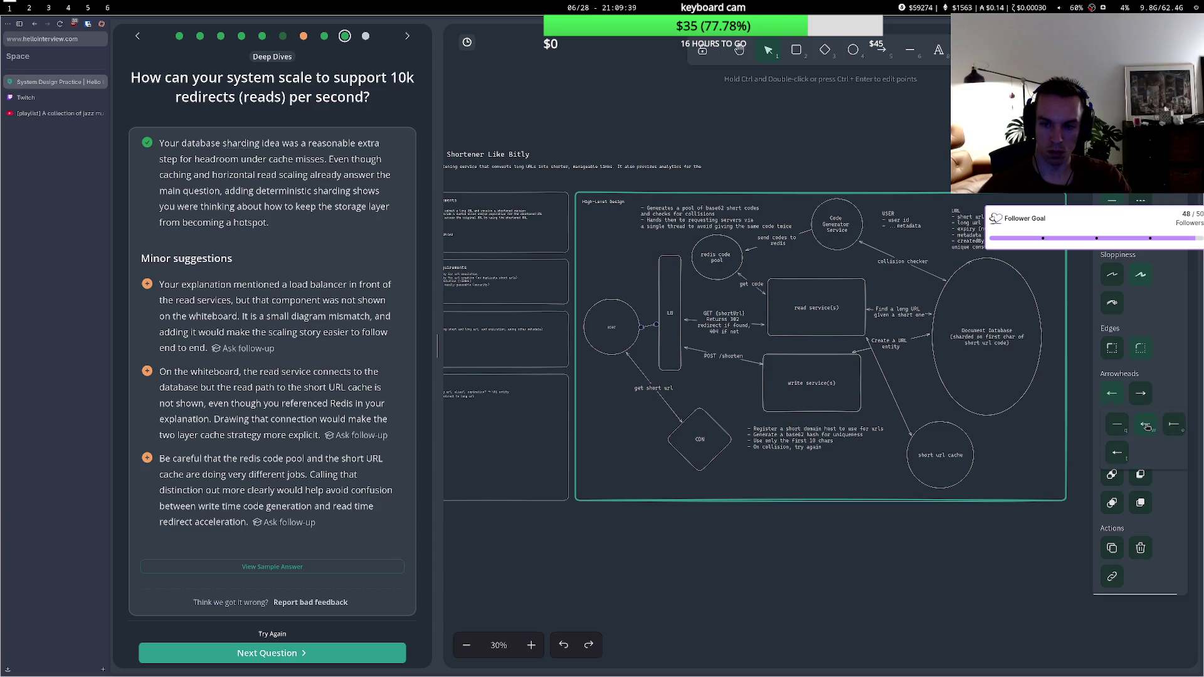
{"action": "key", "text": "Escape"}
{"action": "left_click", "coordinate": [657, 326]}
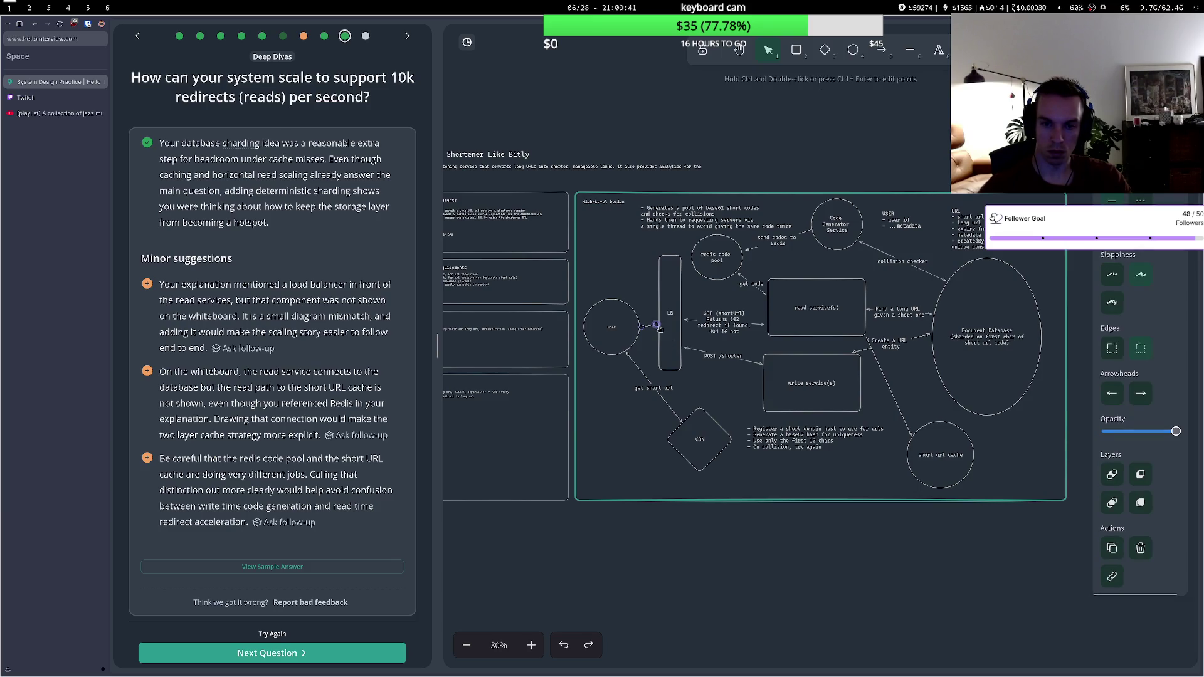
{"action": "left_click", "coordinate": [627, 276]}
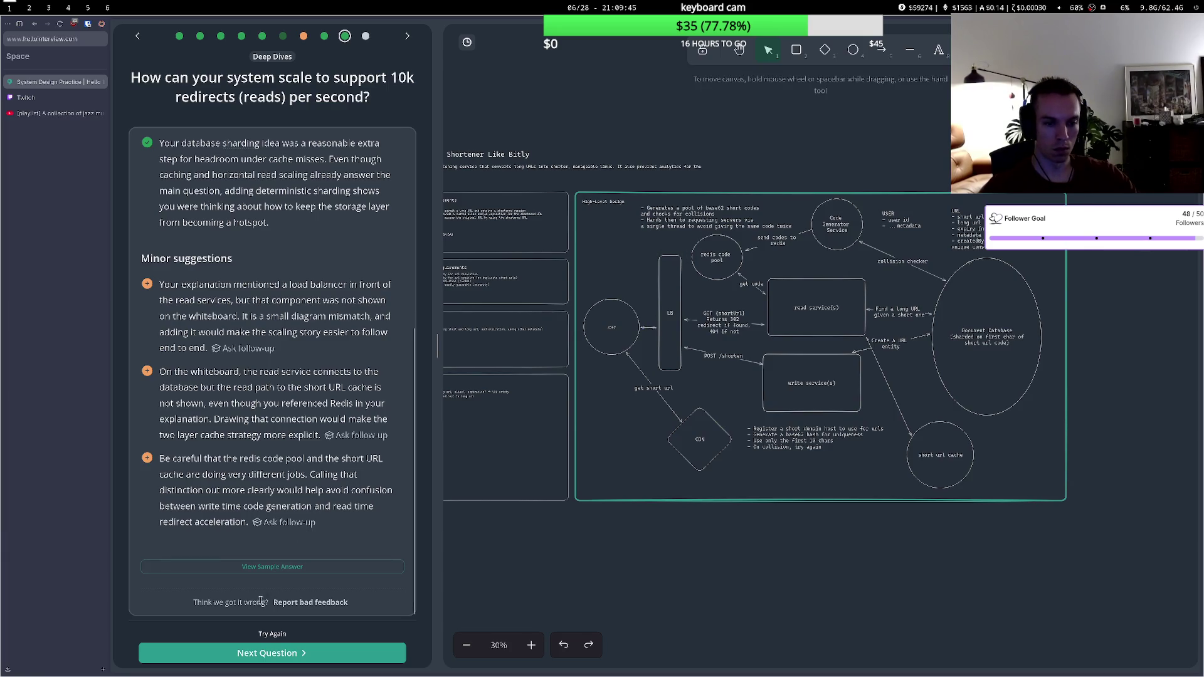
- Retry the answer with the load-balancer diagram and read the attempt 2 feedback on the redis code pool link
{"action": "left_click_drag", "start_coordinate": [160, 462], "coordinate": [324, 474]}
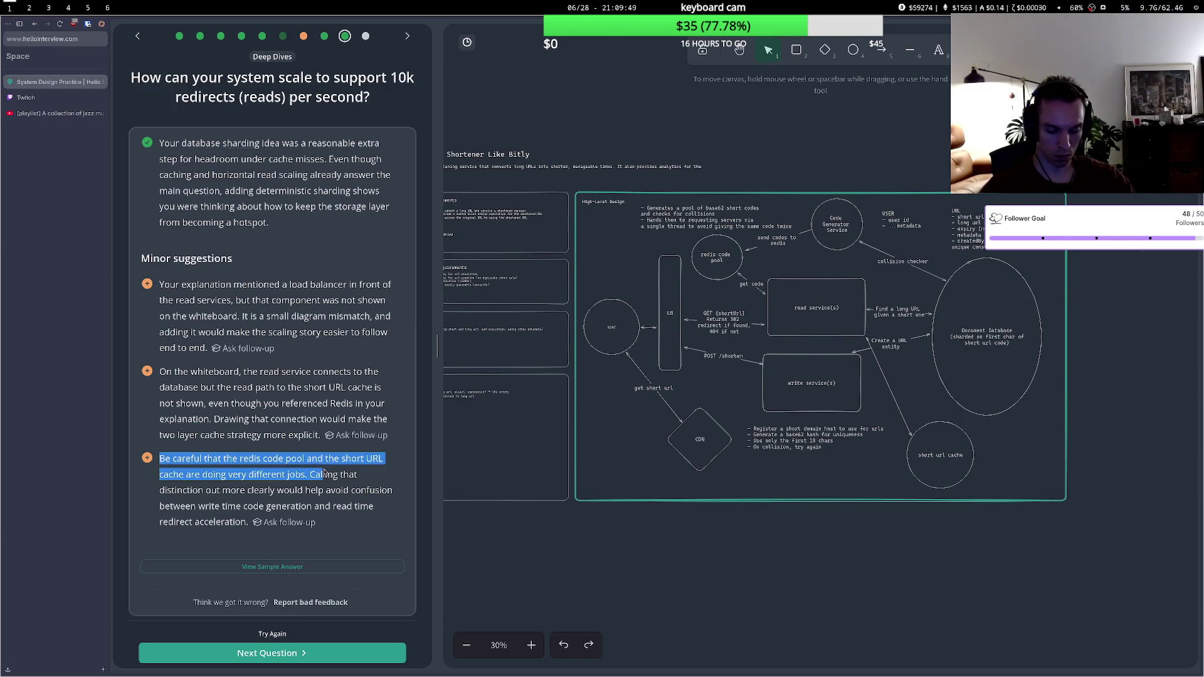
{"action": "left_click", "coordinate": [225, 470]}
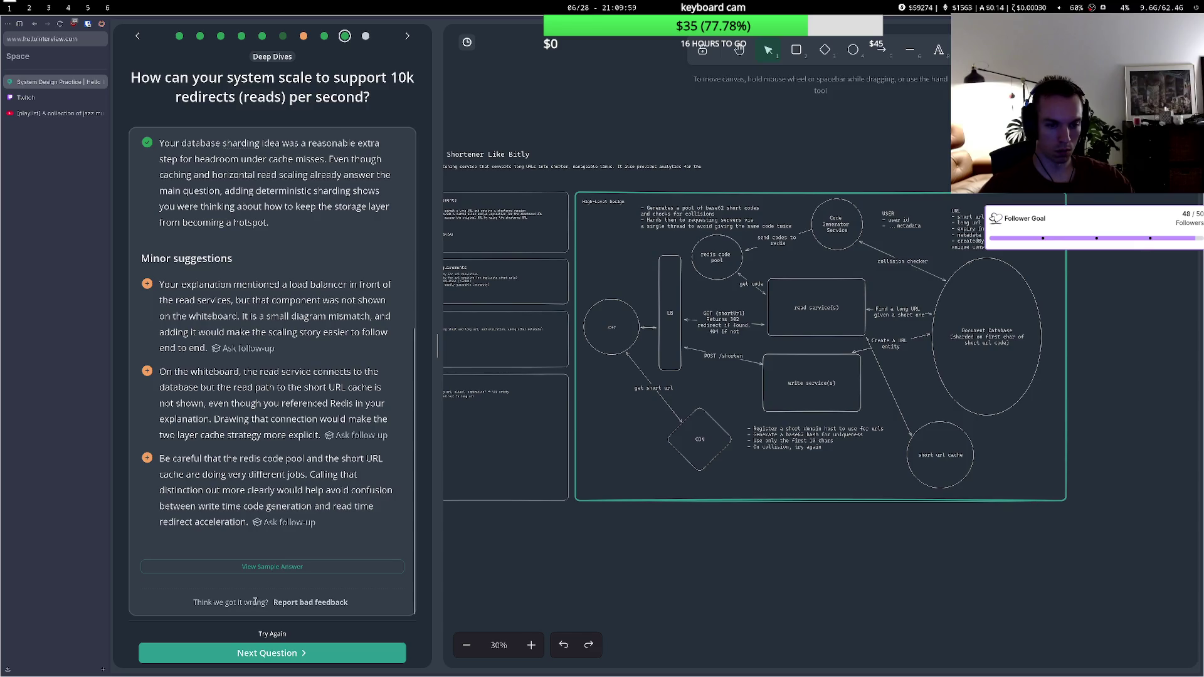
{"action": "left_click", "coordinate": [274, 635]}
{"action": "left_click", "coordinate": [275, 388]}
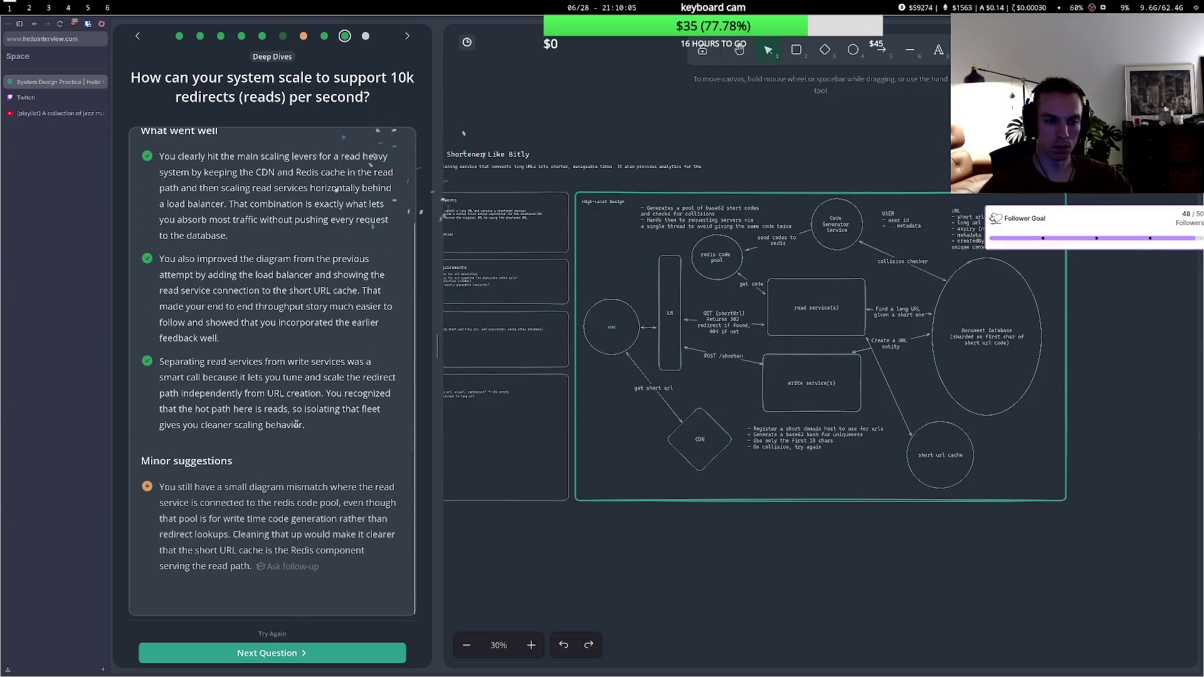
{"action": "left_click_drag", "start_coordinate": [221, 337], "coordinate": [280, 370]}
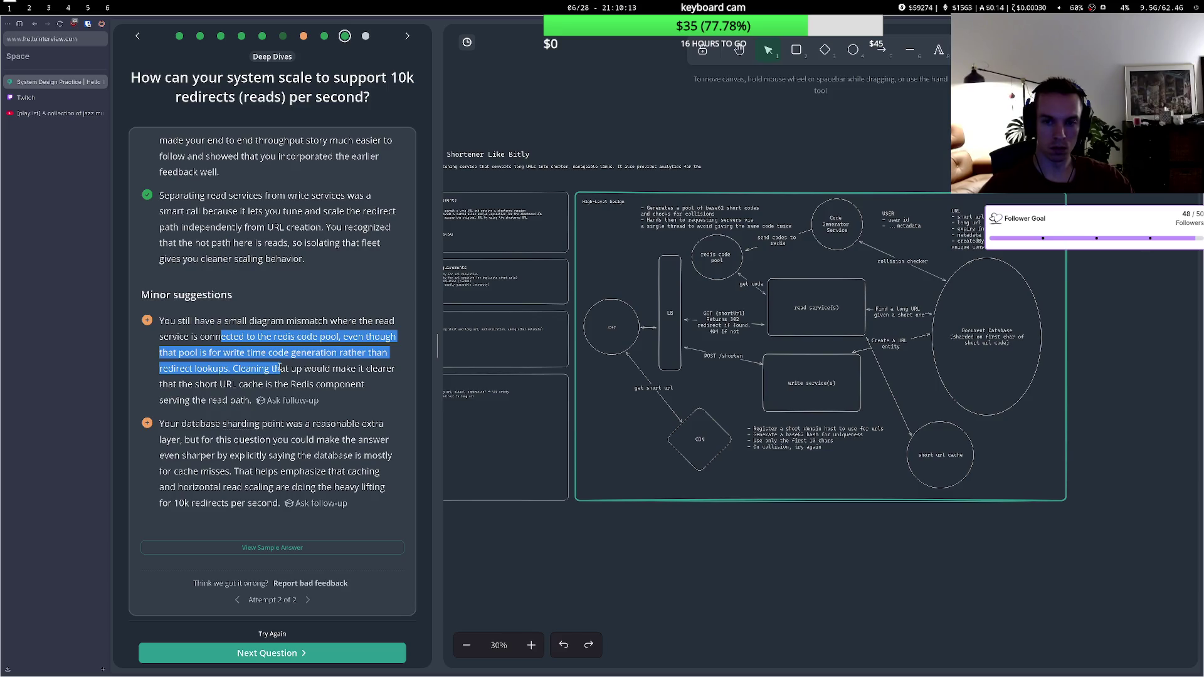
{"action": "left_click", "coordinate": [740, 277]}
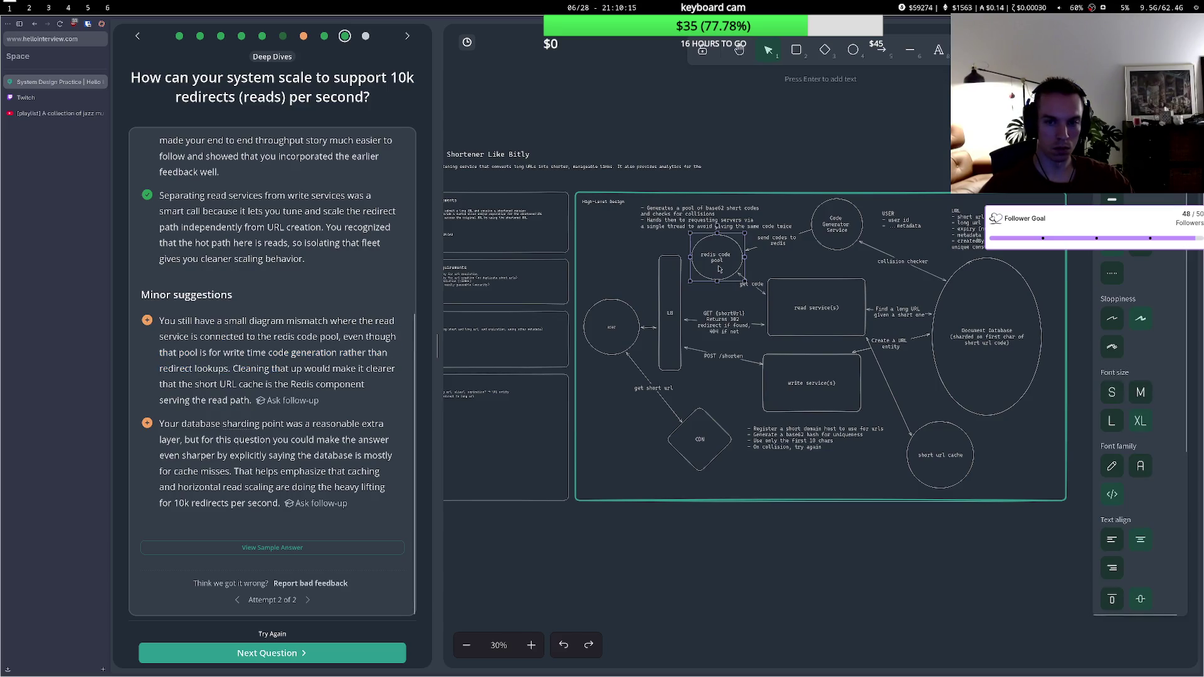
- Reattach the get code arrow to write service(s) and advance to the cache-invalidation question
{"action": "left_click_drag", "start_coordinate": [764, 294], "coordinate": [766, 354]}
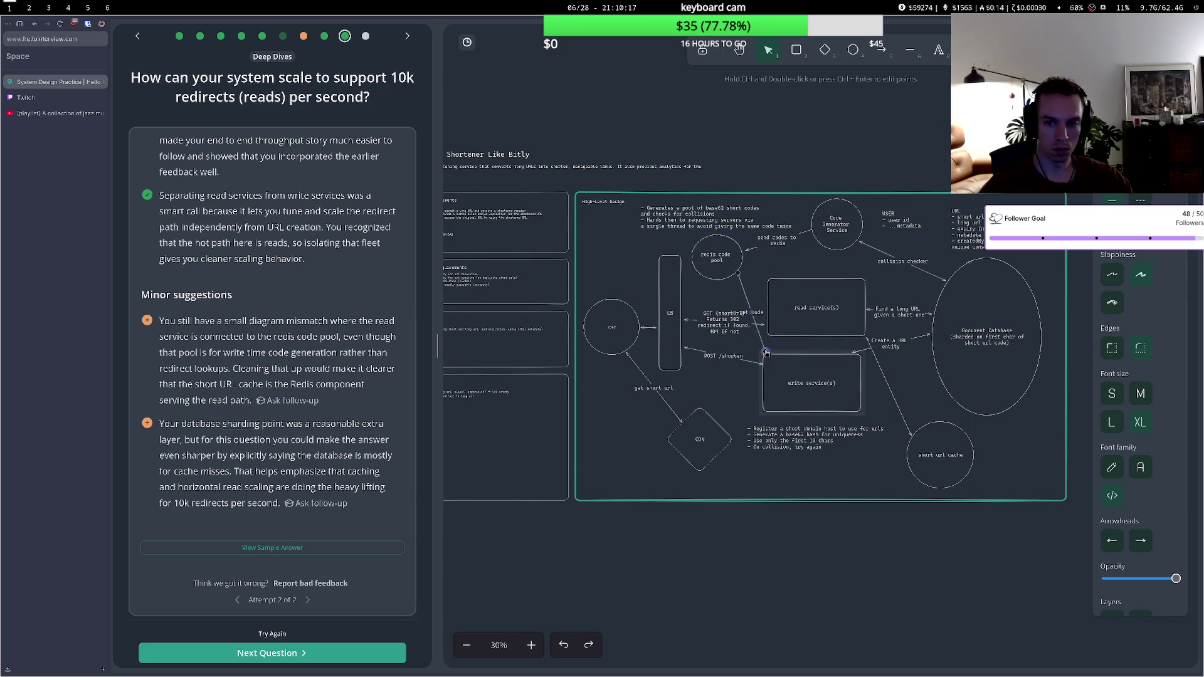
{"action": "key", "text": "Escape"}
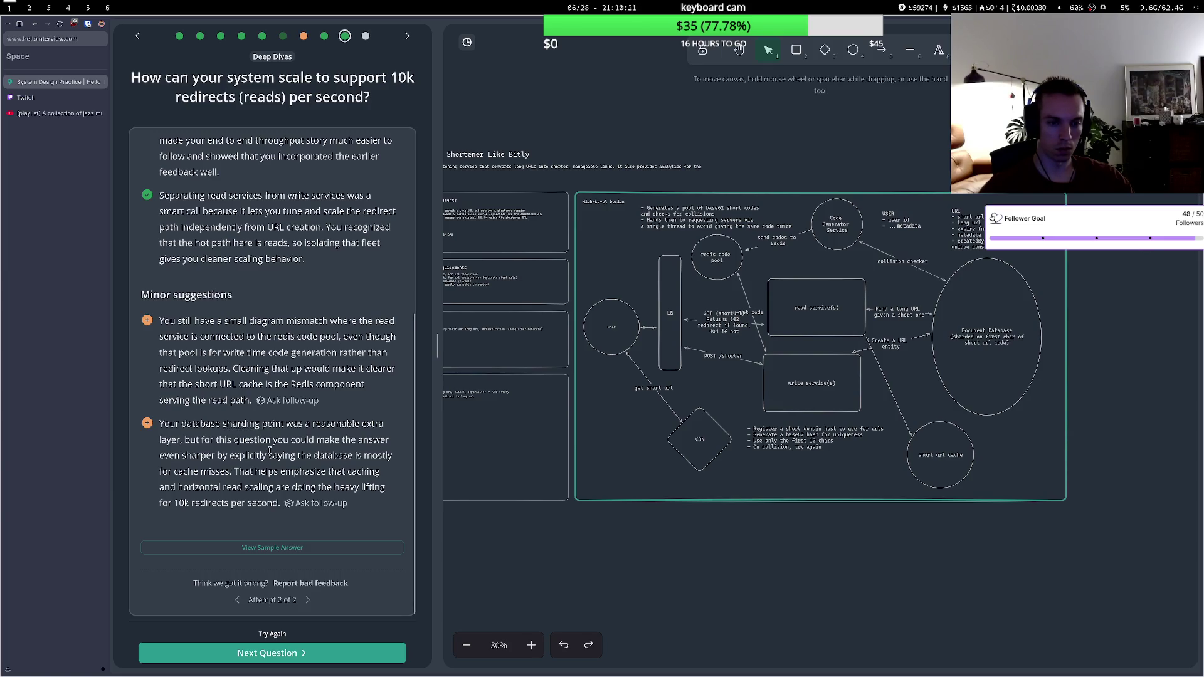
{"action": "left_click_drag", "start_coordinate": [191, 441], "coordinate": [361, 452]}
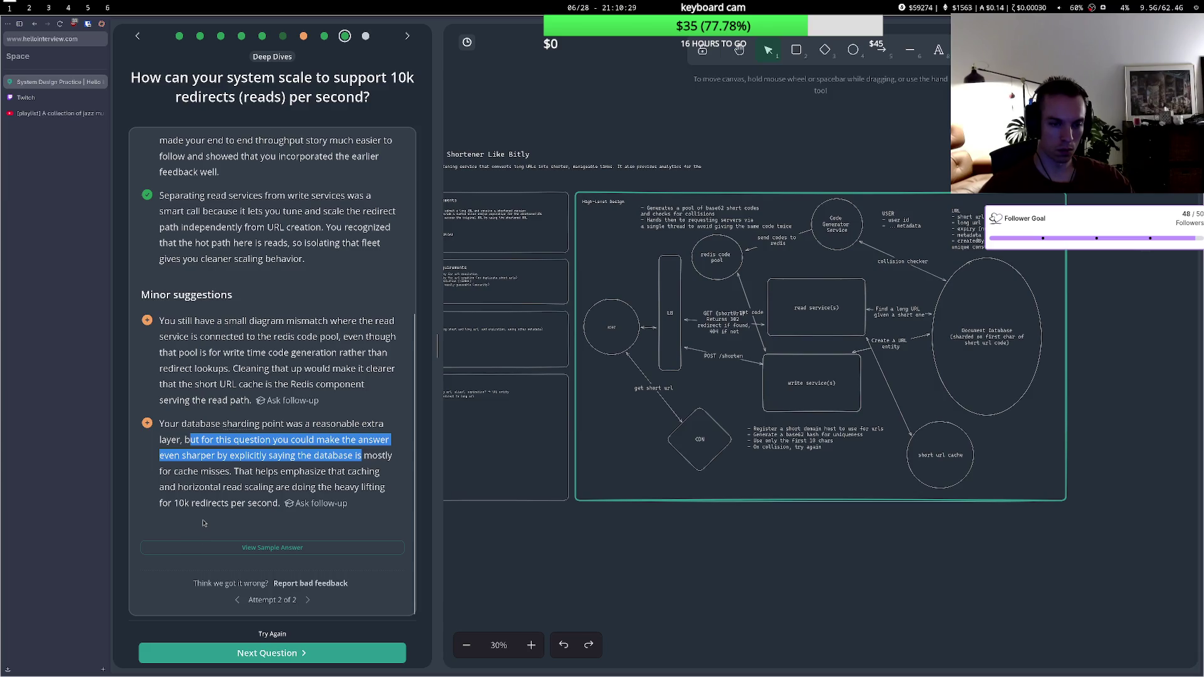
{"action": "left_click", "coordinate": [287, 649]}
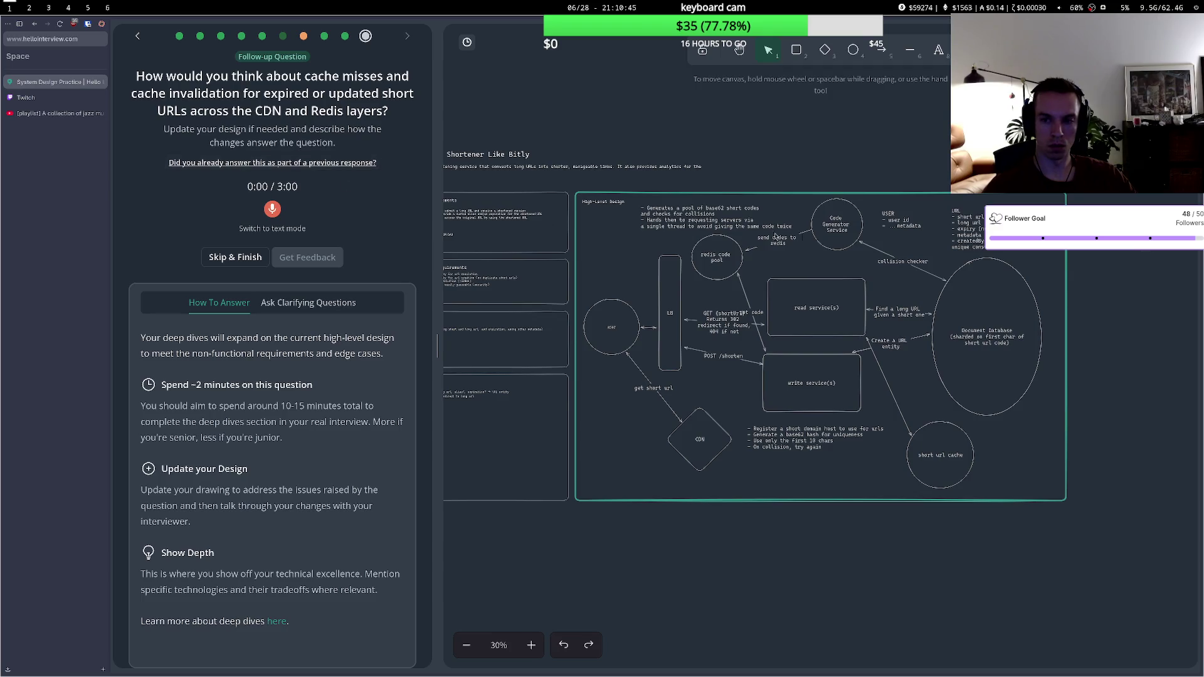
{"action": "left_click", "coordinate": [1016, 274]}
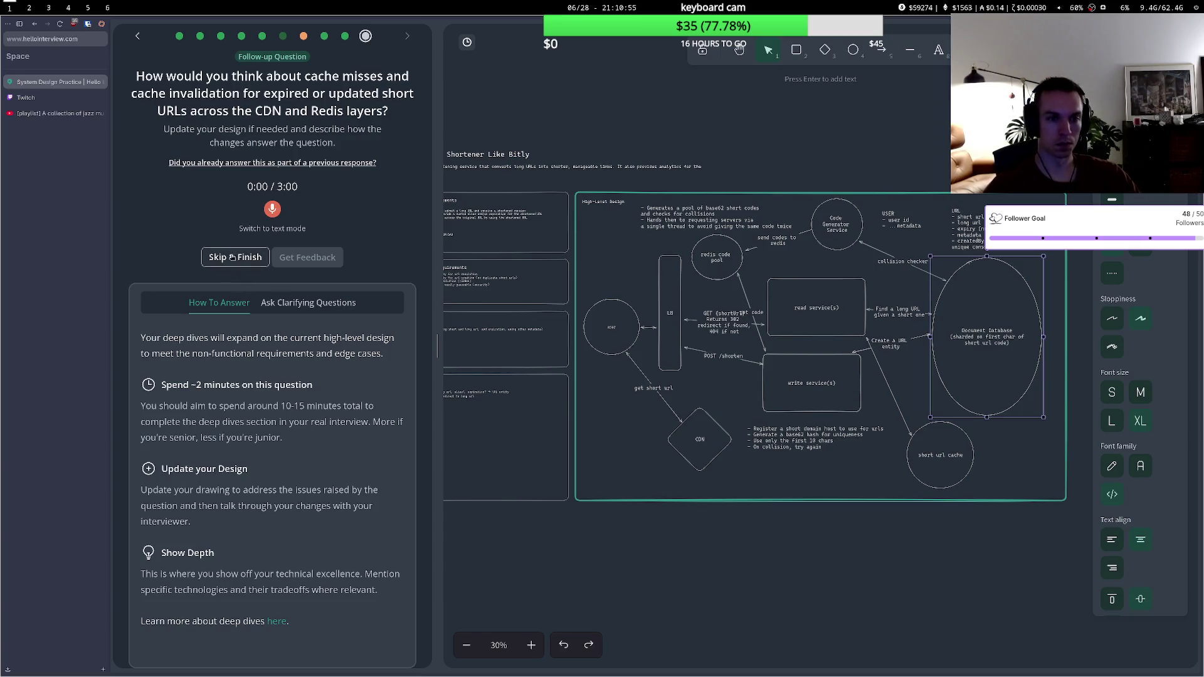
{"action": "left_click_drag", "start_coordinate": [193, 92], "coordinate": [281, 79]}
{"action": "left_click", "coordinate": [284, 83]}
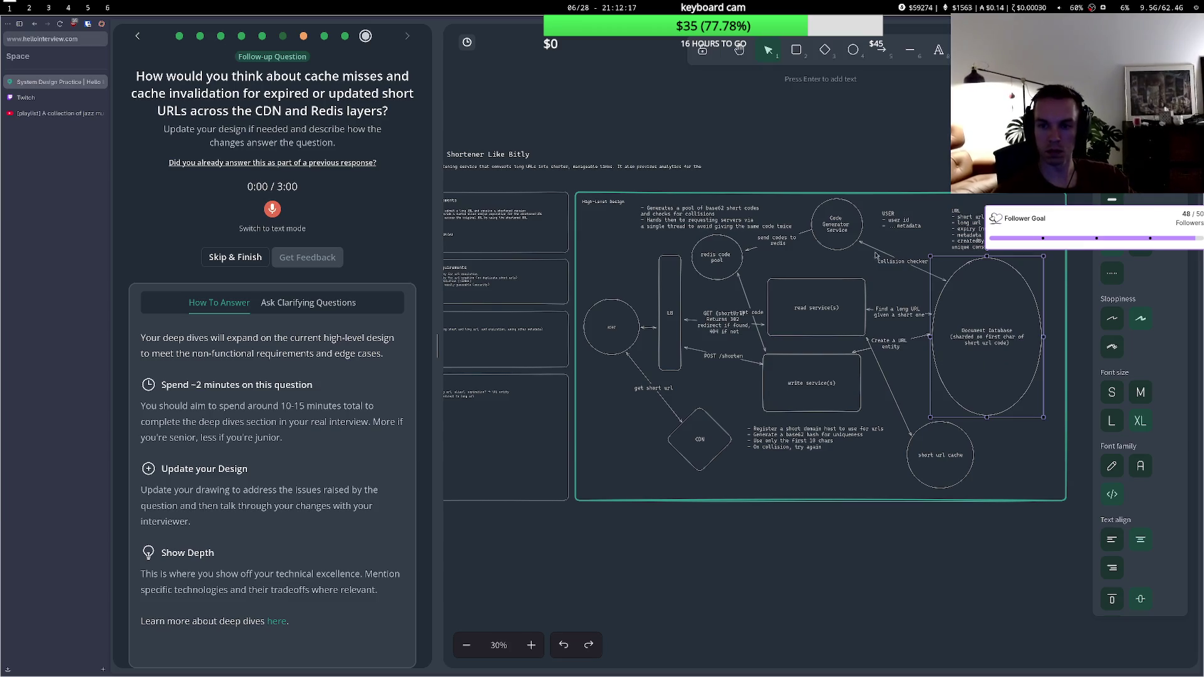
- Shift the Document Database ellipse slightly to the right
{"action": "left_click", "coordinate": [926, 324]}
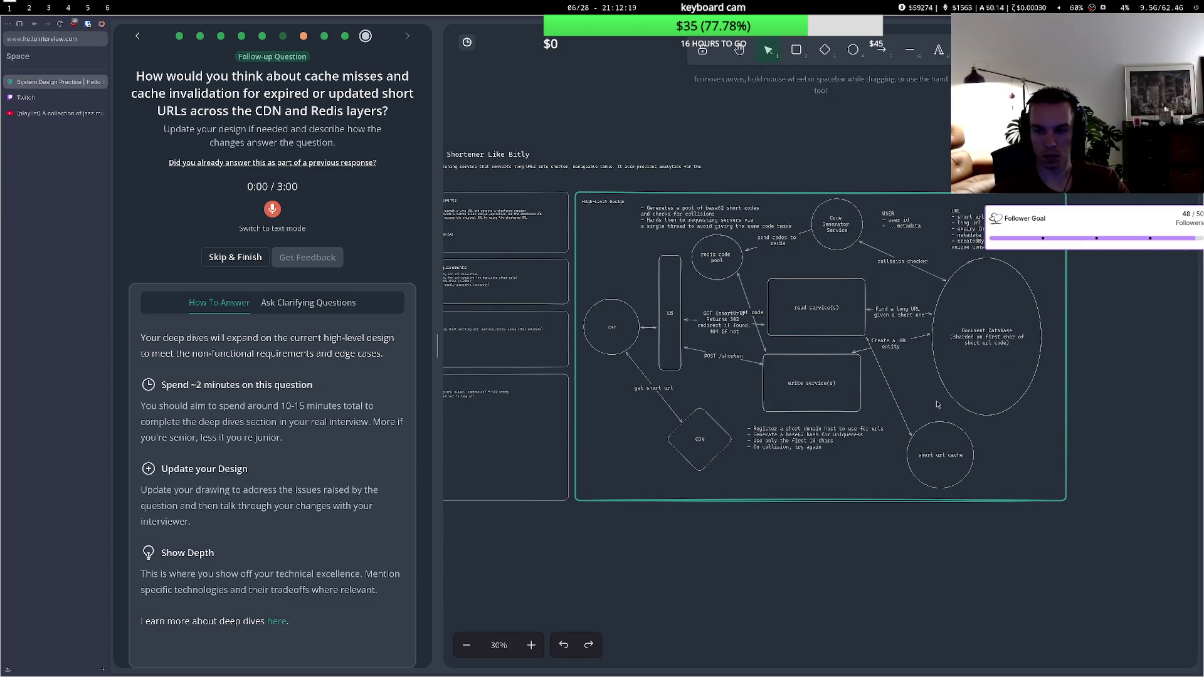
{"action": "left_click", "coordinate": [985, 417]}
{"action": "left_click_drag", "start_coordinate": [990, 403], "coordinate": [1002, 403]}
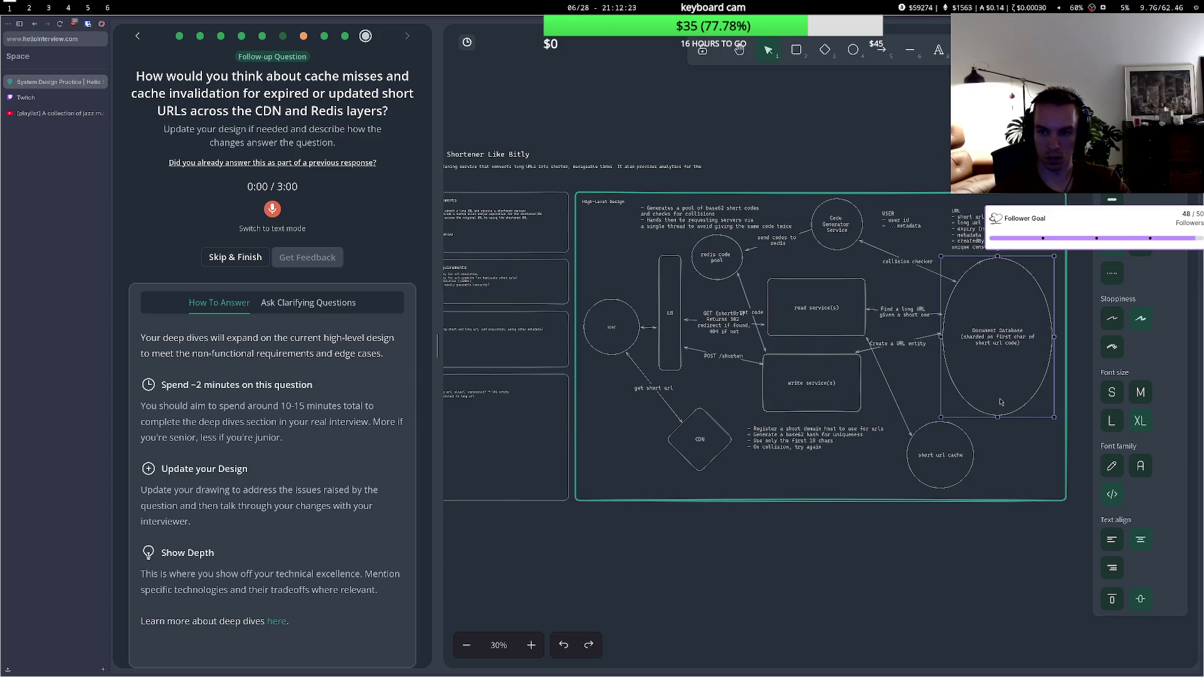
{"action": "left_click", "coordinate": [1010, 425]}
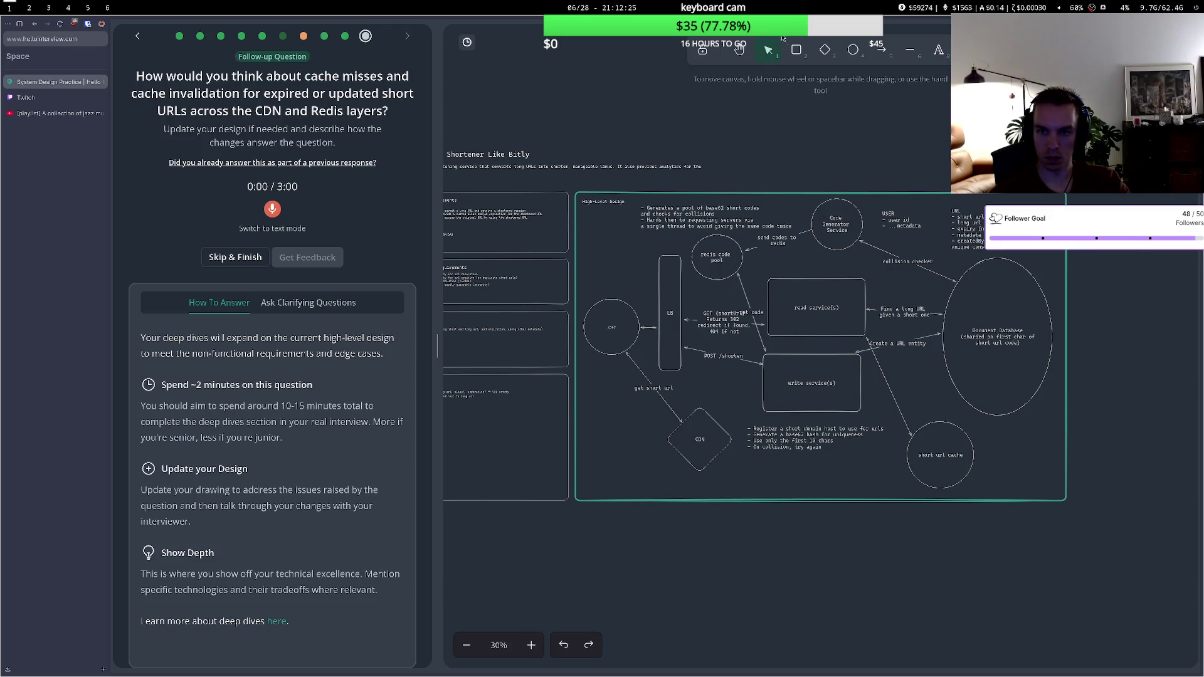
- Draw an arrow from the Document Database to the short url cache labelled 'CDC'
{"action": "key", "text": "a"}
{"action": "left_click", "coordinate": [1010, 416]}
{"action": "left_click", "coordinate": [975, 457]}
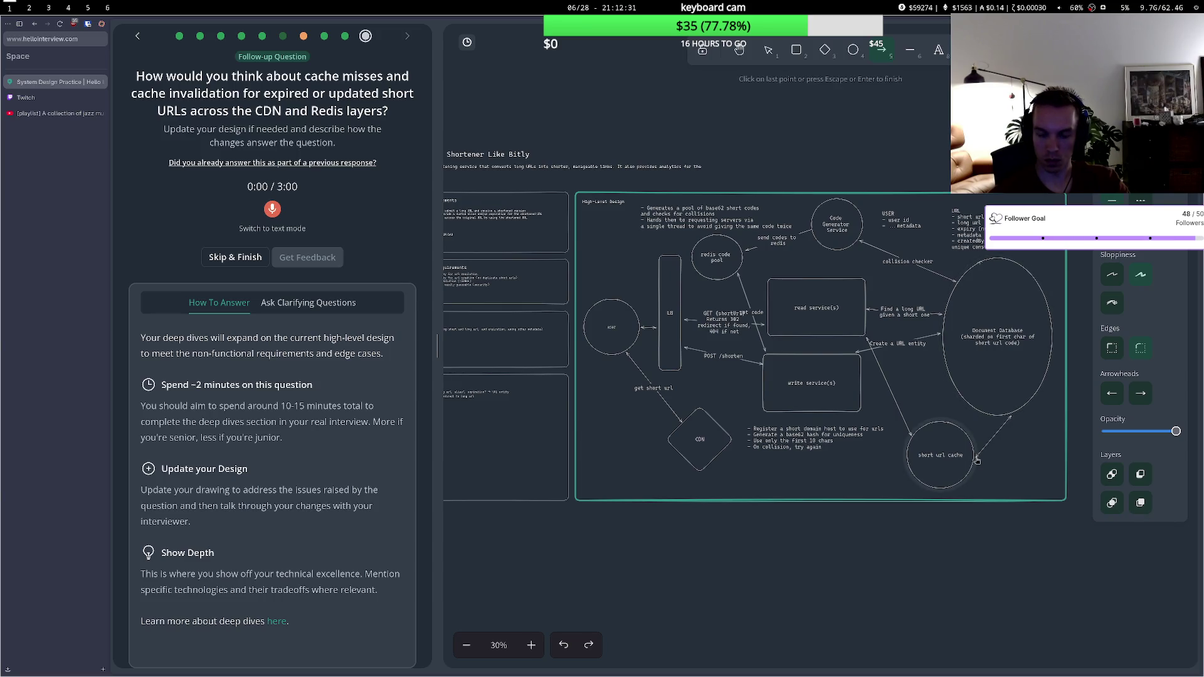
{"action": "key", "text": "Escape"}
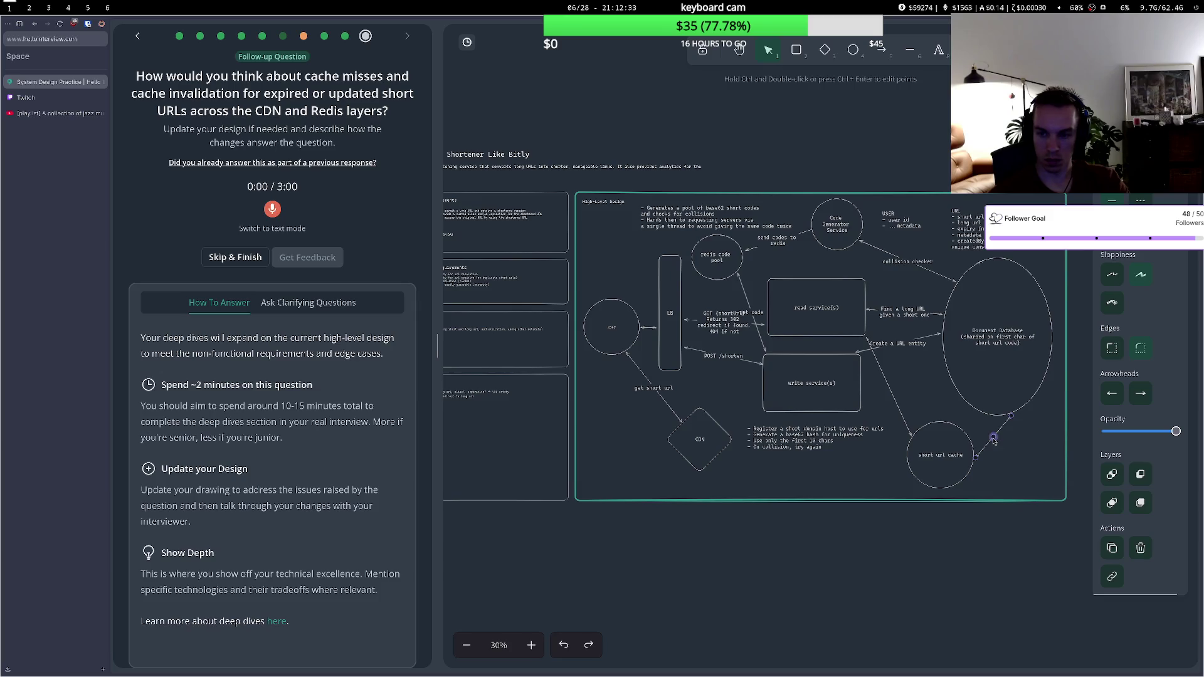
{"action": "double_click", "coordinate": [994, 440], "text": "ctrl"}
{"action": "type", "text": "CDC"}
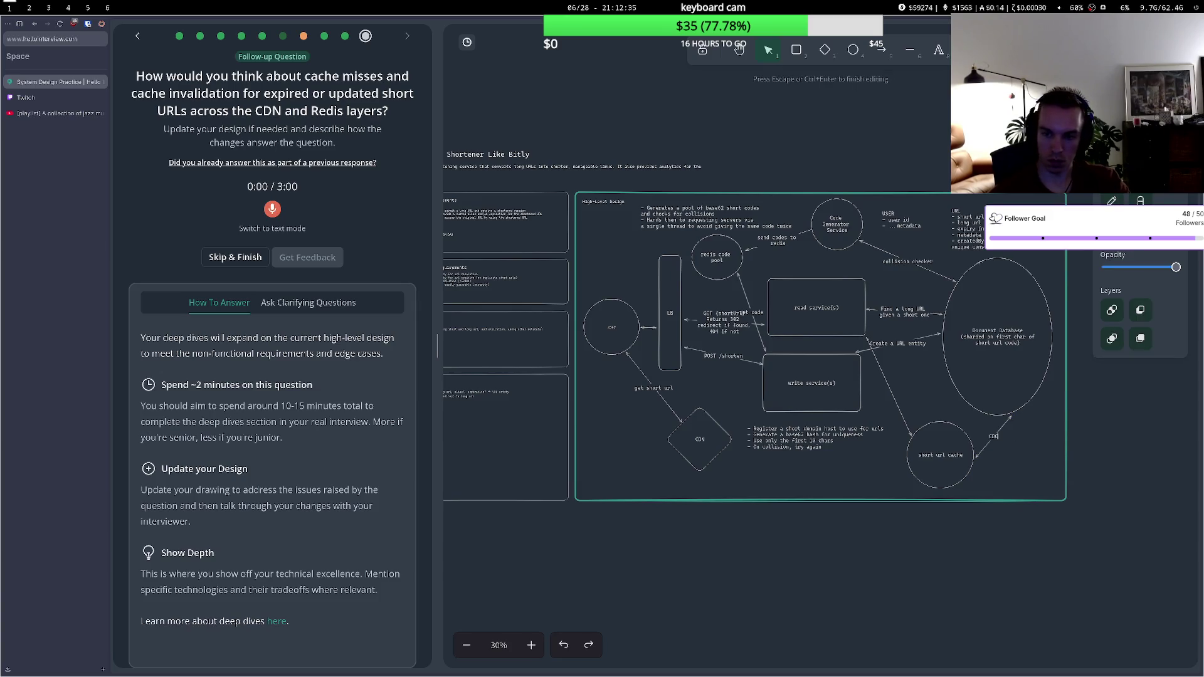
{"action": "left_click", "coordinate": [1016, 457]}
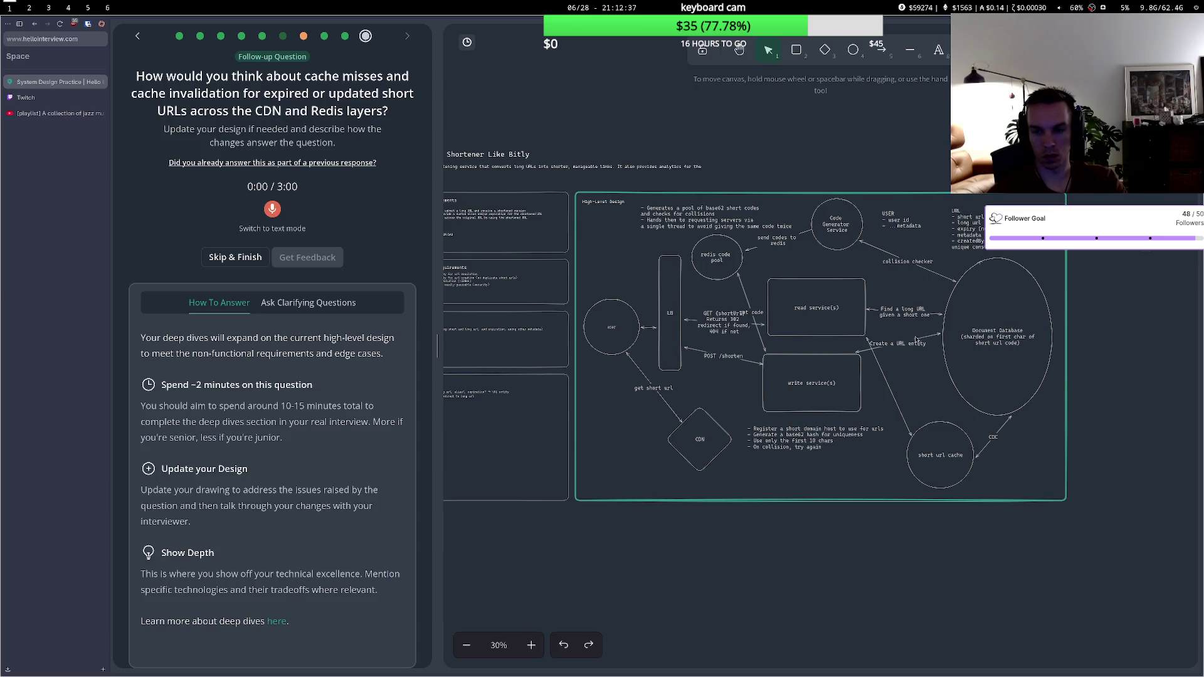
- Erase the CDC label and delete the database-to-cache arrow
{"action": "double_click", "coordinate": [1002, 442]}
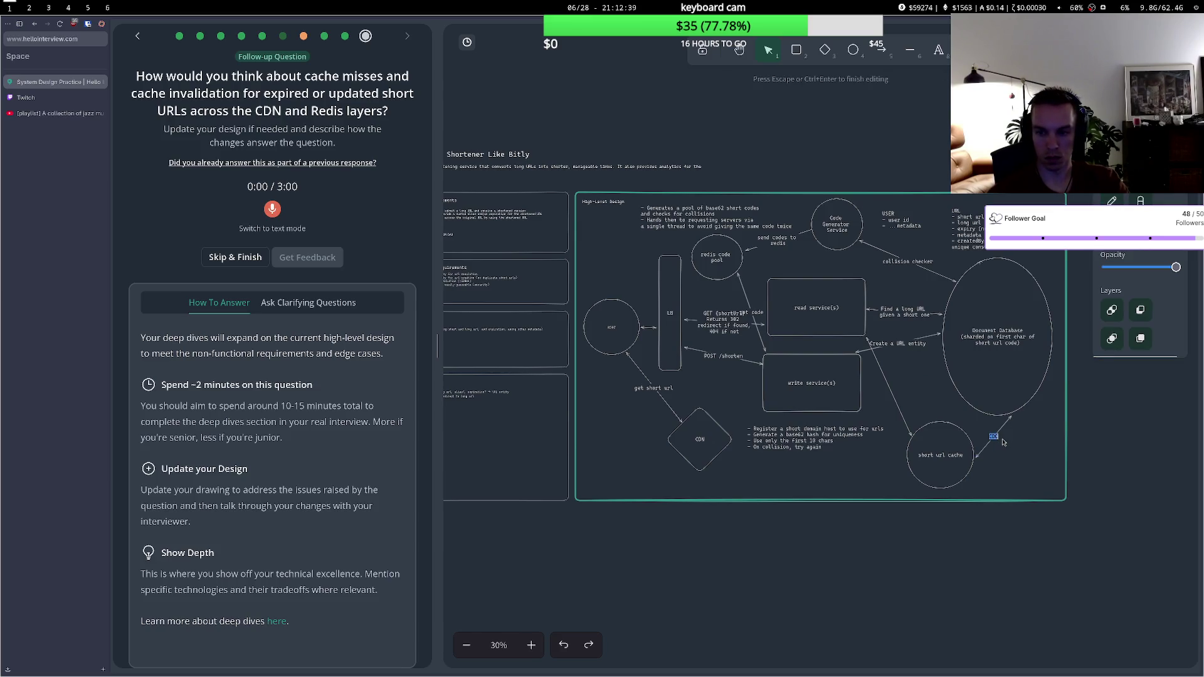
{"action": "key", "text": "Return"}
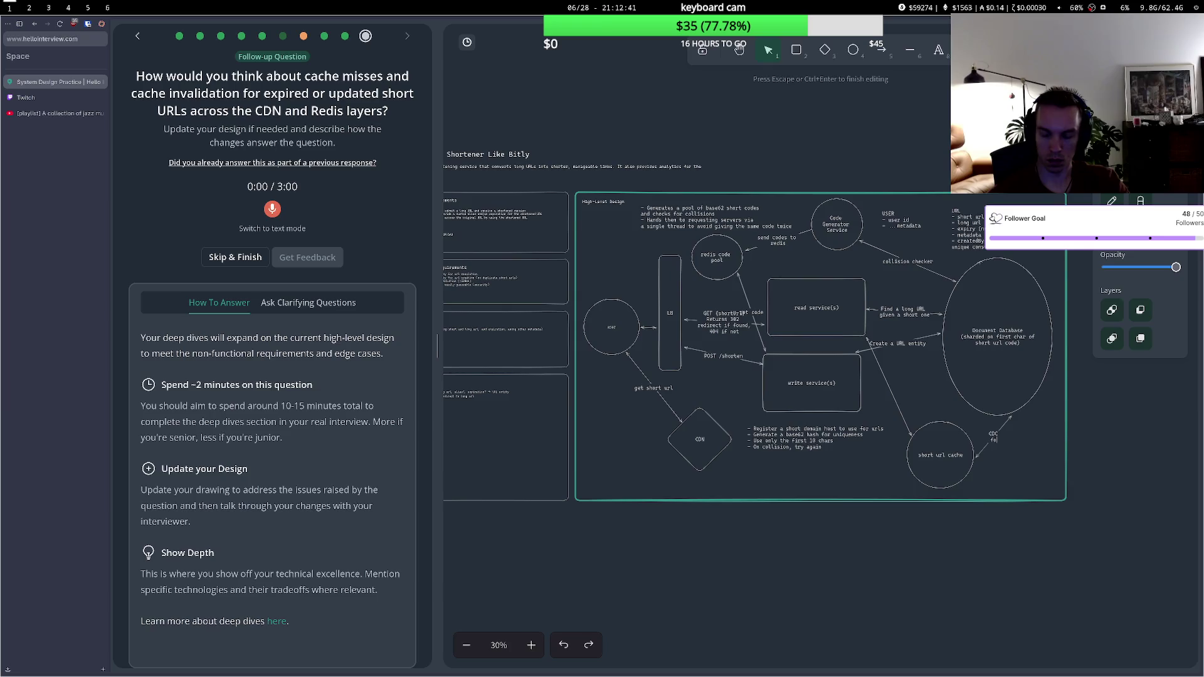
{"action": "key", "text": "BackSpace"}
{"action": "key", "text": "BackSpace"}
{"action": "key", "text": "BackSpace"}
{"action": "key", "text": "Escape"}
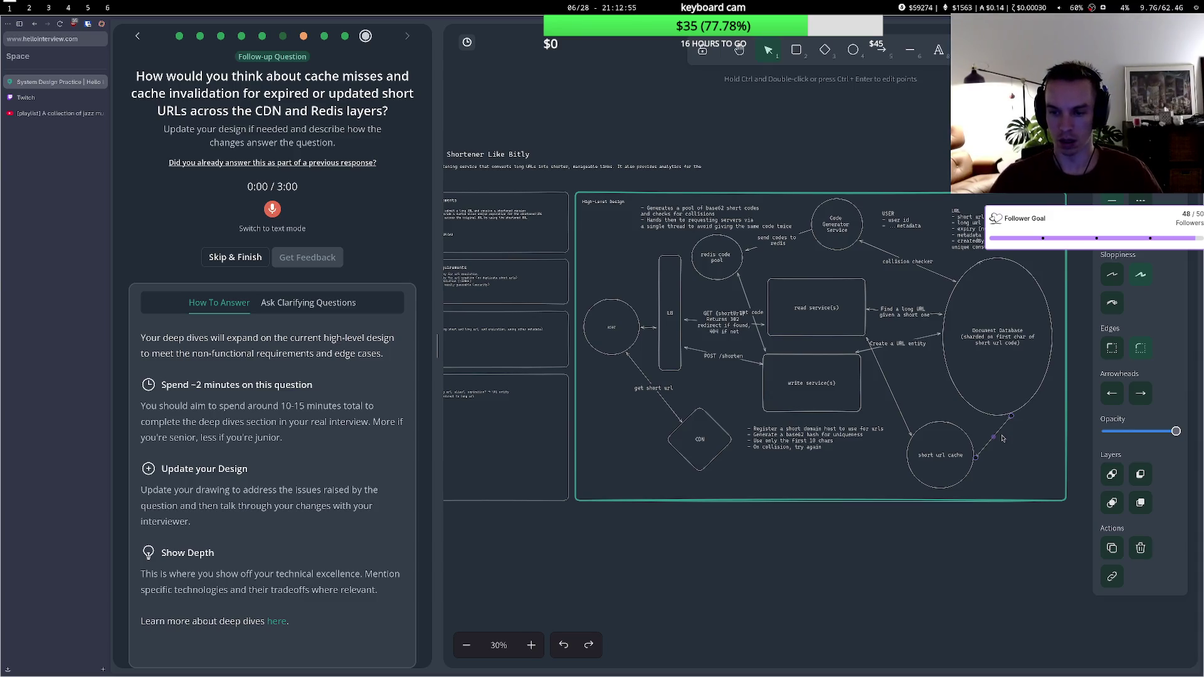
{"action": "key", "text": "Delete"}
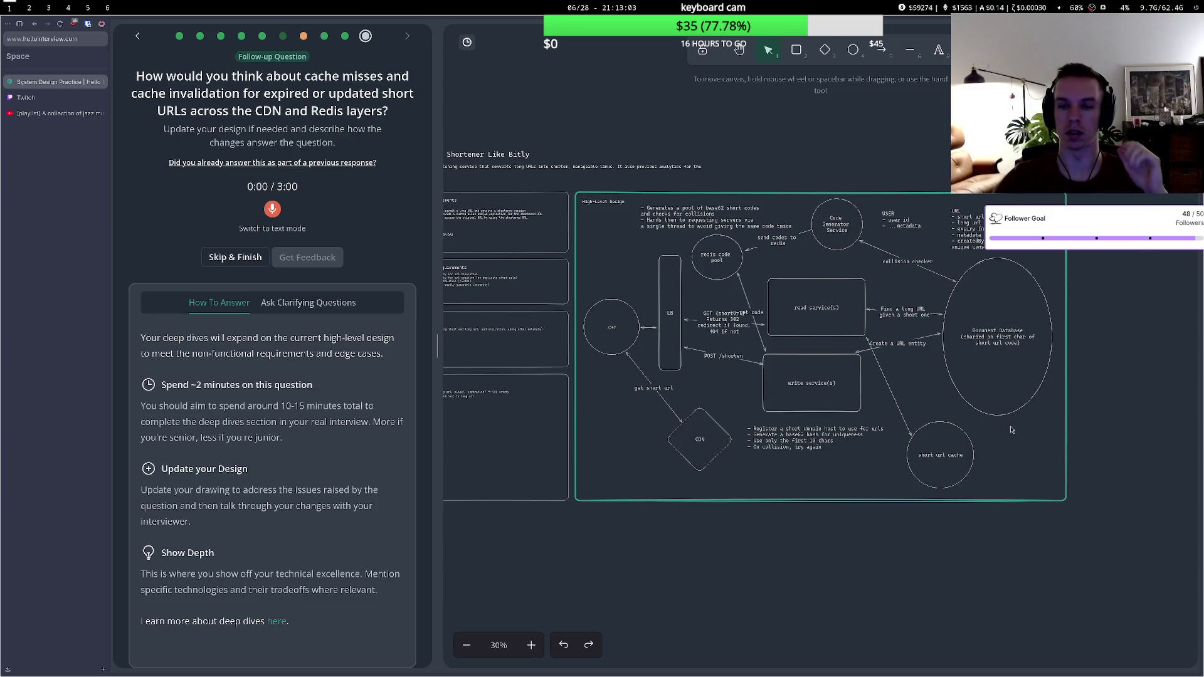
- Shift the short url cache circle slightly left, then highlight key phrases in the cache-invalidation question
{"action": "left_click", "coordinate": [912, 432]}
{"action": "left_click_drag", "start_coordinate": [925, 435], "coordinate": [916, 434]}
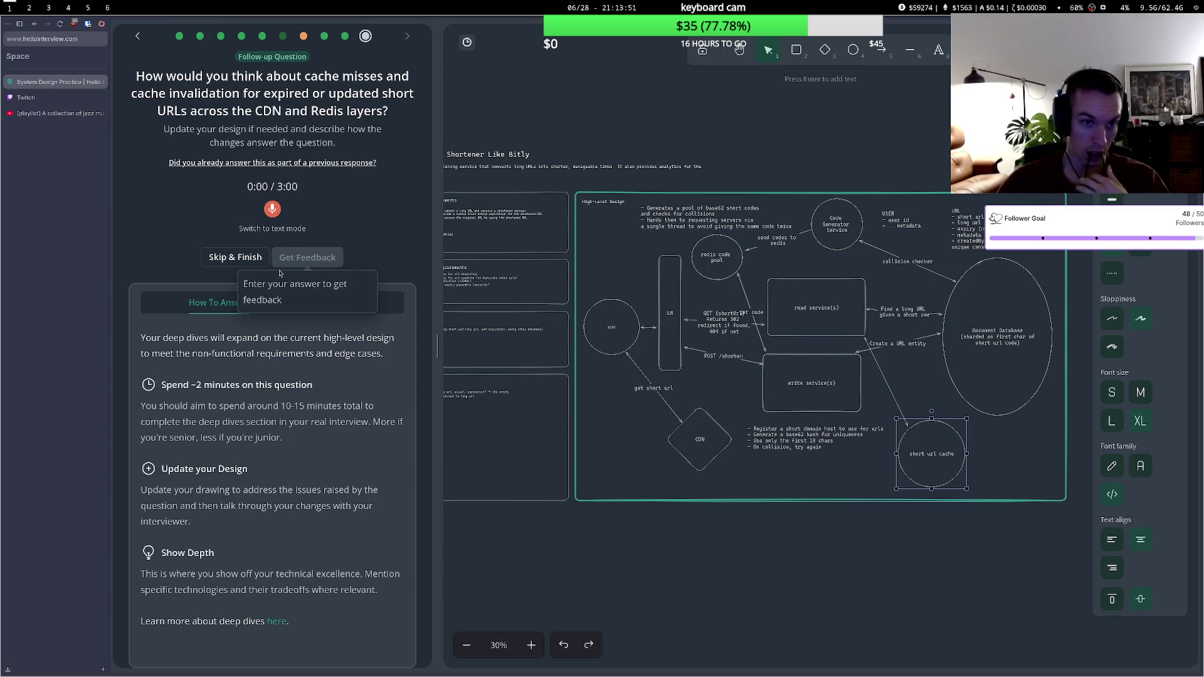
{"action": "left_click_drag", "start_coordinate": [297, 97], "coordinate": [352, 95]}
{"action": "left_click", "coordinate": [322, 112]}
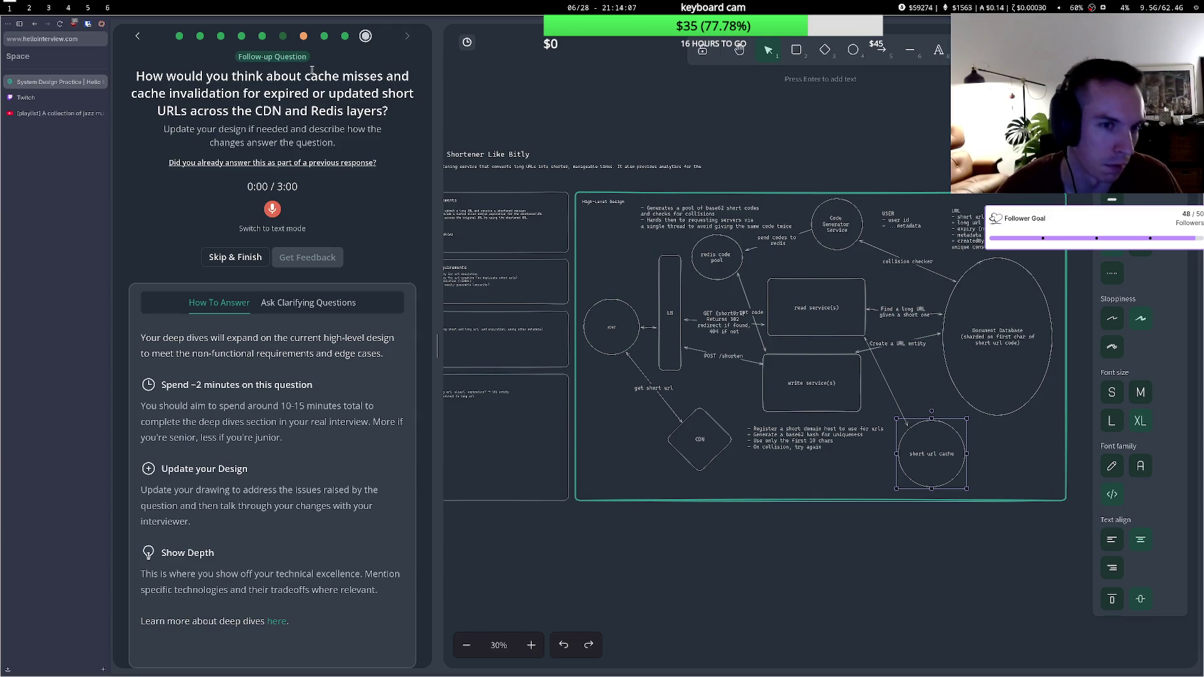
{"action": "left_click_drag", "start_coordinate": [305, 78], "coordinate": [345, 79]}
{"action": "left_click_drag", "start_coordinate": [128, 94], "coordinate": [381, 94]}
{"action": "left_click", "coordinate": [249, 97]}
{"action": "left_click_drag", "start_coordinate": [254, 112], "coordinate": [341, 110]}
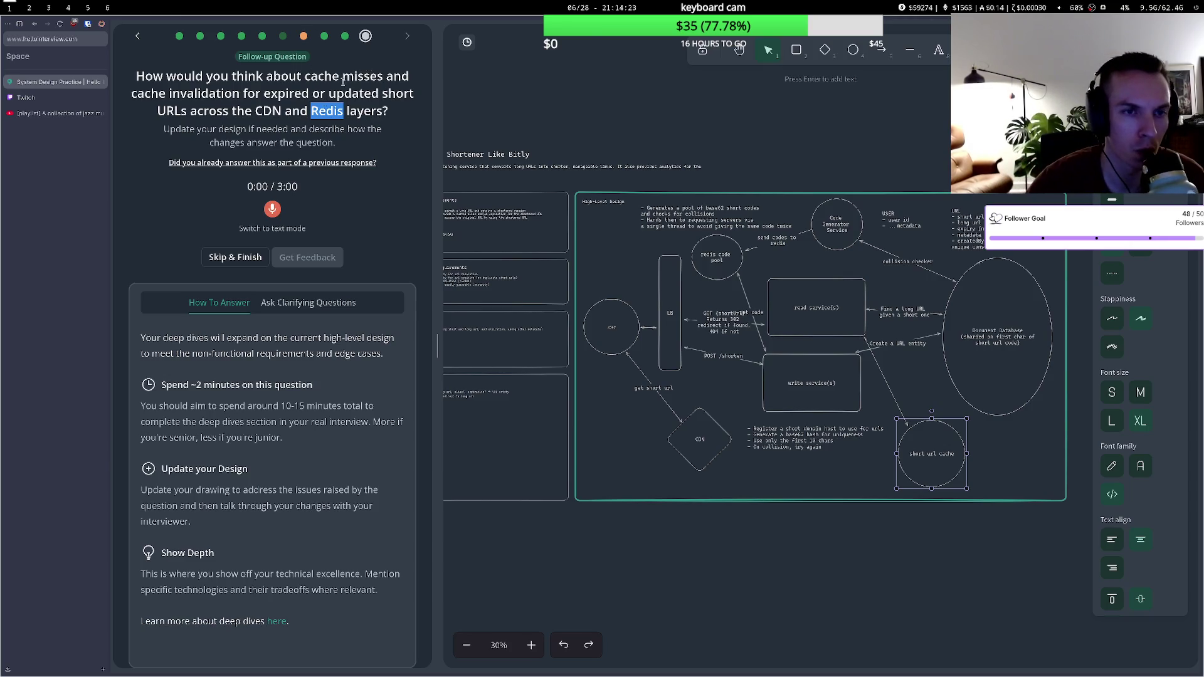
- Nudge the write service(s) box slightly up and left, its arrows following
{"action": "left_click", "coordinate": [269, 93]}
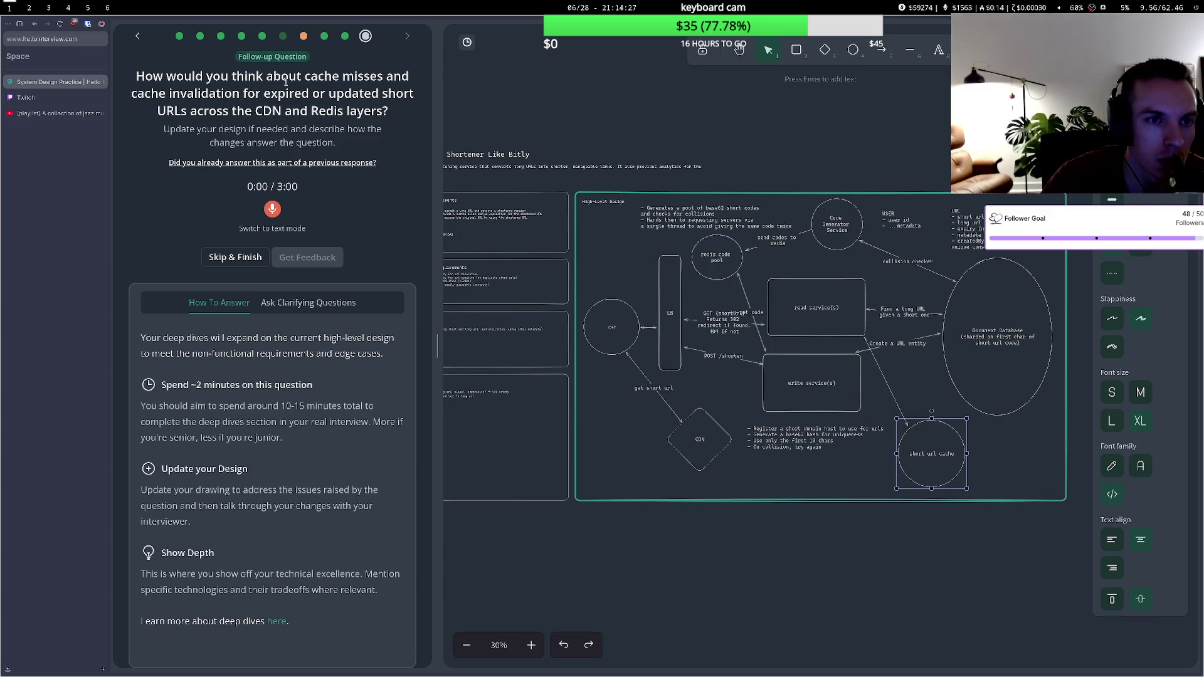
{"action": "left_click_drag", "start_coordinate": [316, 76], "coordinate": [342, 76]}
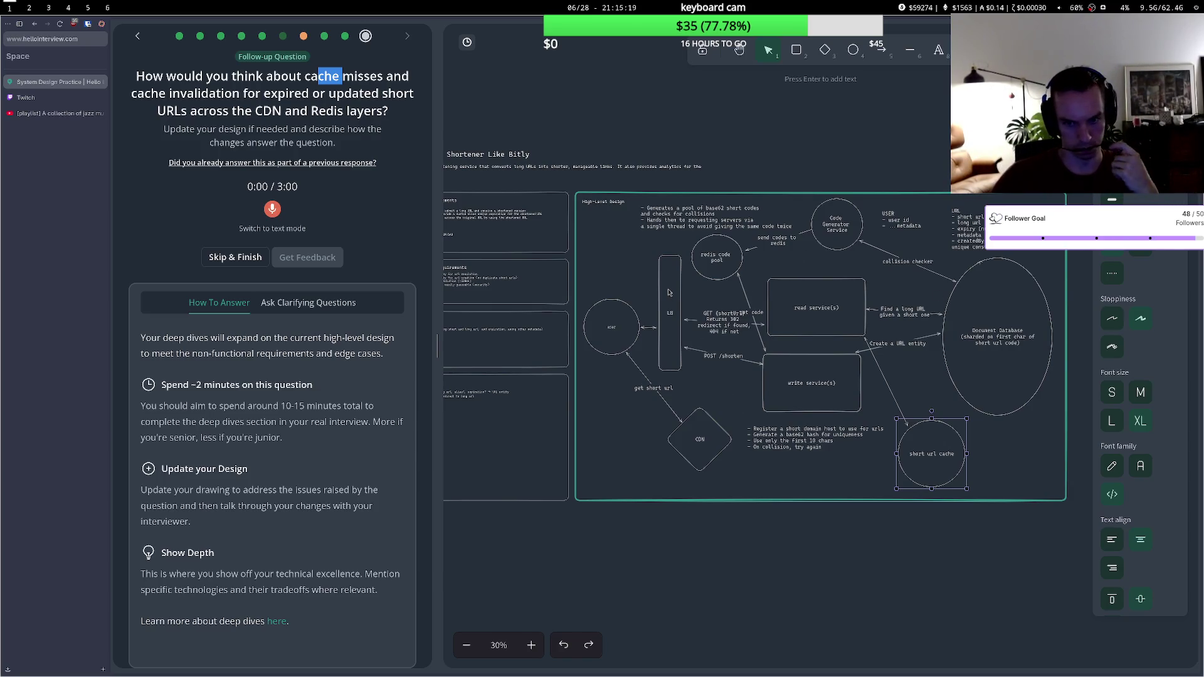
{"action": "mouse_move", "coordinate": [849, 388]}
{"action": "left_mouse_down"}
{"action": "mouse_move", "coordinate": [837, 383]}
{"action": "mouse_move", "coordinate": [838, 396]}
{"action": "left_mouse_up"}
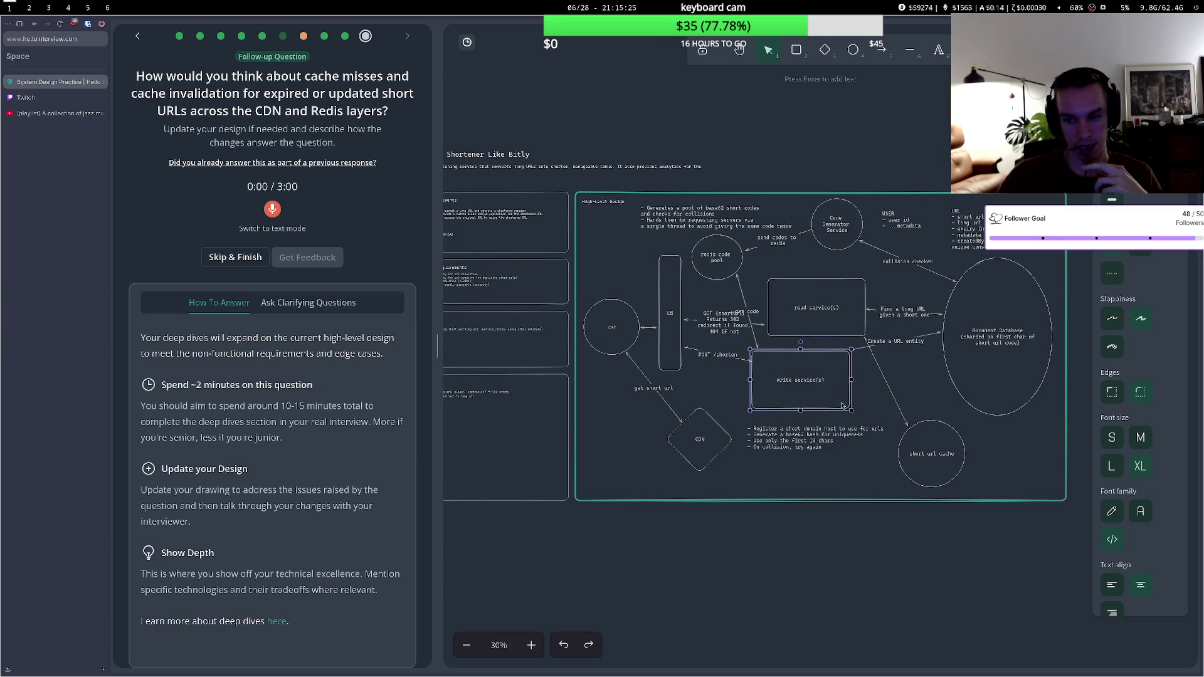
- Move the short url cache circle up-left toward the Document Database
{"action": "left_click", "coordinate": [852, 400]}
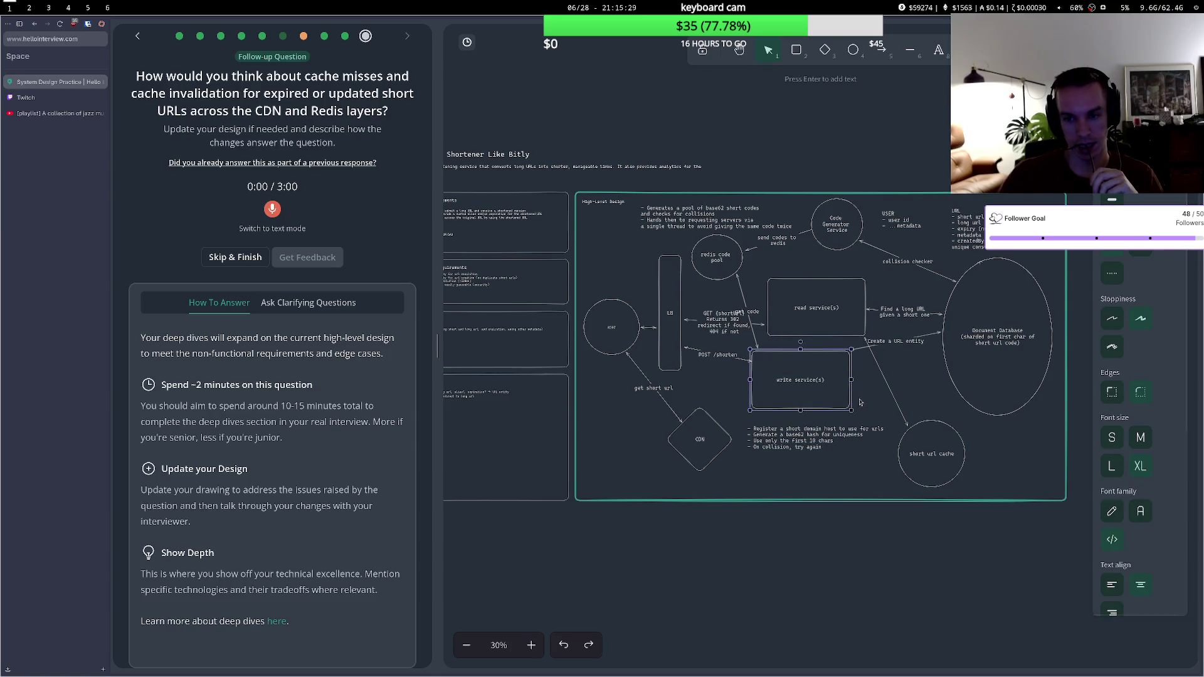
{"action": "left_click_drag", "start_coordinate": [912, 430], "coordinate": [903, 423]}
{"action": "left_click", "coordinate": [989, 421]}
{"action": "left_click", "coordinate": [998, 416]}
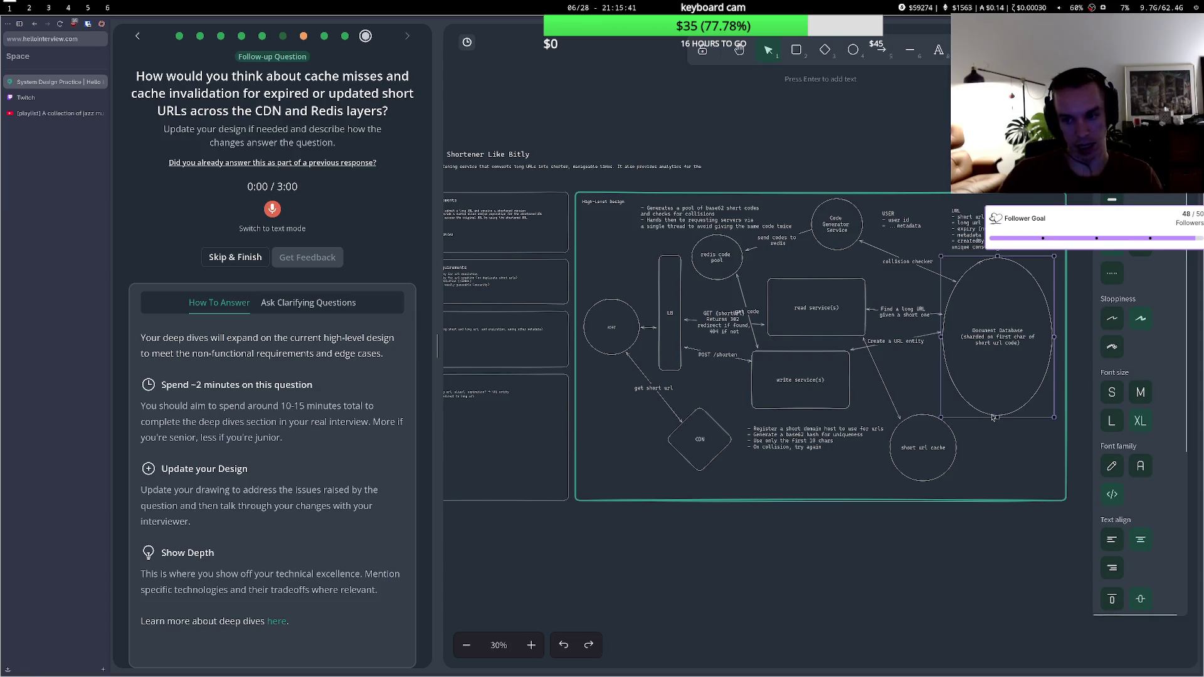
{"action": "left_click", "coordinate": [994, 421]}
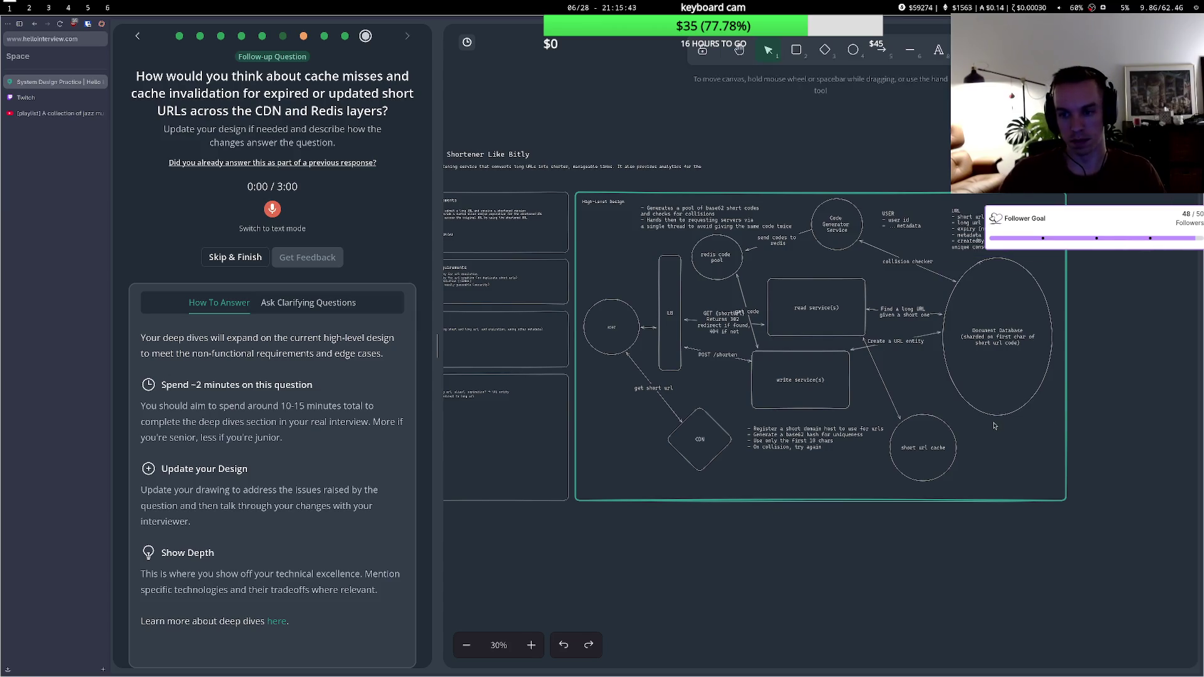
{"action": "double_click", "coordinate": [996, 419]}
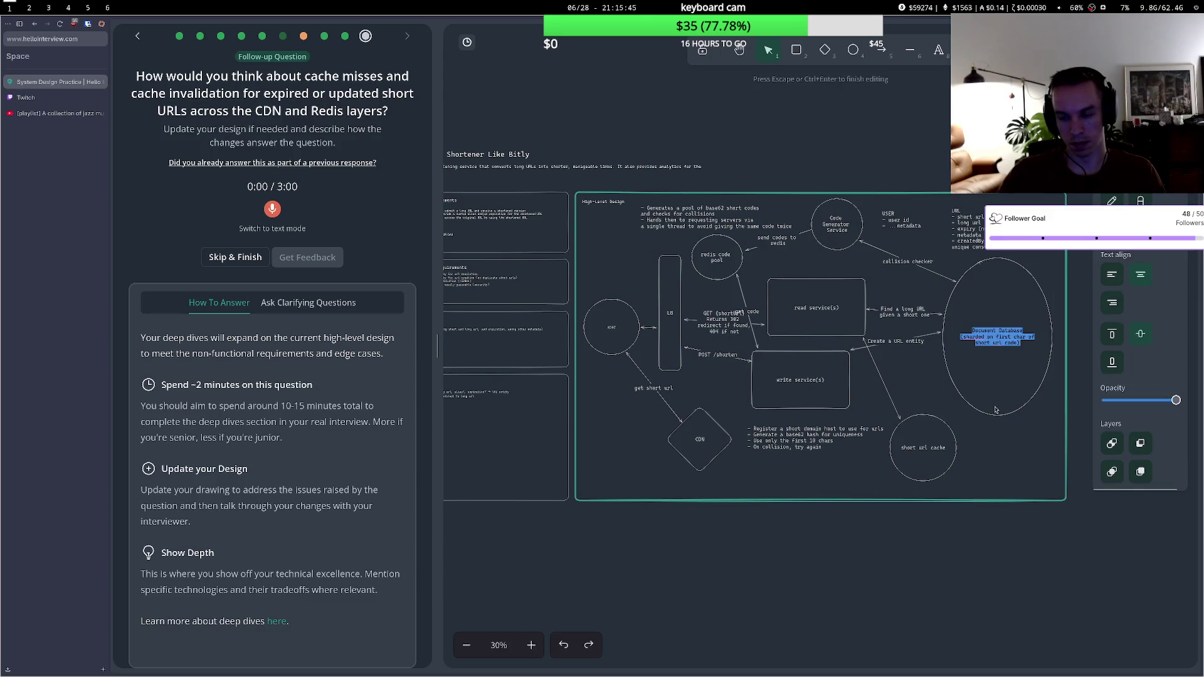
{"action": "key", "text": "Escape"}
{"action": "left_click", "coordinate": [999, 427]}
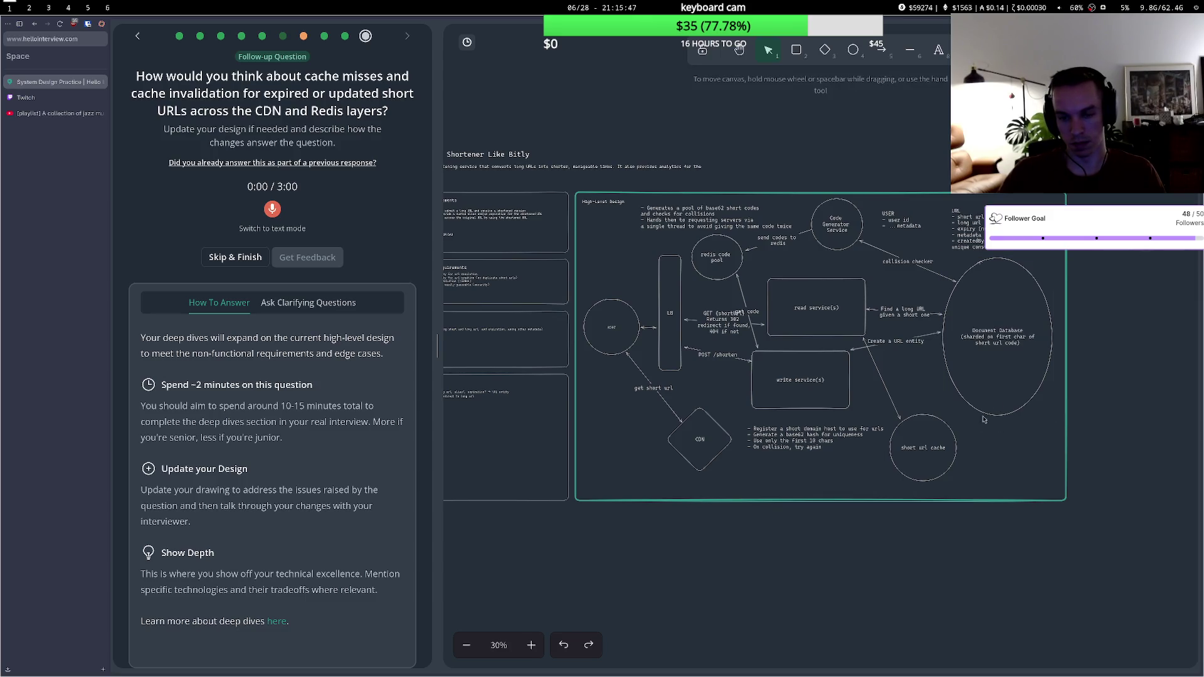
- Nudge the cache circle higher and start an arrow at the Document Database's bottom
{"action": "left_click_drag", "start_coordinate": [952, 439], "coordinate": [952, 417]}
{"action": "left_click", "coordinate": [999, 404]}
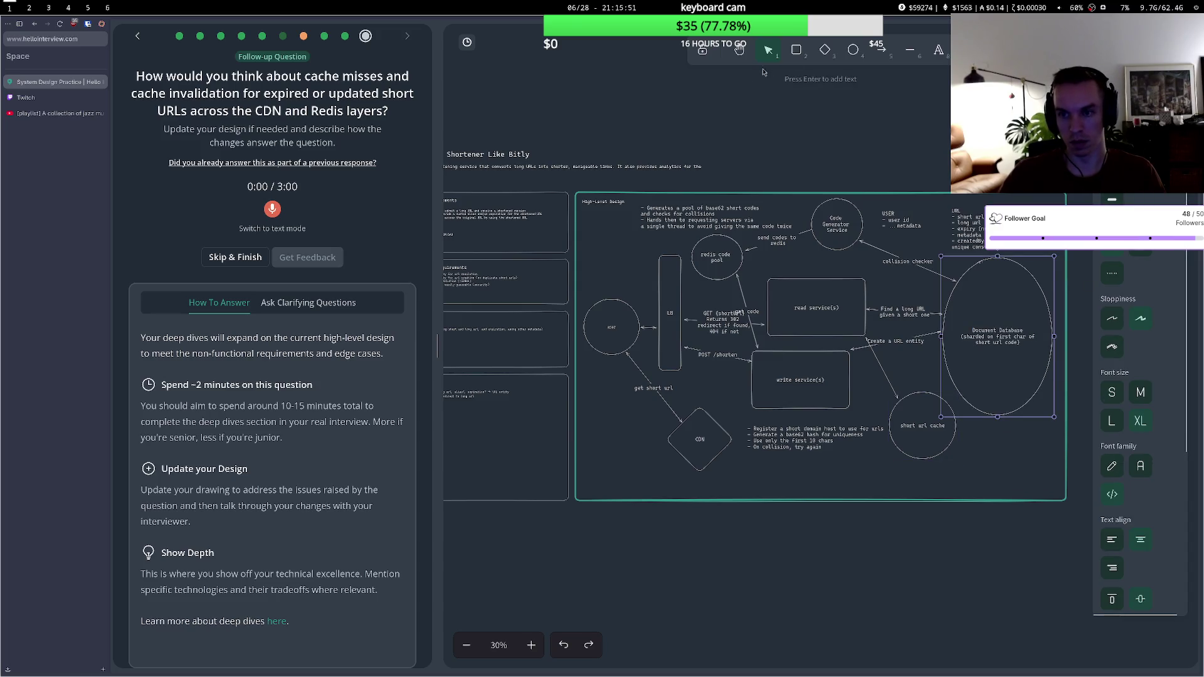
{"action": "left_click", "coordinate": [881, 50]}
{"action": "left_click", "coordinate": [995, 418]}
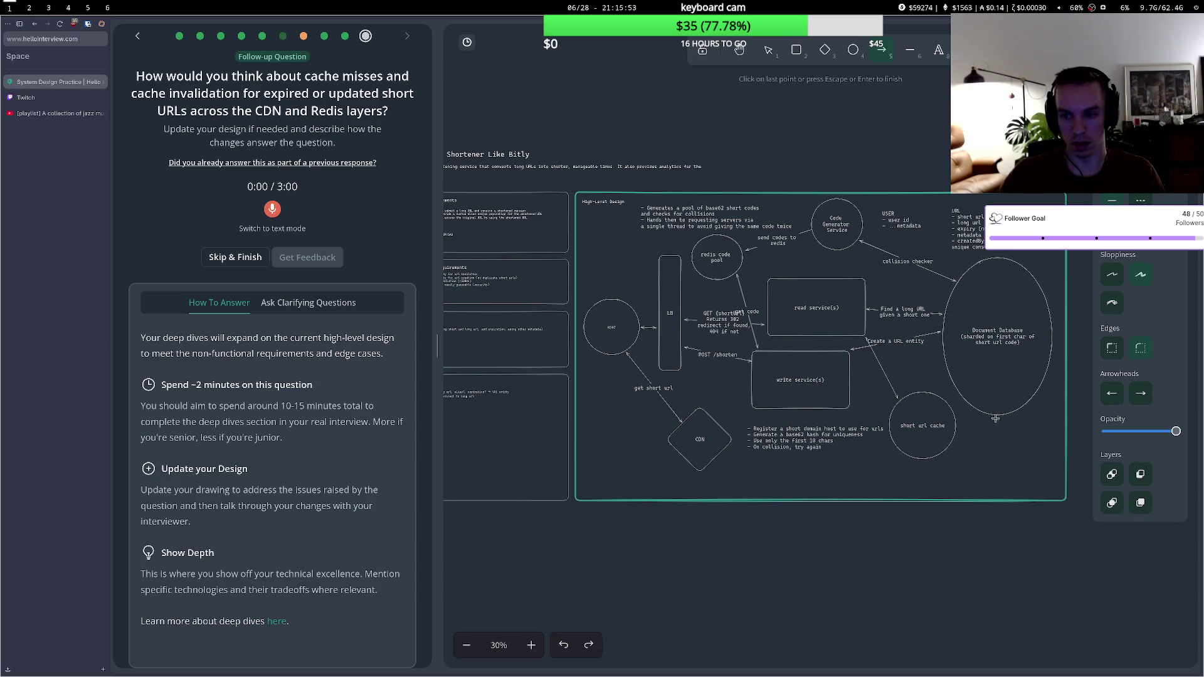
- Finish the cache arrow, then draw a curved database-to-CDN arrow labelled 'CDC on update, invalidate cdn'
{"action": "double_click", "coordinate": [956, 435]}
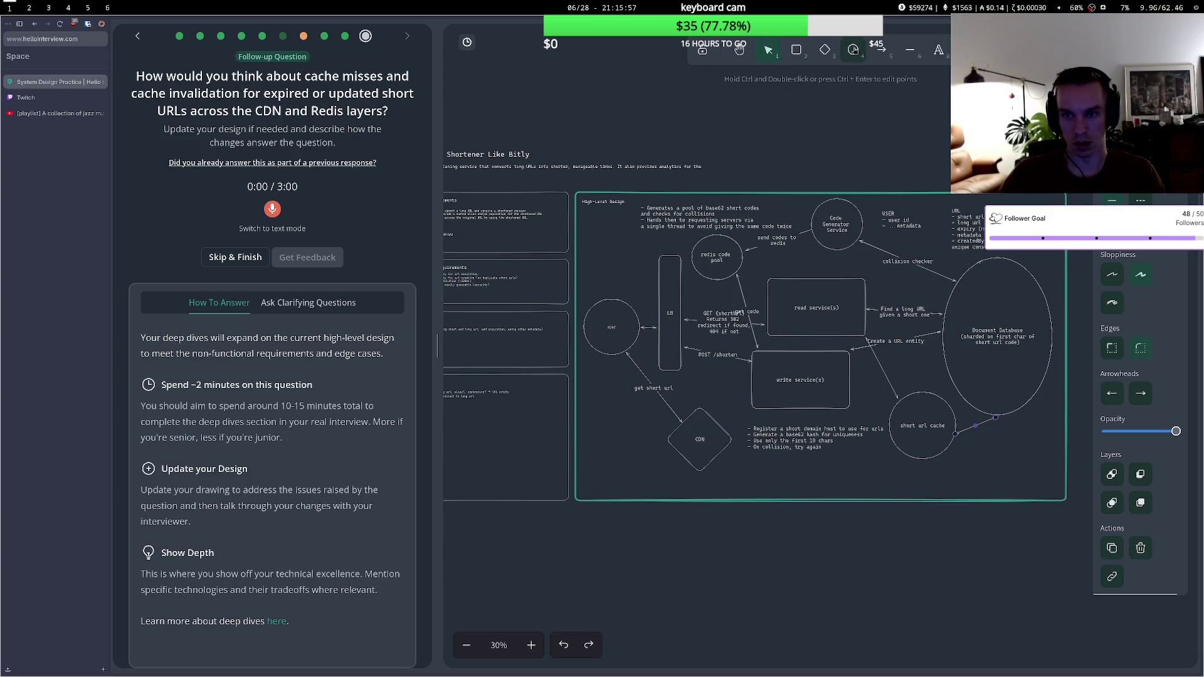
{"action": "left_click", "coordinate": [881, 51]}
{"action": "left_click", "coordinate": [1008, 417]}
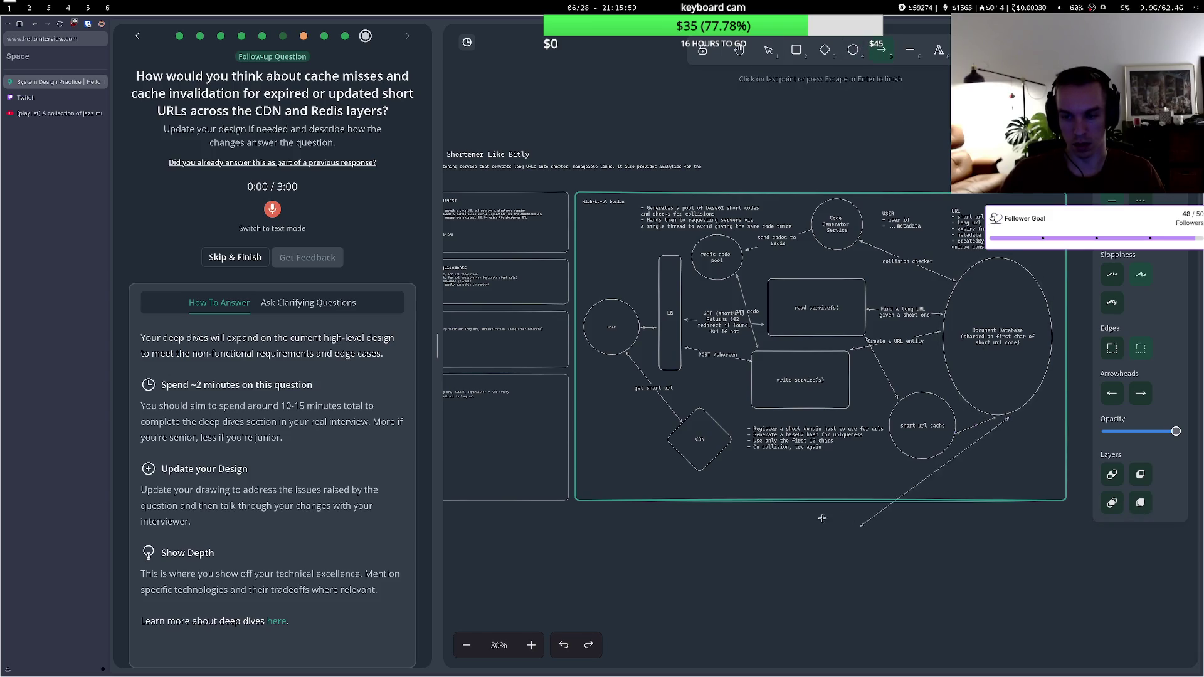
{"action": "double_click", "coordinate": [709, 466]}
{"action": "left_click_drag", "start_coordinate": [863, 443], "coordinate": [947, 484]}
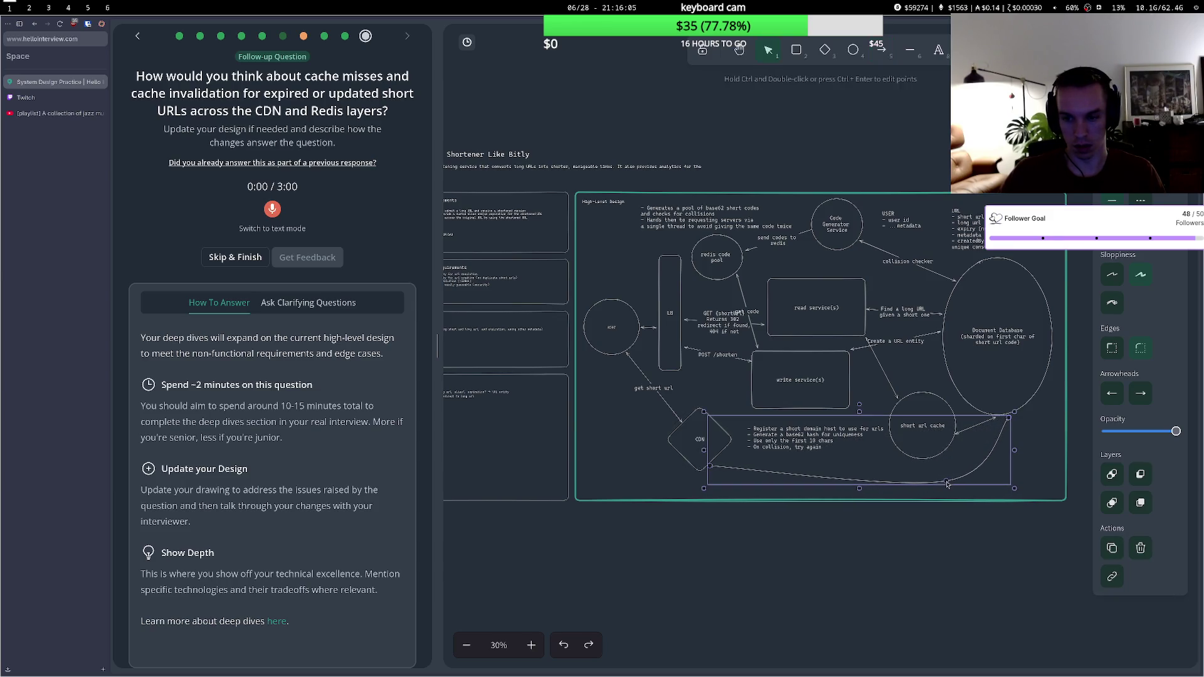
{"action": "double_click", "coordinate": [876, 484], "text": "ctrl"}
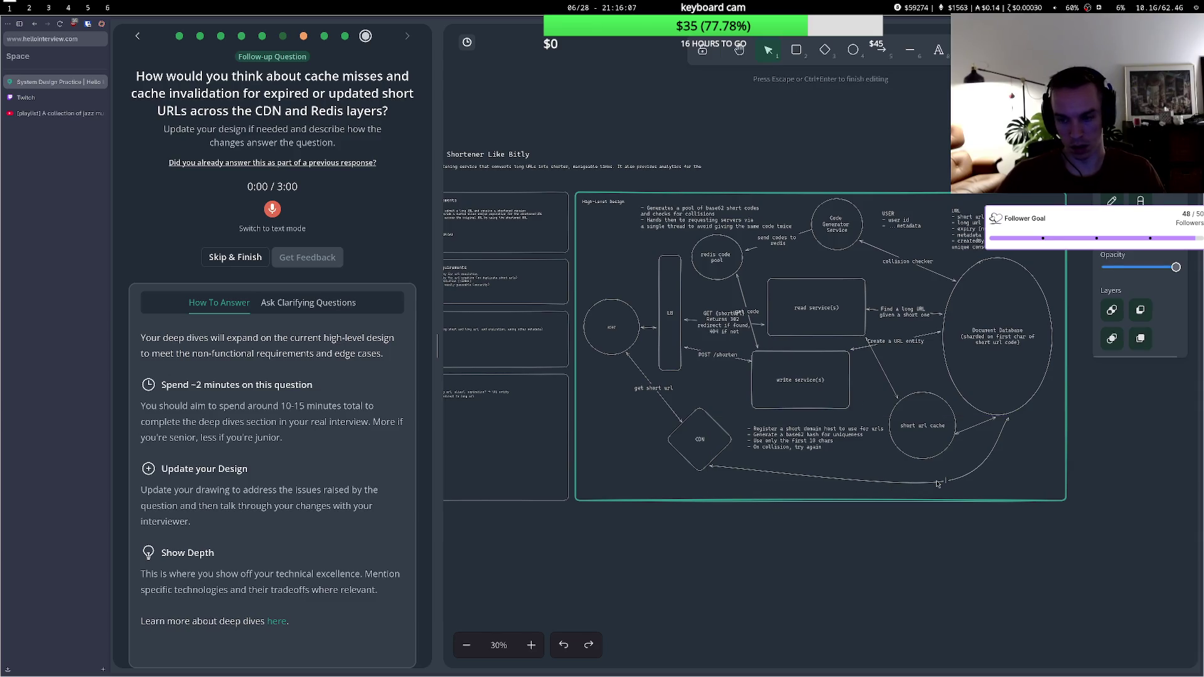
{"action": "type", "text": "CDC on upd"}
{"action": "type", "text": "ate"}
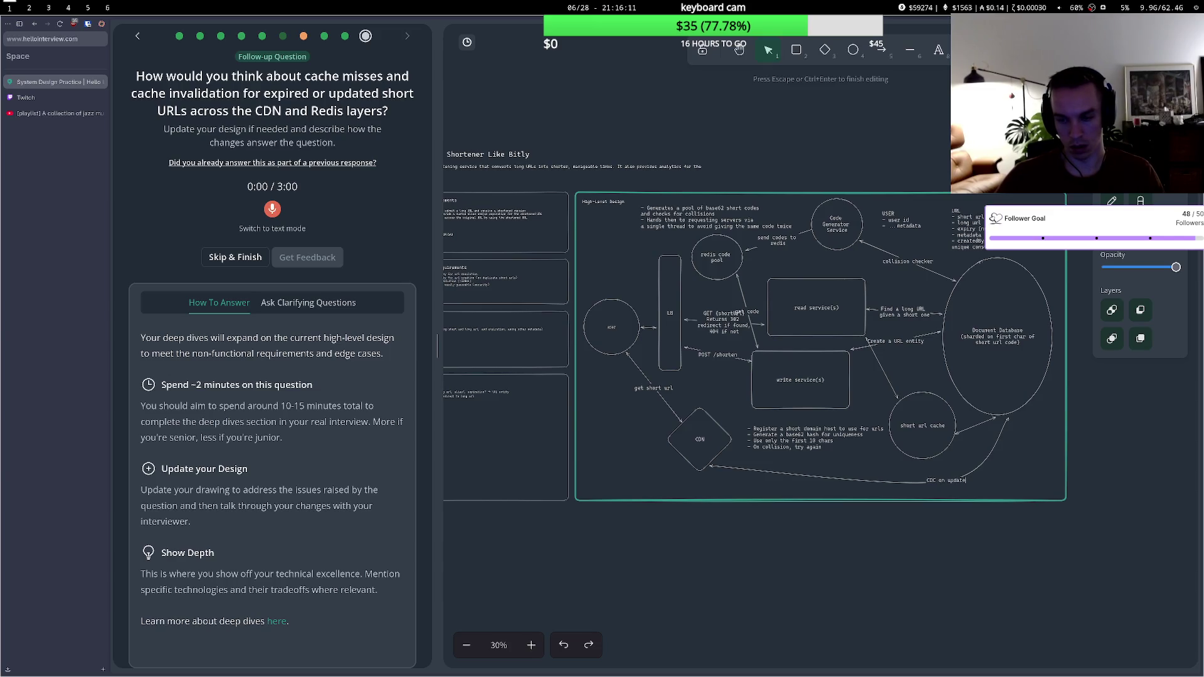
{"action": "type", "text": ", invalidat"}
{"action": "type", "text": "e cdn"}
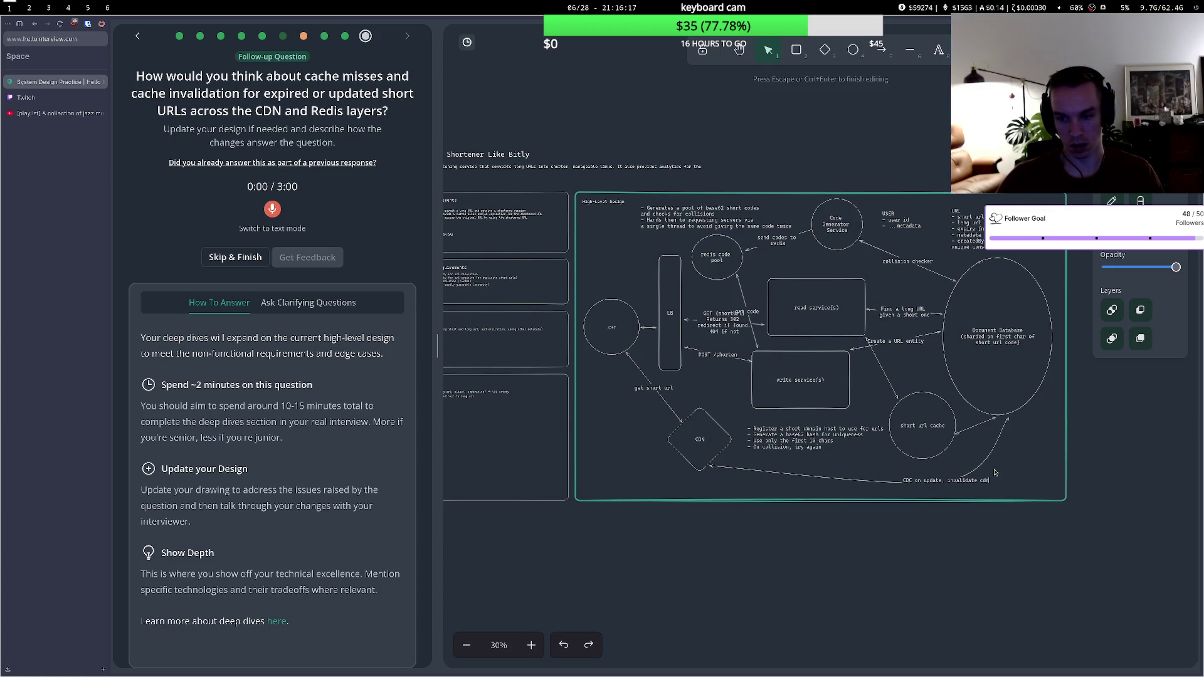
- Label the cache-to-database arrow 'CDC on update, invalidate cache entry'
{"action": "left_click", "coordinate": [975, 428]}
{"action": "double_click", "coordinate": [975, 427]}
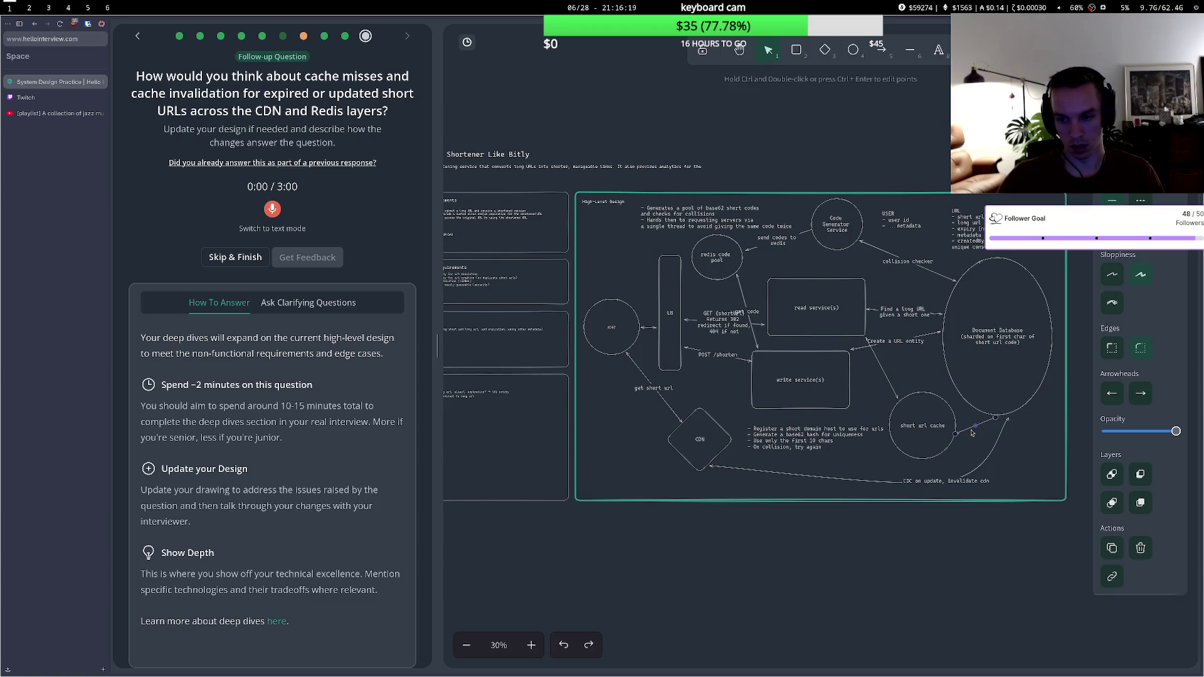
{"action": "type", "text": "CDC"}
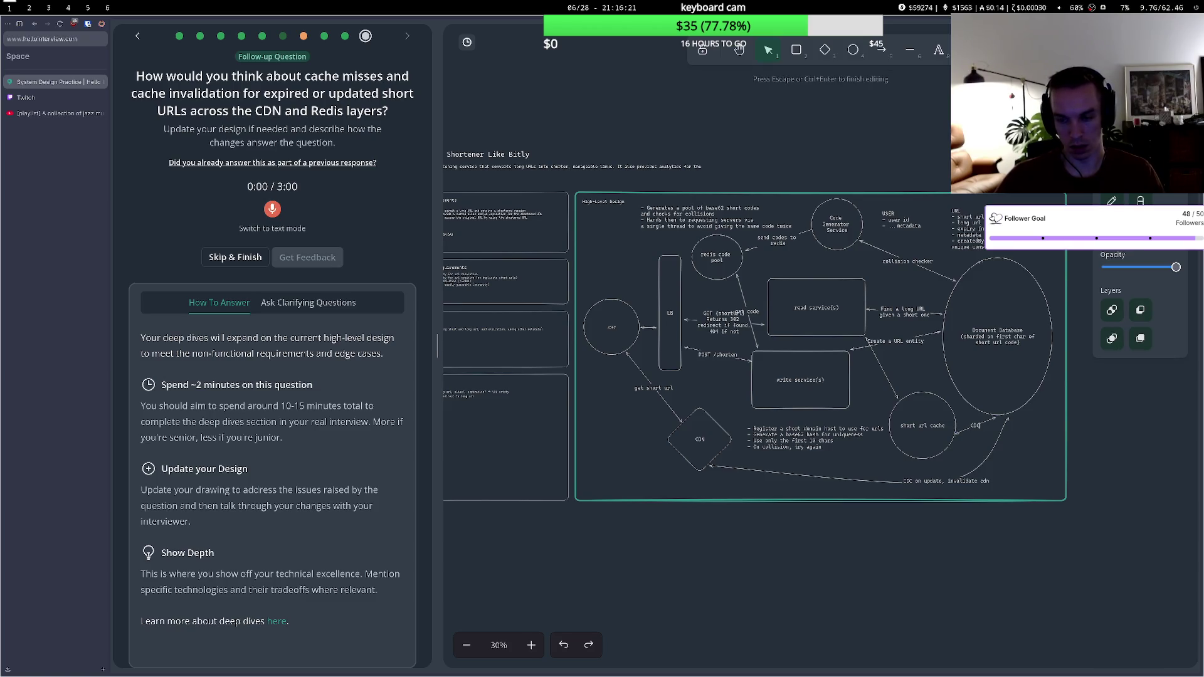
{"action": "type", "text": " on update, invalidate"}
{"action": "type", "text": " cache entry"}
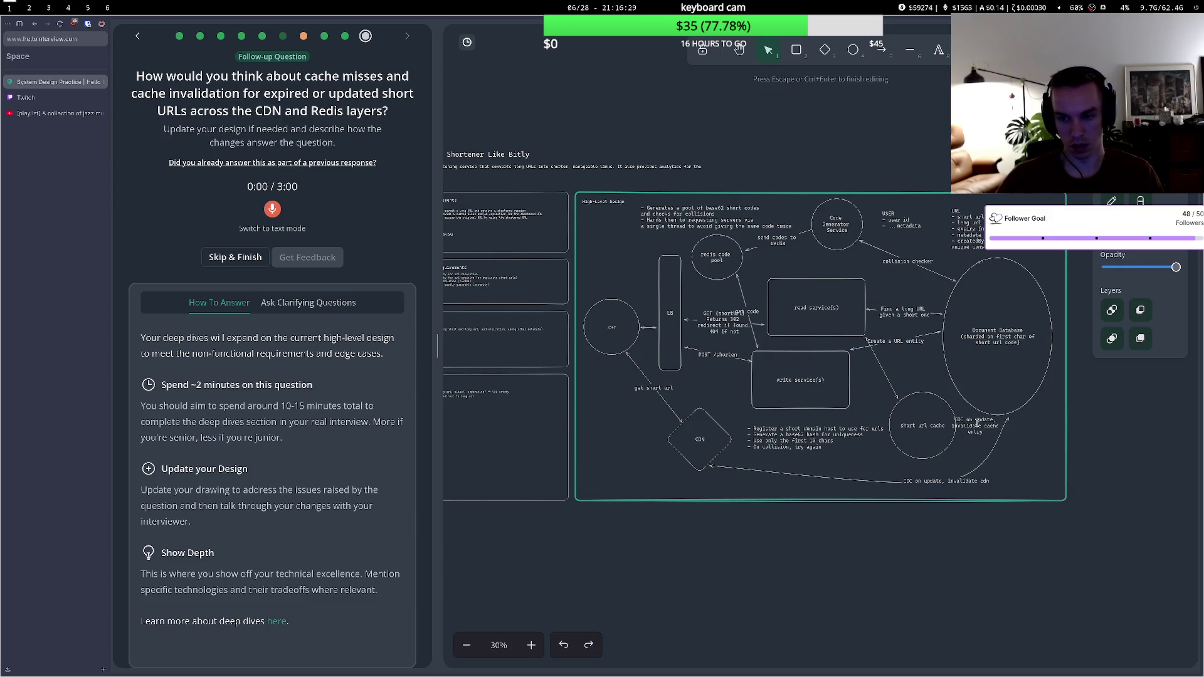
- Move the cache entry label lower and reposition that arrow's ends near the database and cache
{"action": "key", "text": "Escape"}
{"action": "left_click_drag", "start_coordinate": [981, 436], "coordinate": [994, 442]}
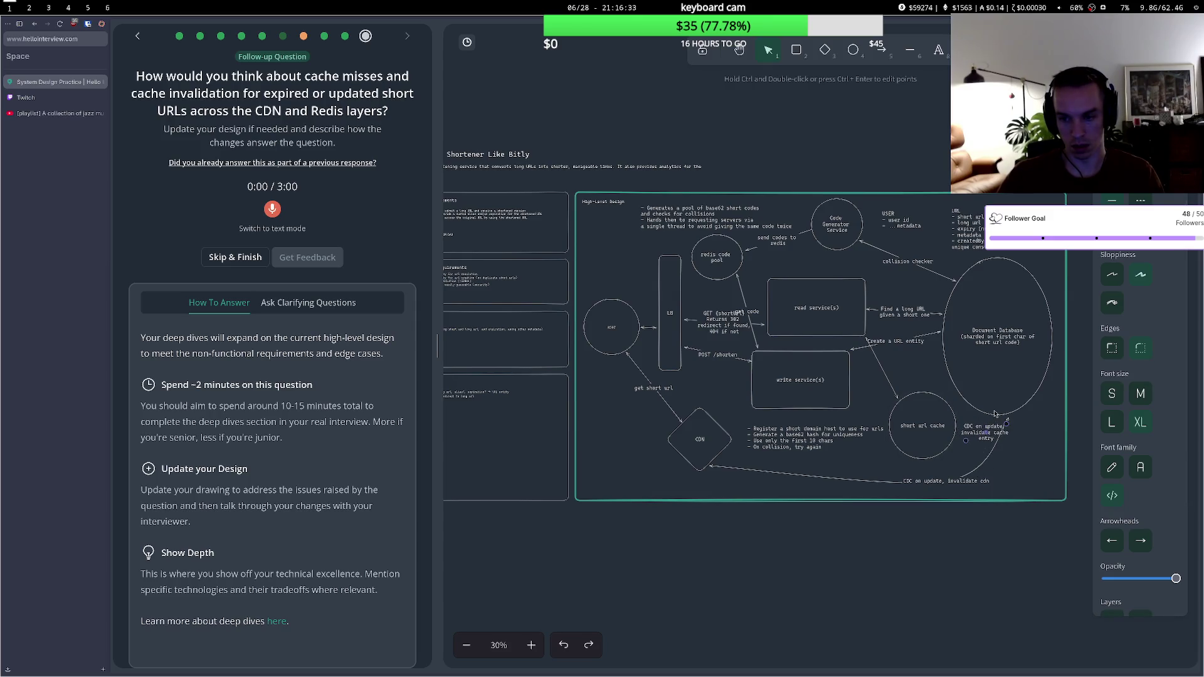
{"action": "left_click", "coordinate": [983, 435]}
{"action": "left_click_drag", "start_coordinate": [981, 435], "coordinate": [983, 440]}
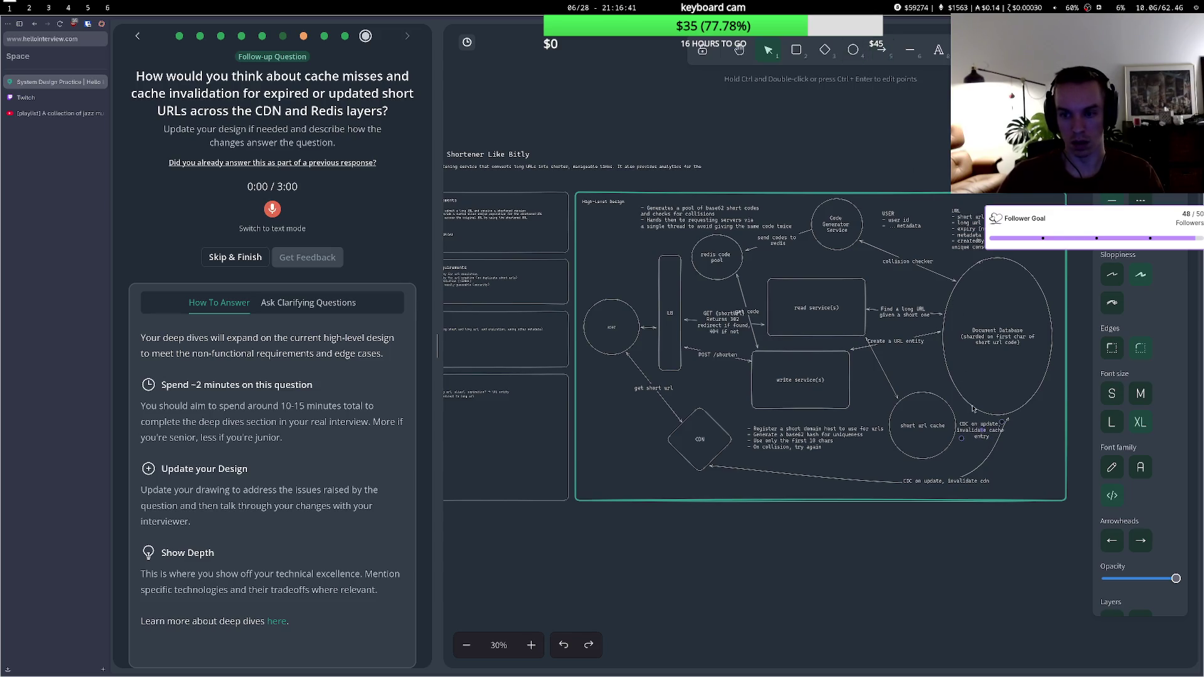
{"action": "left_click_drag", "start_coordinate": [995, 425], "coordinate": [1027, 409]}
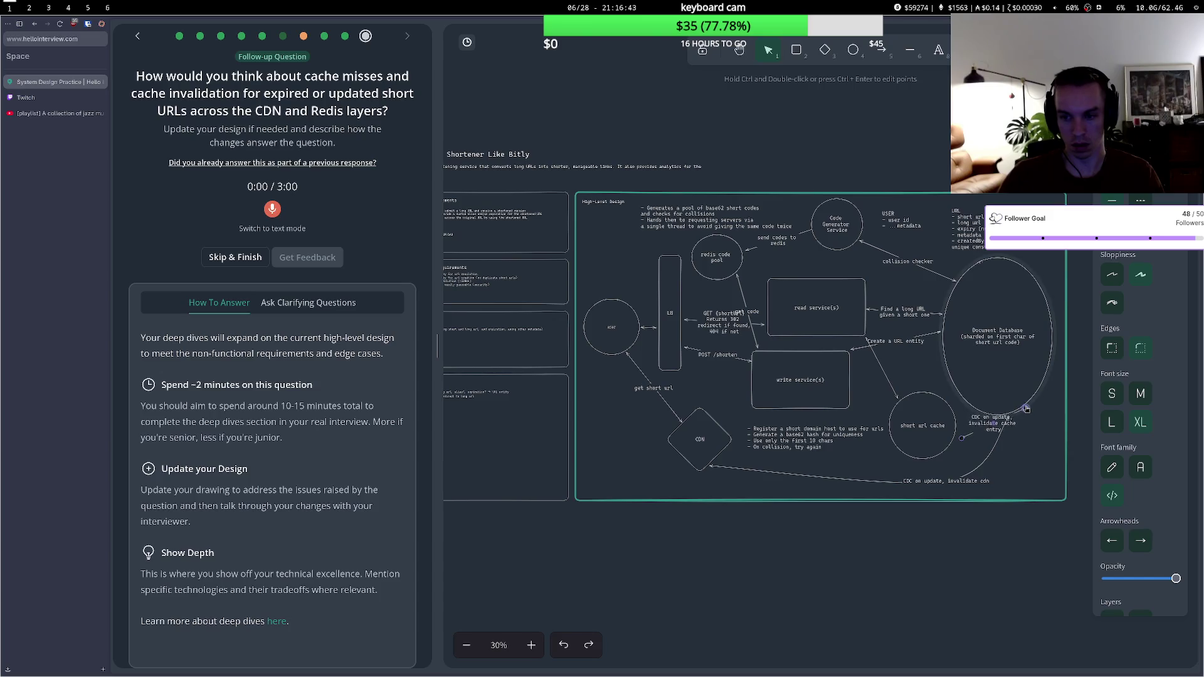
{"action": "left_click_drag", "start_coordinate": [961, 438], "coordinate": [954, 447]}
- Pull the invalidate cdn arrow up to the database, bend it right, and shift the cache arrow left
{"action": "left_click", "coordinate": [1011, 415]}
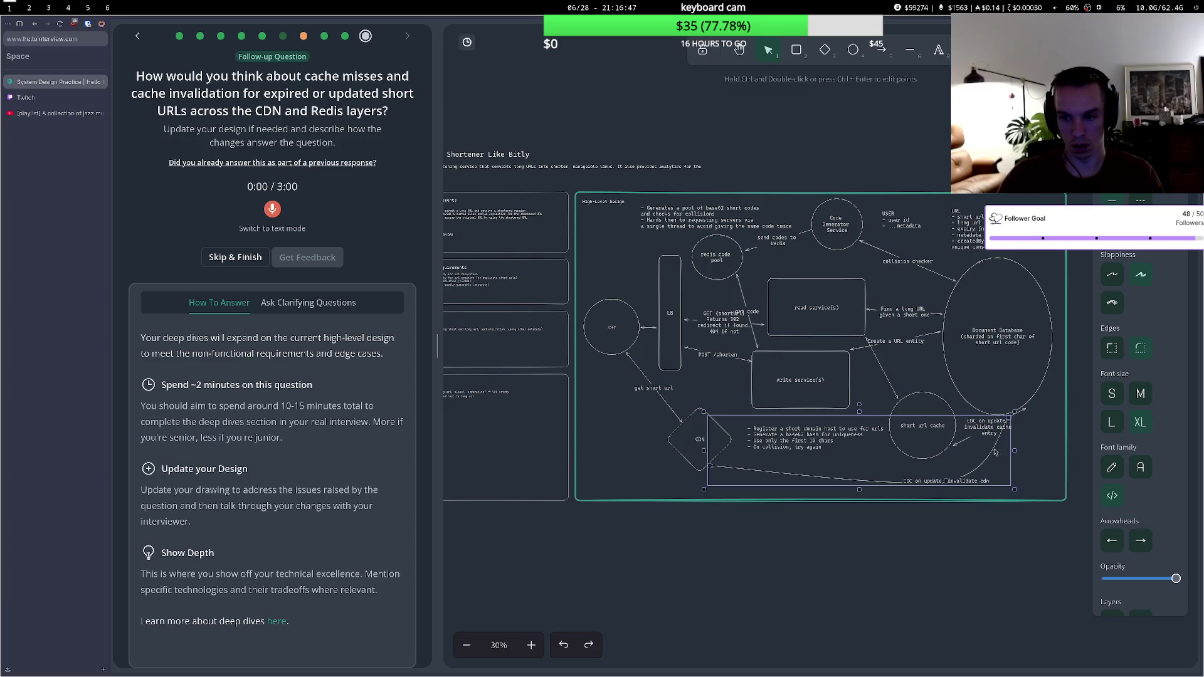
{"action": "left_click_drag", "start_coordinate": [1011, 415], "coordinate": [1044, 384]}
{"action": "left_click_drag", "start_coordinate": [946, 481], "coordinate": [1010, 477]}
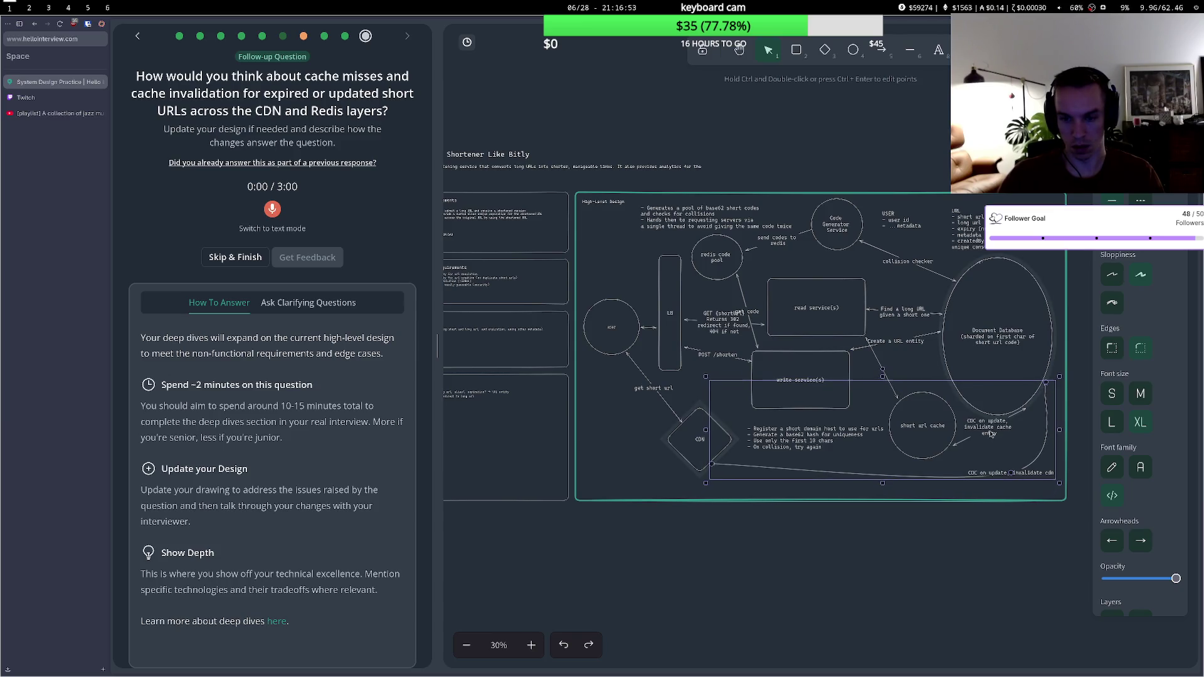
{"action": "left_click", "coordinate": [1001, 426]}
{"action": "mouse_move", "coordinate": [1000, 429]}
{"action": "left_mouse_down"}
{"action": "mouse_move", "coordinate": [982, 436]}
{"action": "mouse_move", "coordinate": [988, 446]}
{"action": "left_mouse_up"}
- Select the Document Database and begin editing its related text
{"action": "left_click", "coordinate": [1003, 384]}
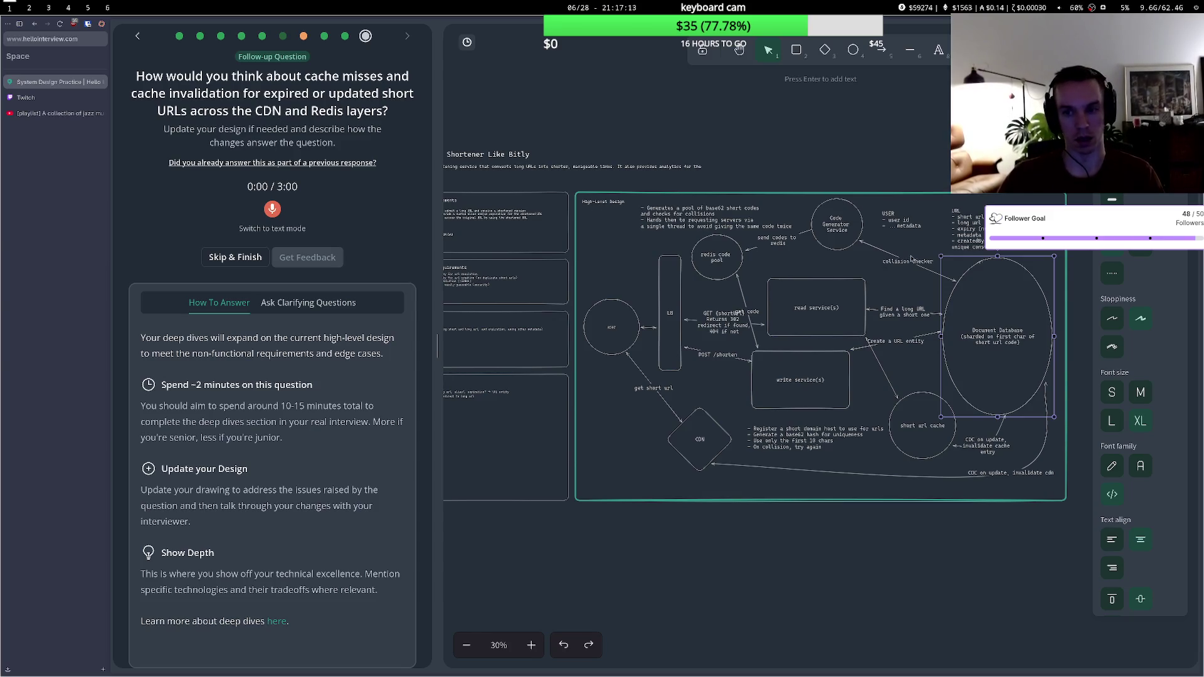
{"action": "left_click", "coordinate": [990, 444]}
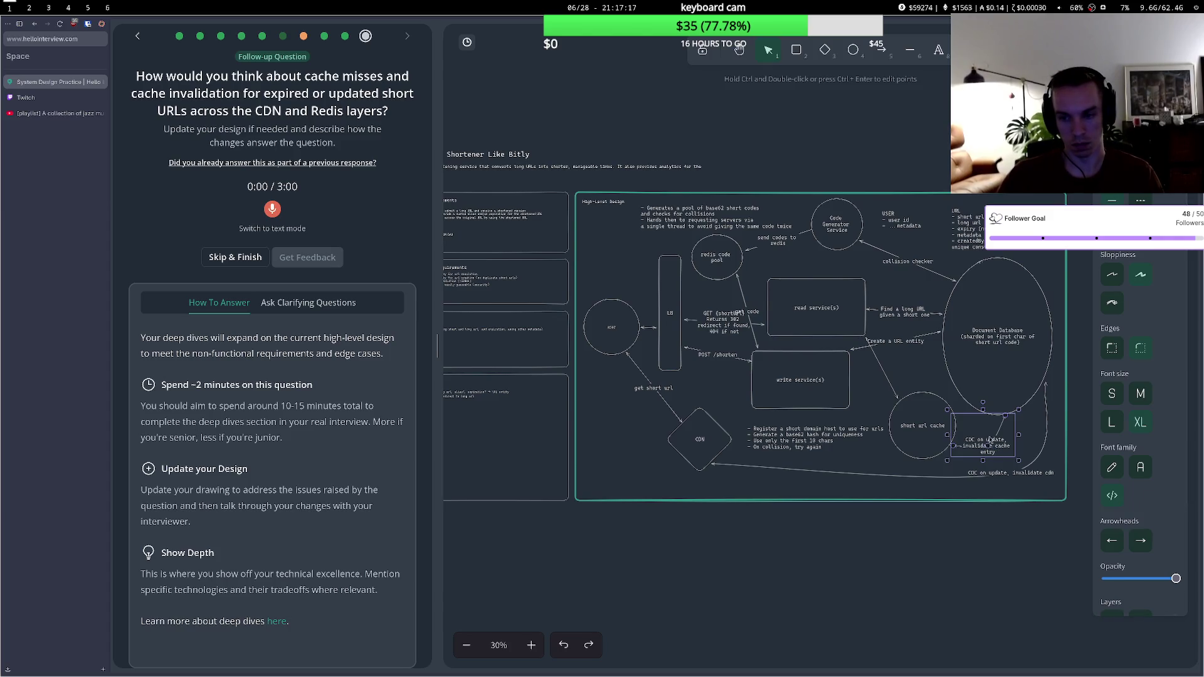
{"action": "left_click", "coordinate": [1007, 403]}
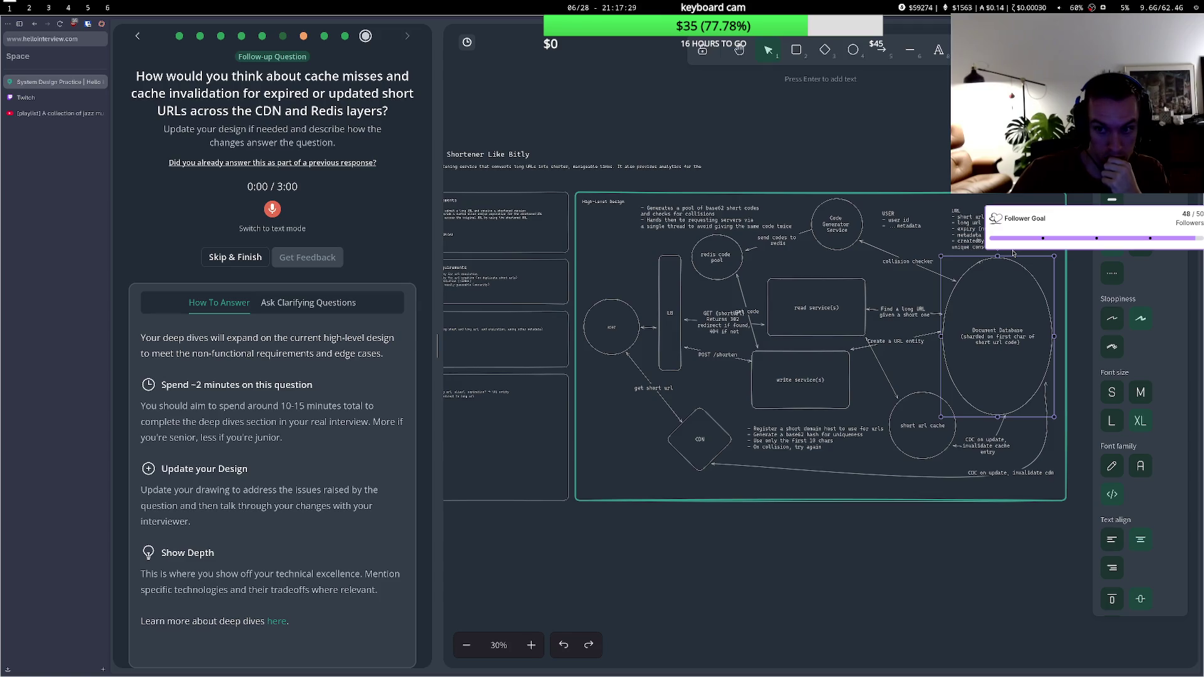
{"action": "key", "text": "Return"}
{"action": "type", "text": "and index on expiry"}
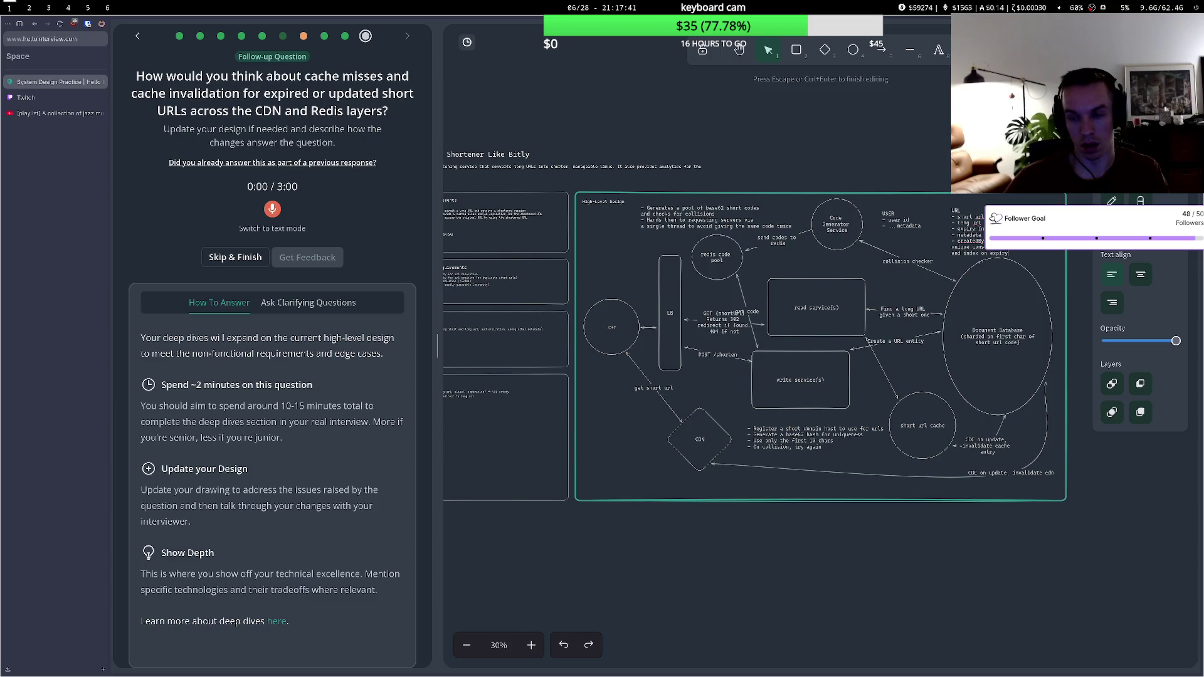
- Draw a box at the lower left labelled 'cron cleanup job for expired urls'
{"action": "left_click", "coordinate": [996, 294]}
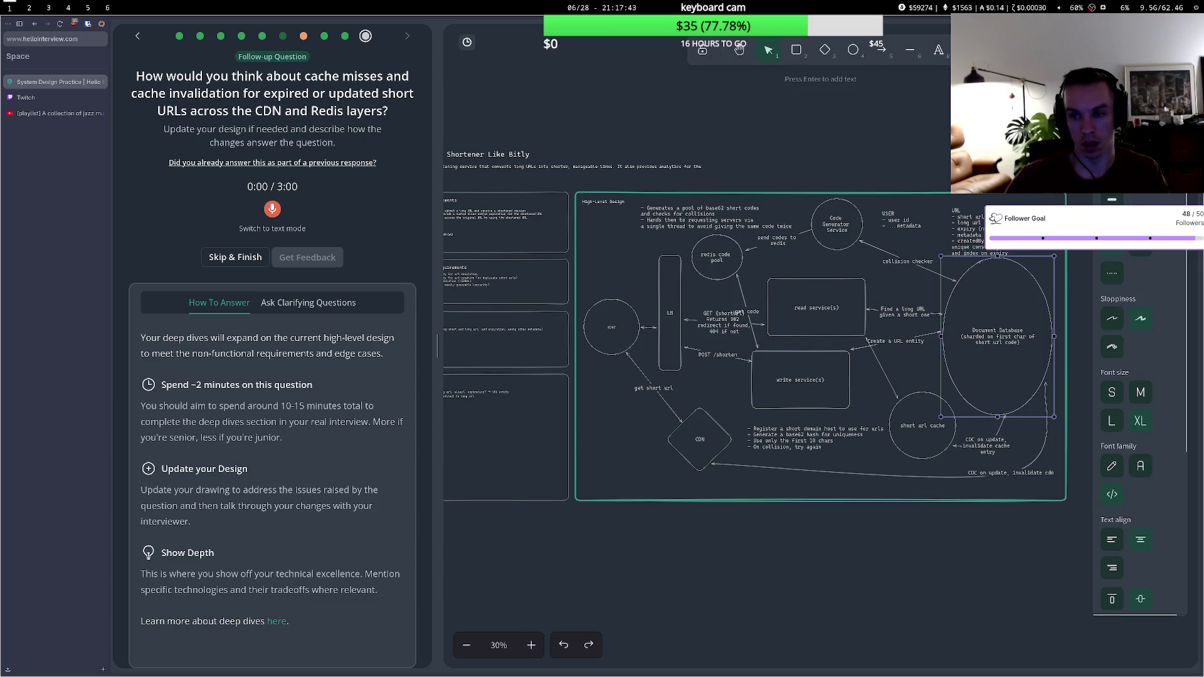
{"action": "double_click", "coordinate": [600, 470]}
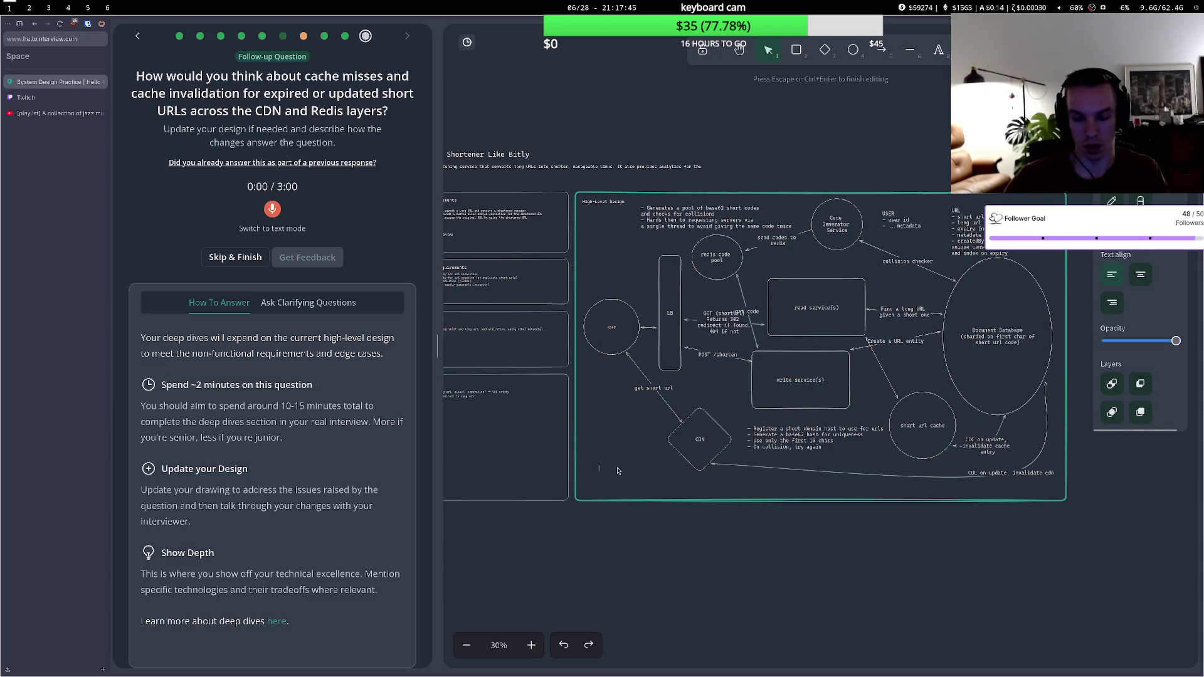
{"action": "key", "text": "Escape"}
{"action": "key", "text": "r"}
{"action": "mouse_move", "coordinate": [600, 451]}
{"action": "left_mouse_down"}
{"action": "mouse_move", "coordinate": [649, 483]}
{"action": "mouse_move", "coordinate": [625, 468]}
{"action": "left_mouse_up"}
{"action": "double_click", "coordinate": [625, 468]}
{"action": "type", "text": "cron"}
{"action": "key", "text": "BackSpace"}
{"action": "type", "text": "clea"}
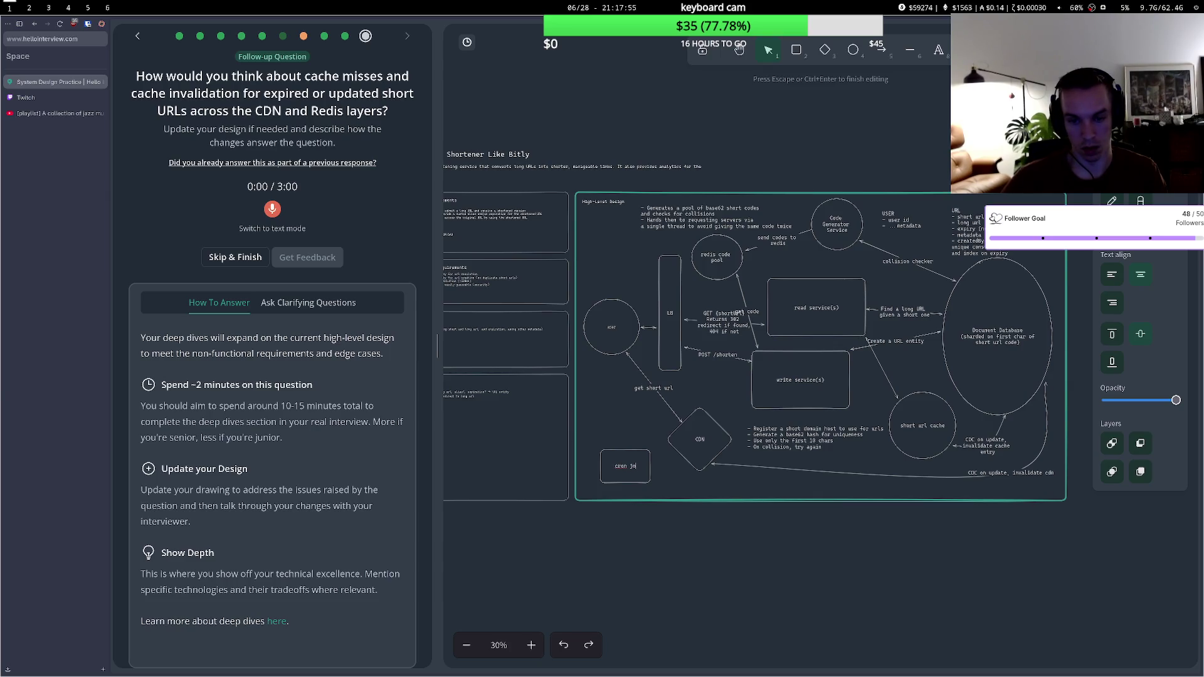
{"action": "type", "text": "nup job"}
{"action": "type", "text": " for expired url"}
{"action": "type", "text": "s"}
{"action": "key", "text": "Escape"}
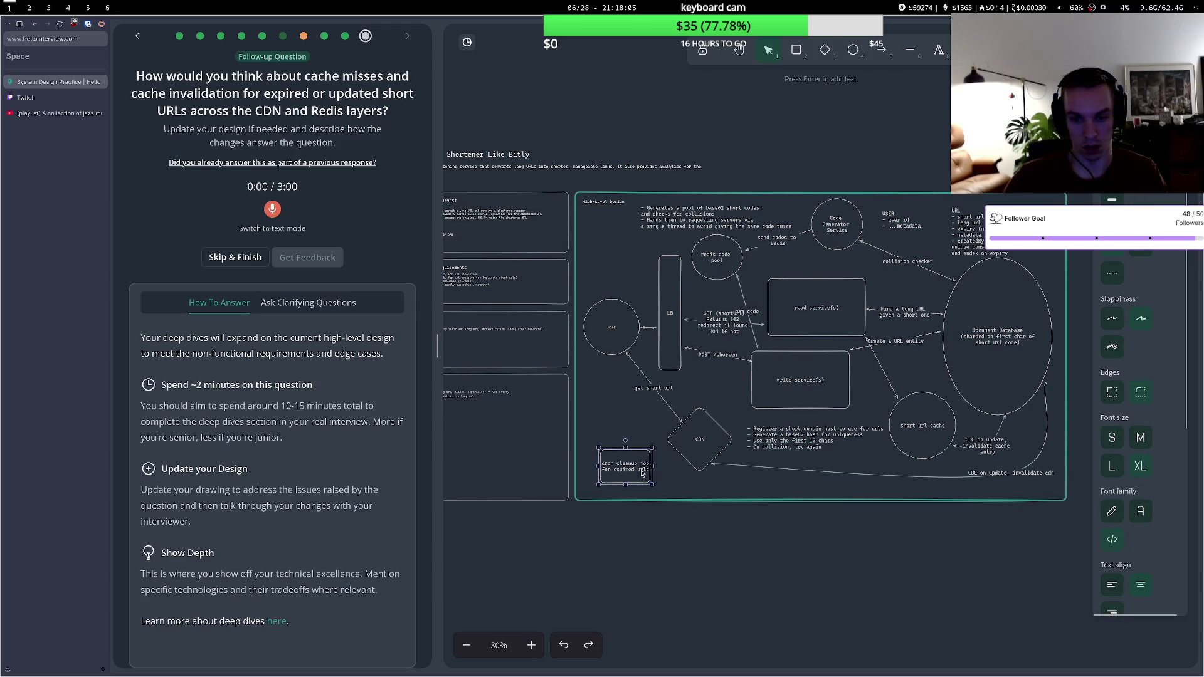
{"action": "left_click_drag", "start_coordinate": [642, 474], "coordinate": [633, 484]}
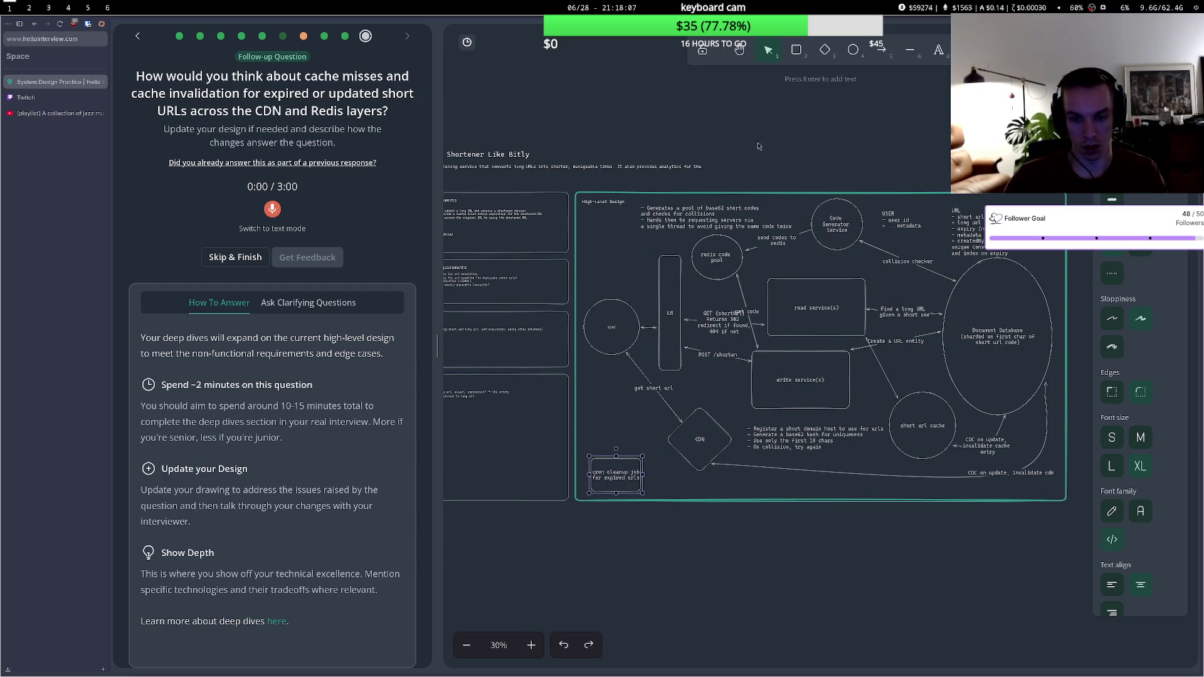
- Link the database to the cron box, place it beside the database, and shrink the cache circle
{"action": "key", "text": "a"}
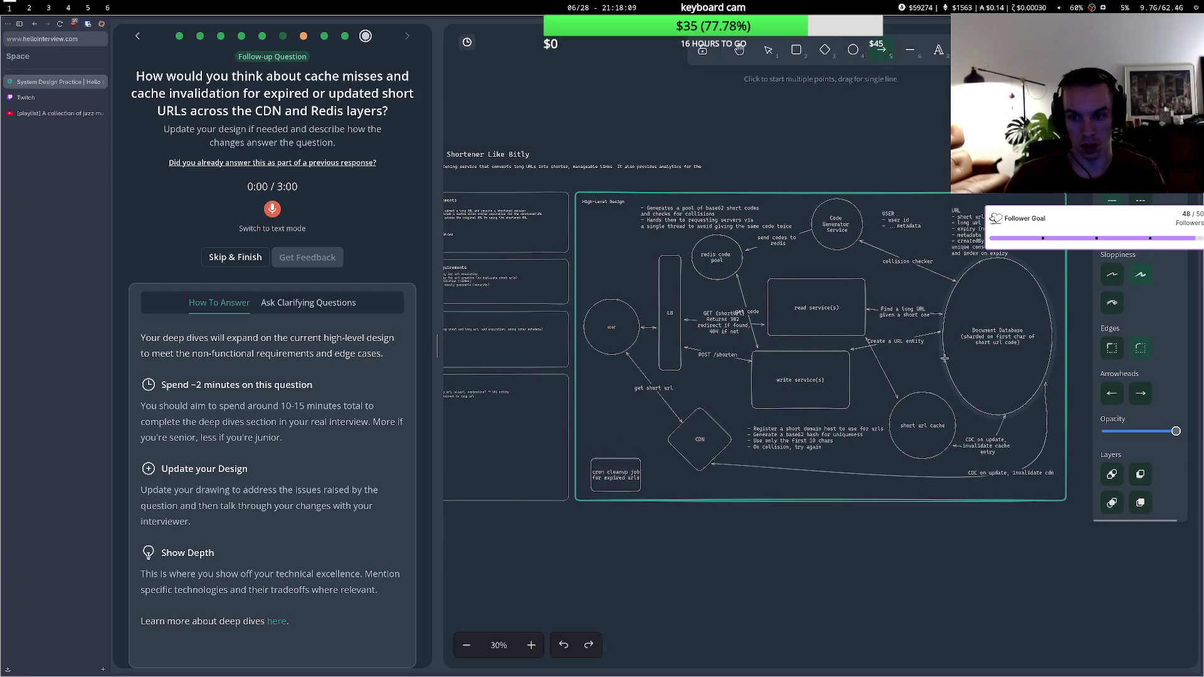
{"action": "left_click", "coordinate": [945, 358]}
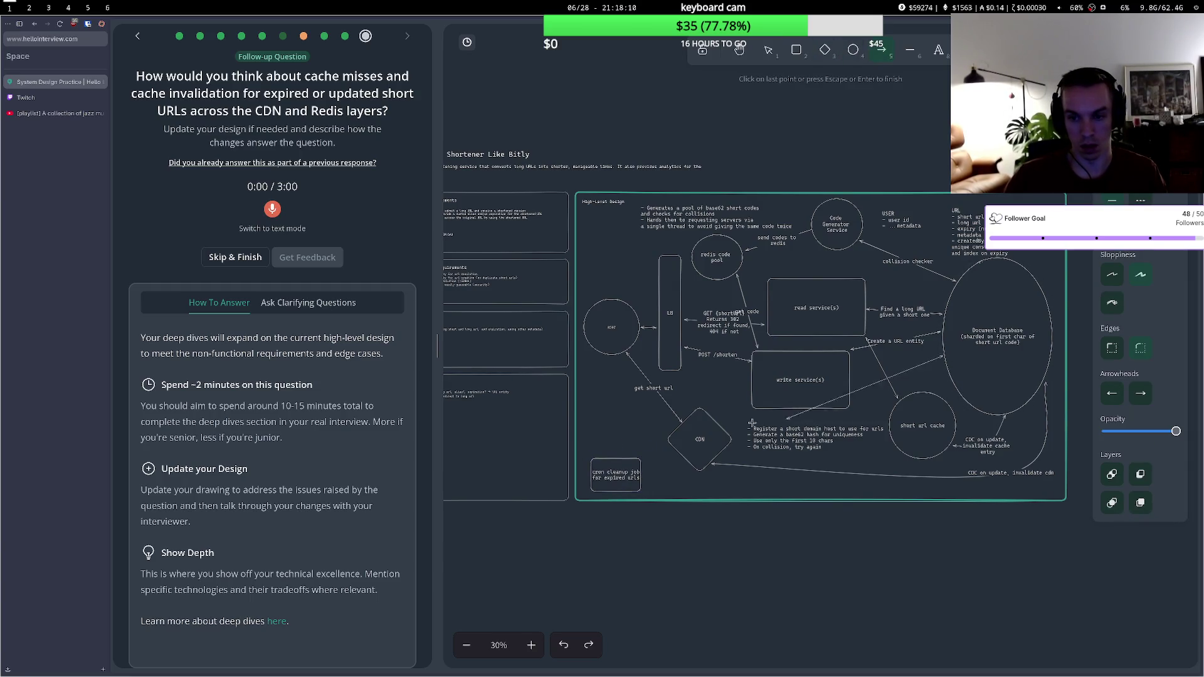
{"action": "double_click", "coordinate": [644, 467]}
{"action": "mouse_move", "coordinate": [633, 470]}
{"action": "left_mouse_down"}
{"action": "mouse_move", "coordinate": [862, 458]}
{"action": "mouse_move", "coordinate": [910, 425]}
{"action": "mouse_move", "coordinate": [950, 357]}
{"action": "mouse_move", "coordinate": [991, 373]}
{"action": "mouse_move", "coordinate": [936, 370]}
{"action": "mouse_move", "coordinate": [946, 407]}
{"action": "mouse_move", "coordinate": [919, 420]}
{"action": "left_mouse_up"}
{"action": "left_click", "coordinate": [944, 402]}
{"action": "left_click_drag", "start_coordinate": [815, 439], "coordinate": [804, 431]}
{"action": "left_click_drag", "start_coordinate": [907, 425], "coordinate": [888, 433]}
{"action": "left_click_drag", "start_coordinate": [928, 380], "coordinate": [907, 397]}
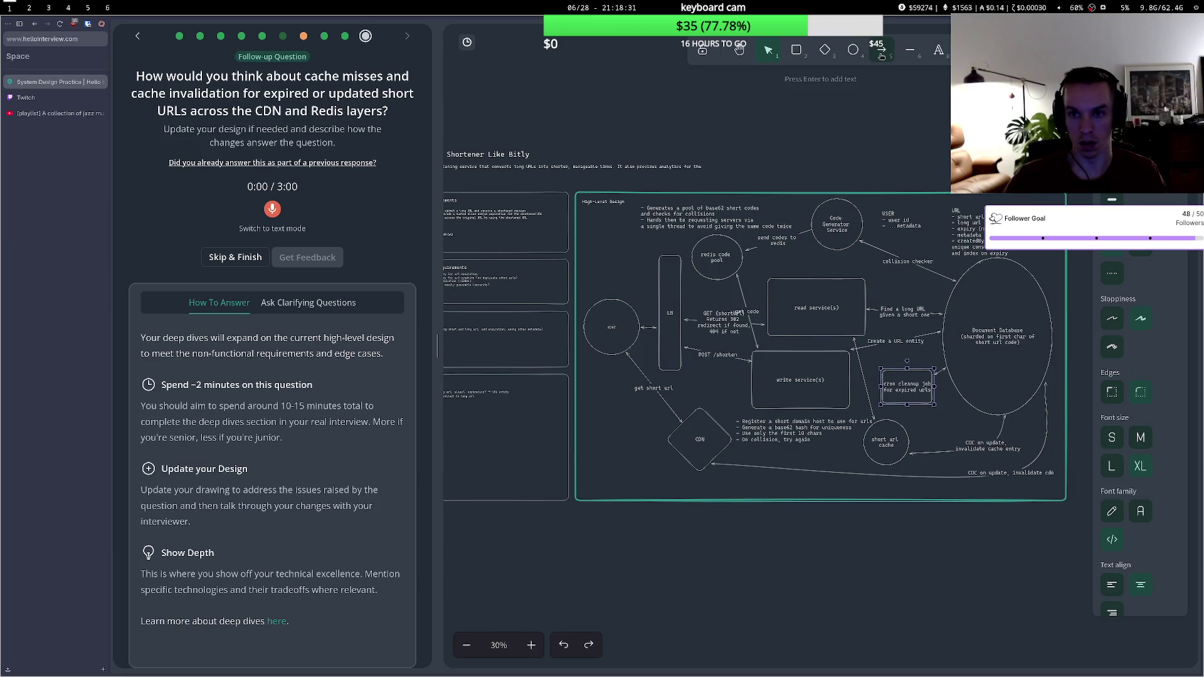
- Draw arrows from the cron box to the short url cache and to the CDN
{"action": "key", "text": "a"}
{"action": "left_click", "coordinate": [926, 407]}
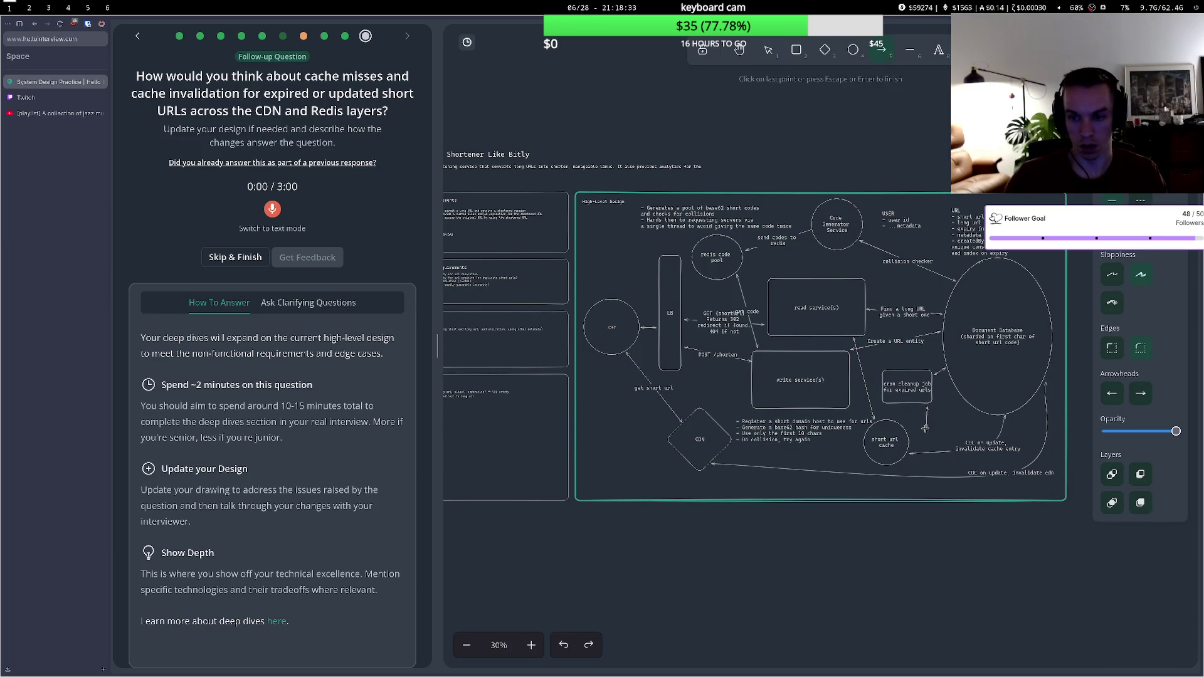
{"action": "left_click", "coordinate": [910, 434]}
{"action": "key", "text": "Escape"}
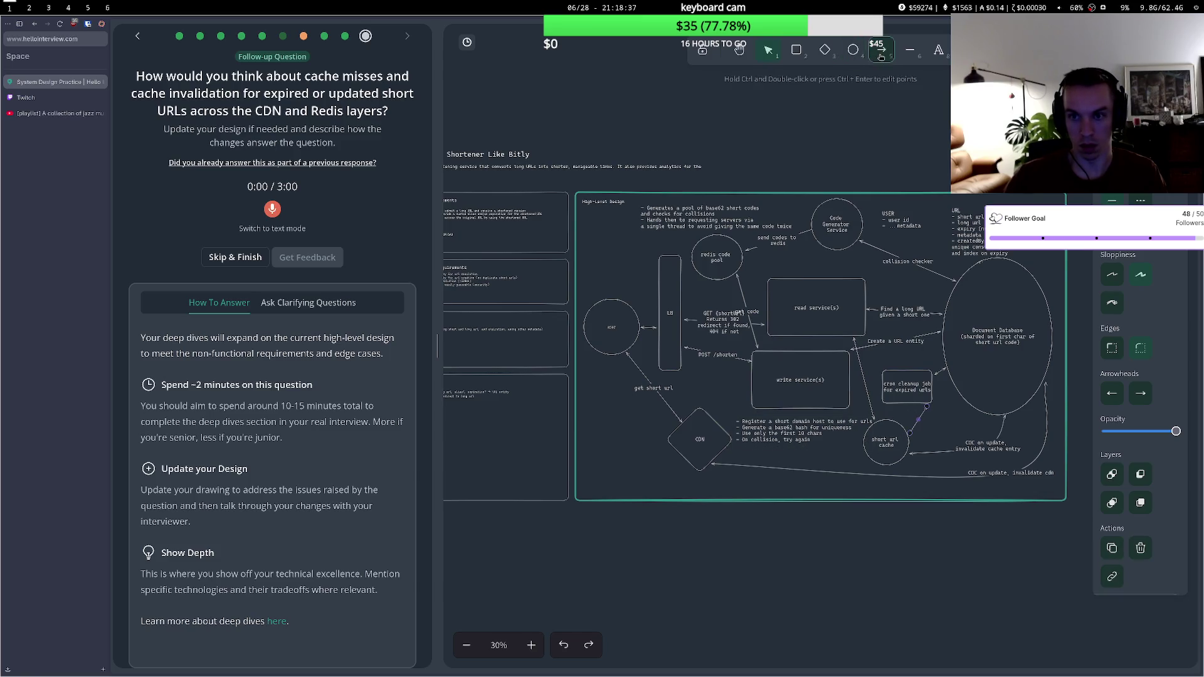
{"action": "key", "text": "a"}
{"action": "left_click", "coordinate": [910, 406]}
{"action": "left_click", "coordinate": [718, 459]}
{"action": "key", "text": "Escape"}
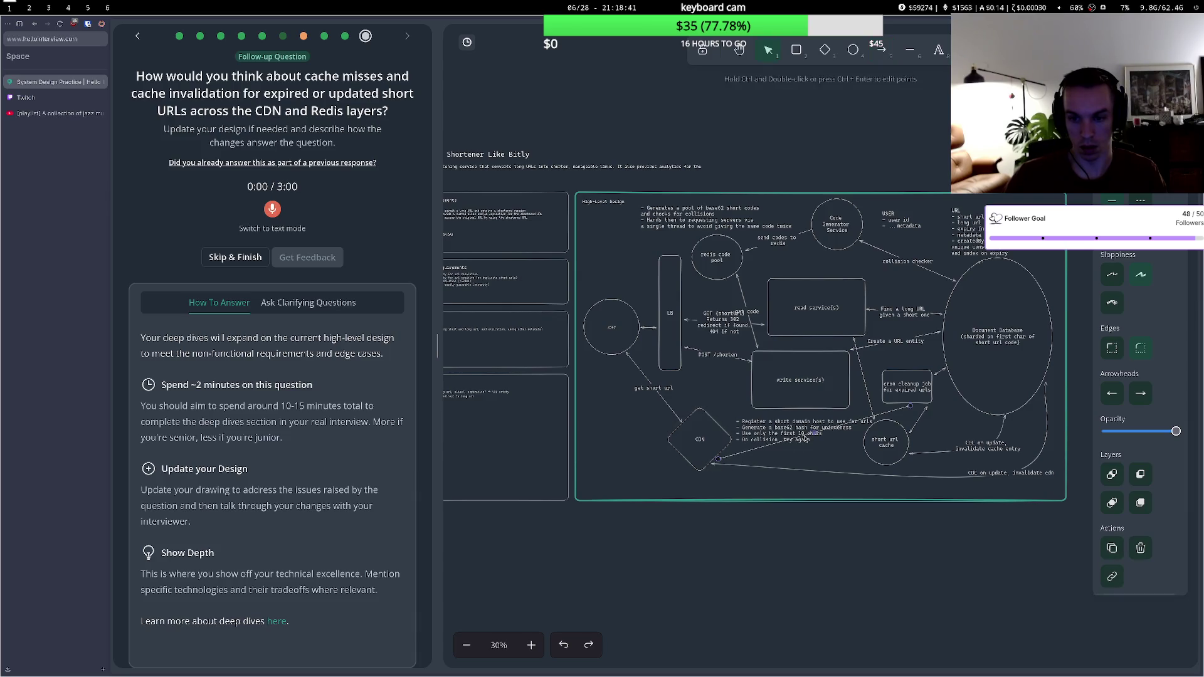
- Label the cron-to-CDN arrow 'invalidate cdn' and move the label clear of overlapping text
{"action": "double_click", "coordinate": [804, 438], "text": "ctrl"}
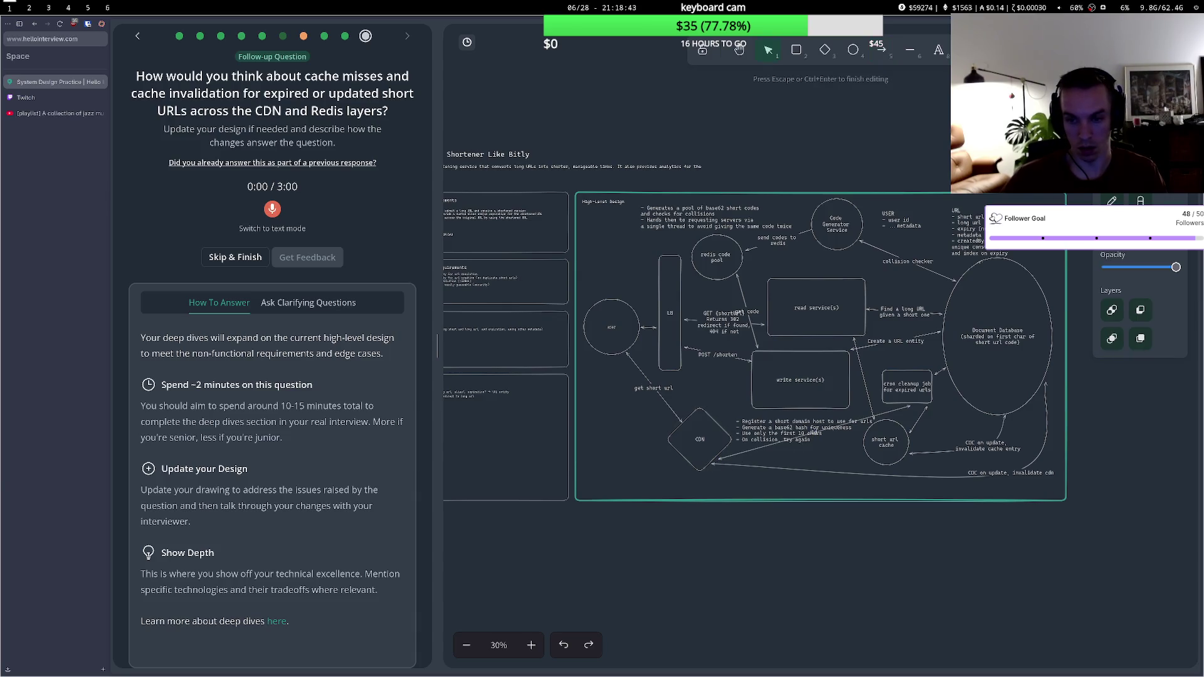
{"action": "type", "text": "invalidate c"}
{"action": "type", "text": "ache"}
{"action": "key", "text": "BackSpace"}
{"action": "key", "text": "BackSpace"}
{"action": "key", "text": "BackSpace"}
{"action": "type", "text": "dn"}
{"action": "key", "text": "Escape"}
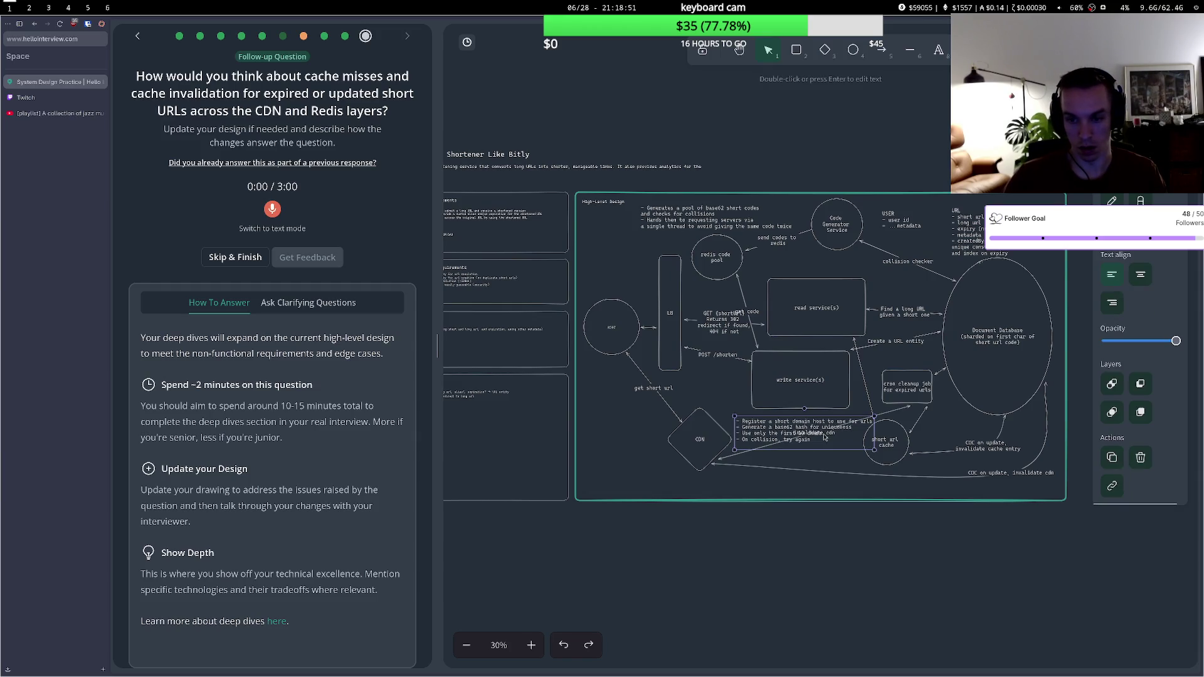
{"action": "left_click", "coordinate": [826, 439]}
{"action": "left_click_drag", "start_coordinate": [826, 446], "coordinate": [830, 452]}
{"action": "left_click", "coordinate": [920, 424]}
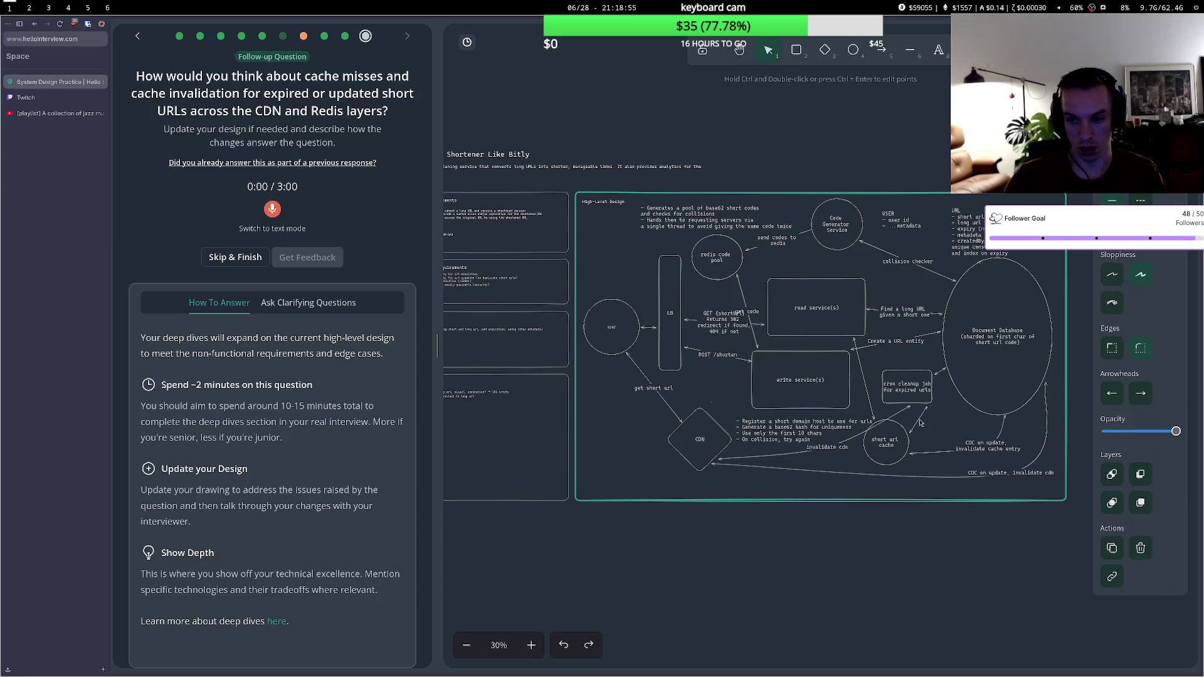
- Label the cron-to-cache arrow 'invalidate cache' and start recording a spoken answer
{"action": "key", "text": "ctrl+Return"}
{"action": "type", "text": "invalidate c"}
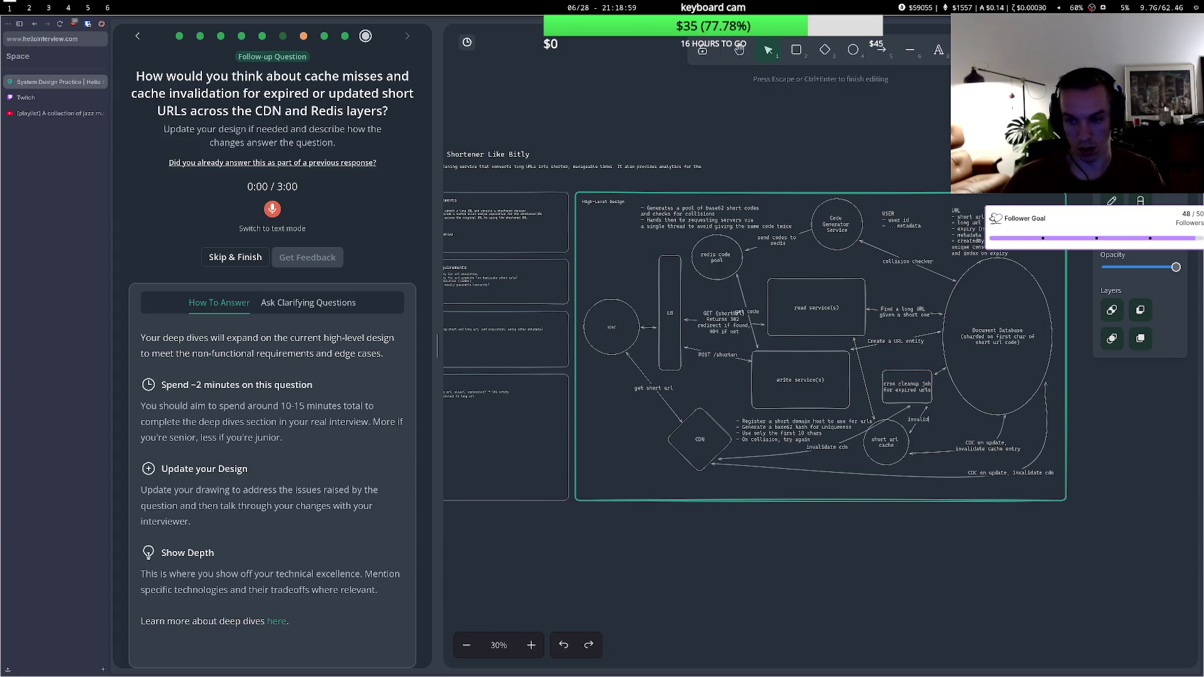
{"action": "type", "text": "ache"}
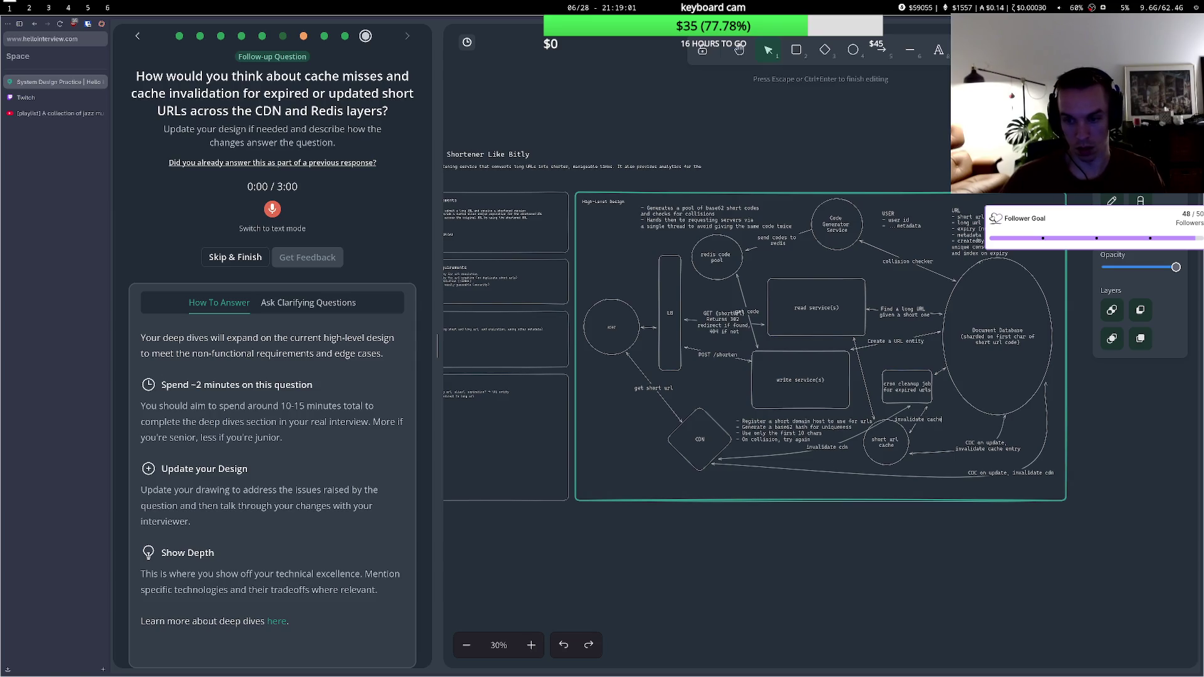
{"action": "left_click", "coordinate": [947, 415]}
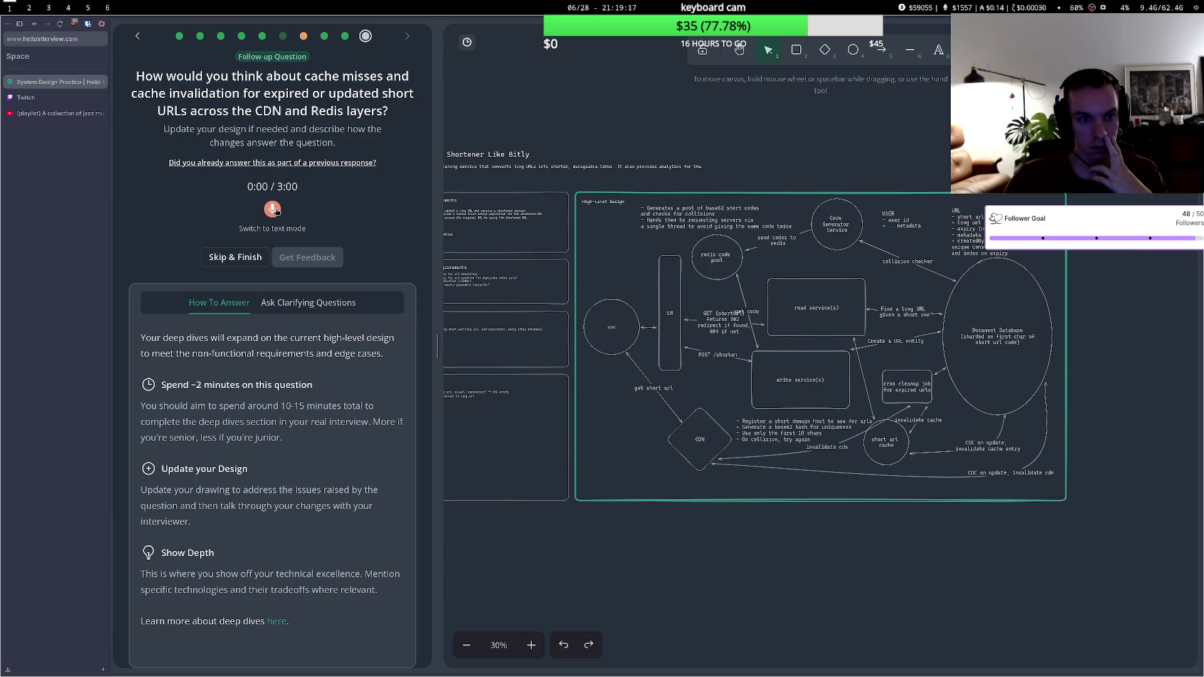
{"action": "left_click", "coordinate": [275, 210]}
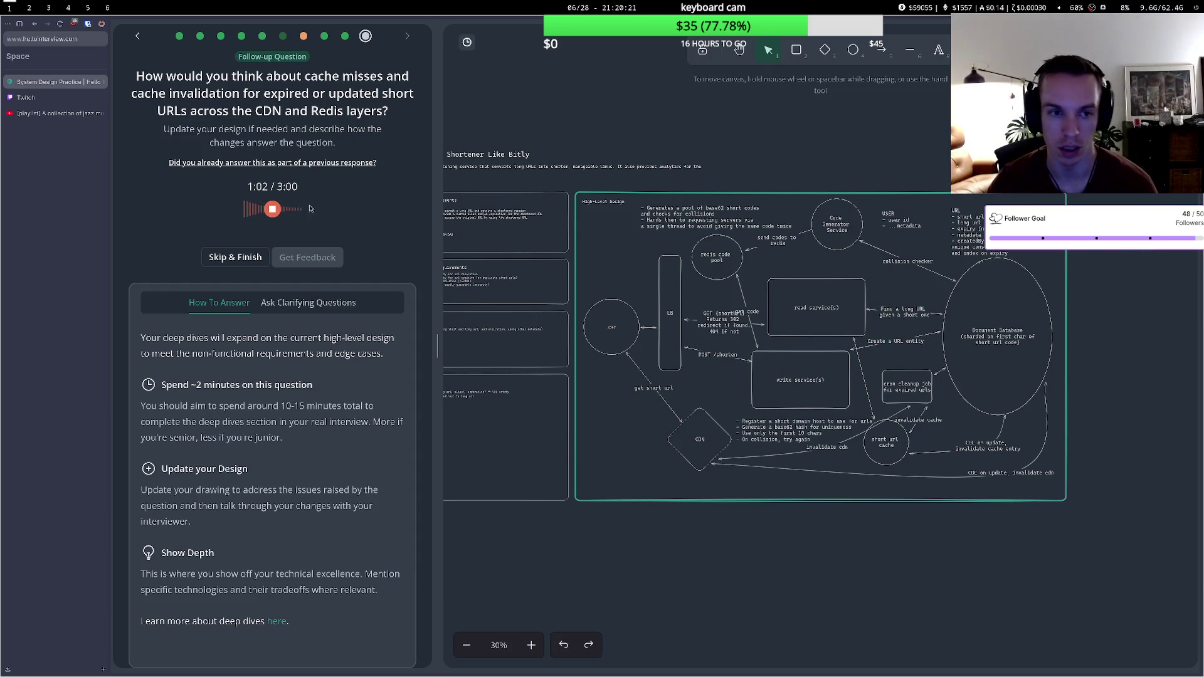
- Stop recording, review feedback on the cache invalidation answer, and complete the practice
{"action": "left_click", "coordinate": [272, 210]}
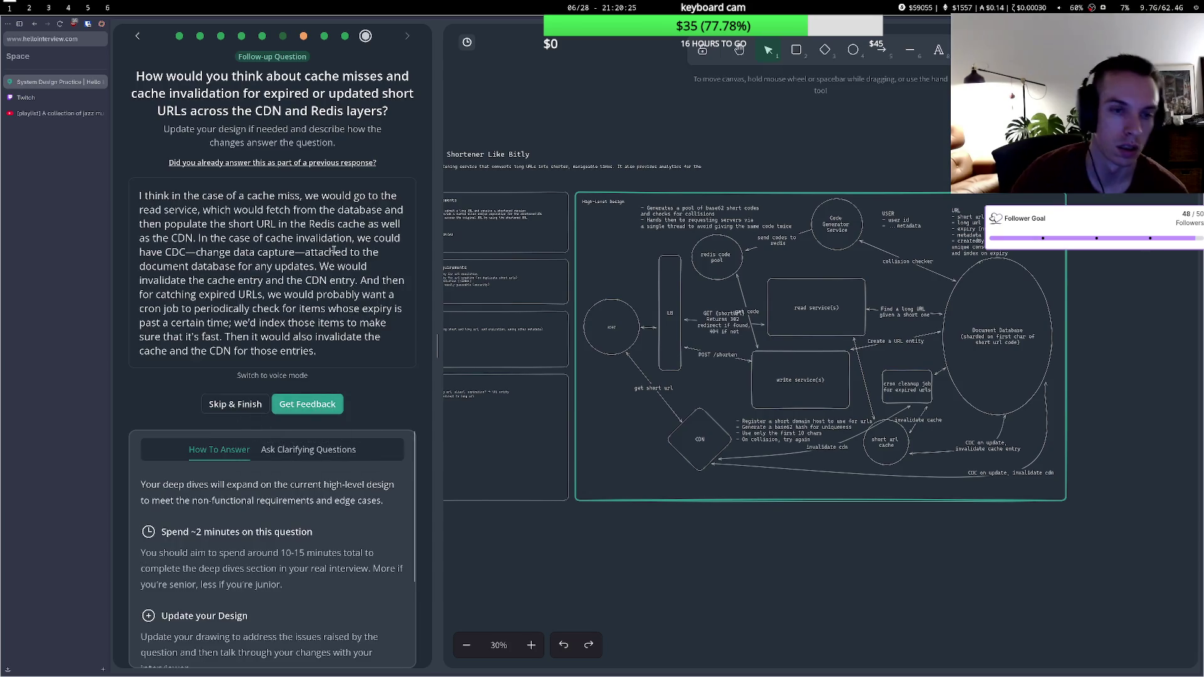
{"action": "left_click", "coordinate": [309, 331]}
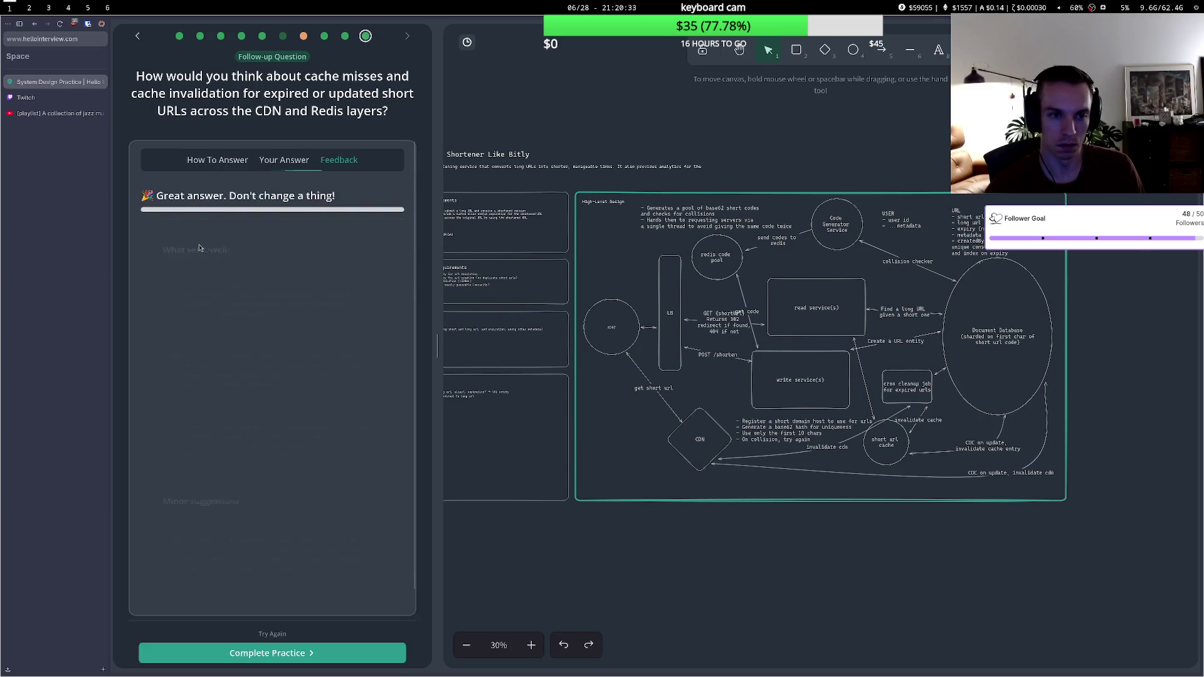
{"action": "scroll", "coordinate": [296, 318], "scroll_direction": "down", "scroll_amount": 2}
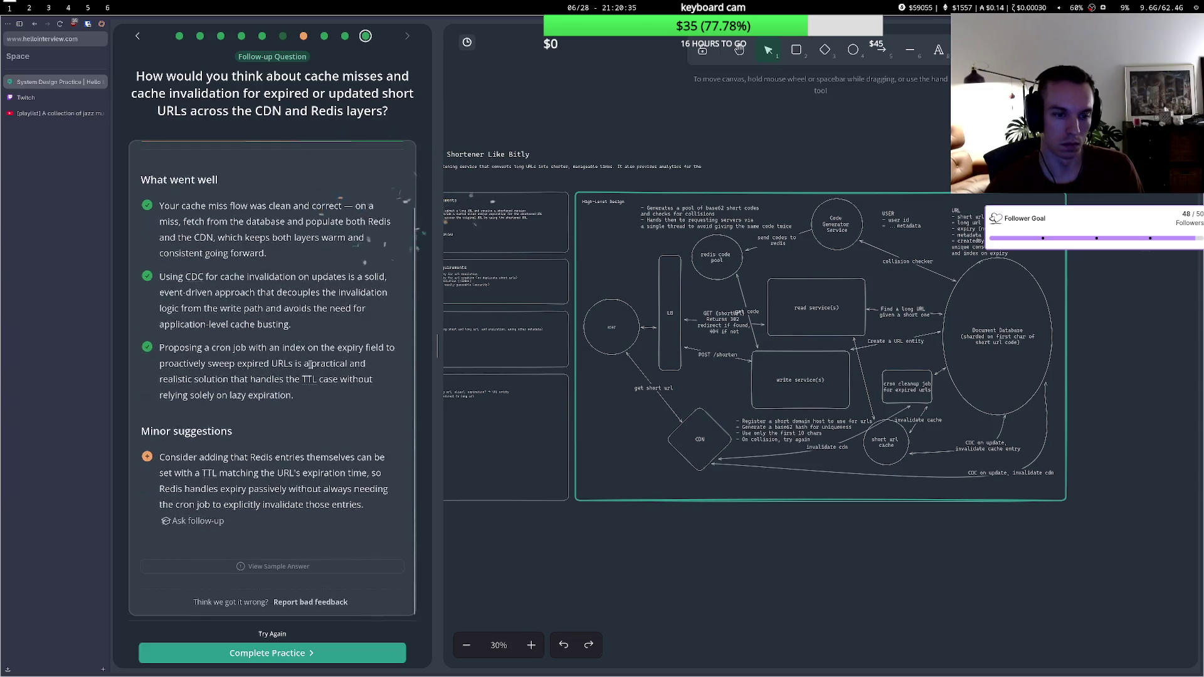
{"action": "left_click_drag", "start_coordinate": [257, 454], "coordinate": [330, 460]}
{"action": "left_click", "coordinate": [312, 469]}
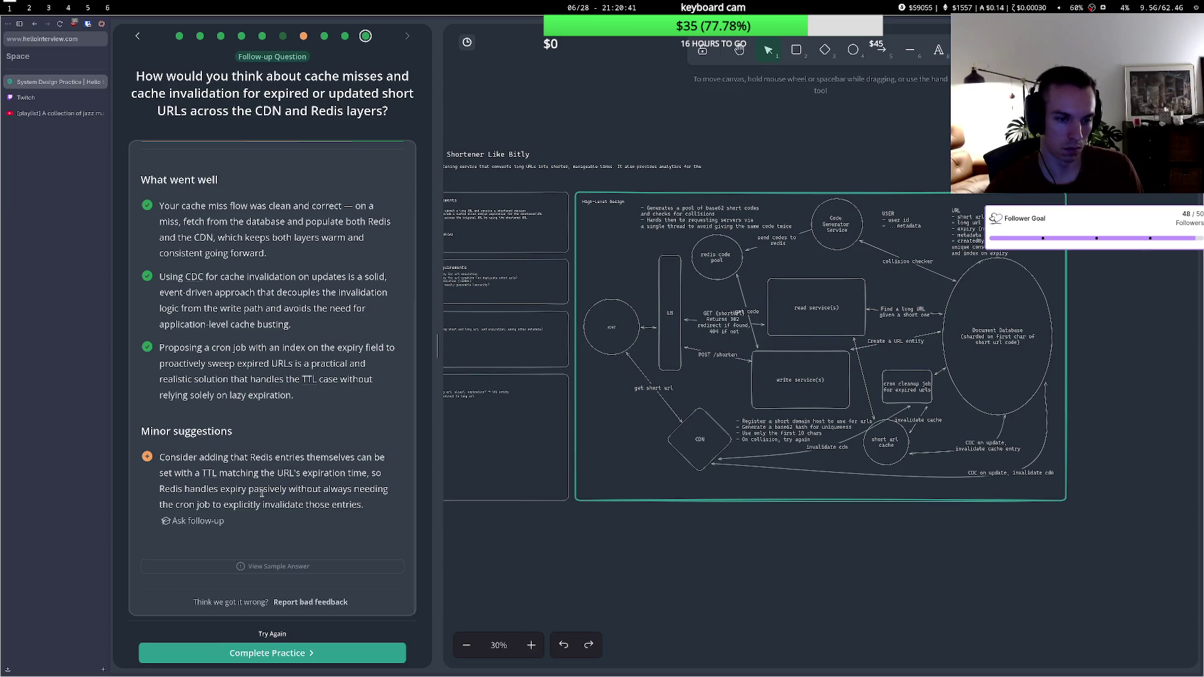
{"action": "left_click_drag", "start_coordinate": [240, 506], "coordinate": [286, 506]}
{"action": "left_click", "coordinate": [288, 505]}
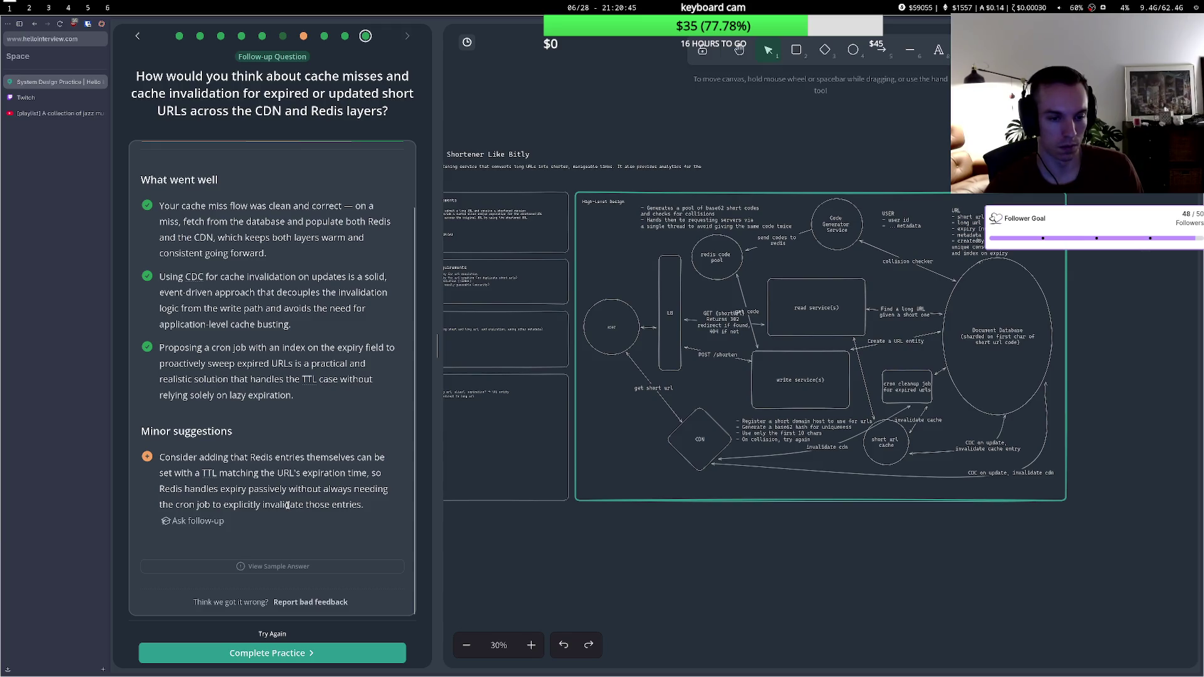
{"action": "left_click", "coordinate": [891, 401]}
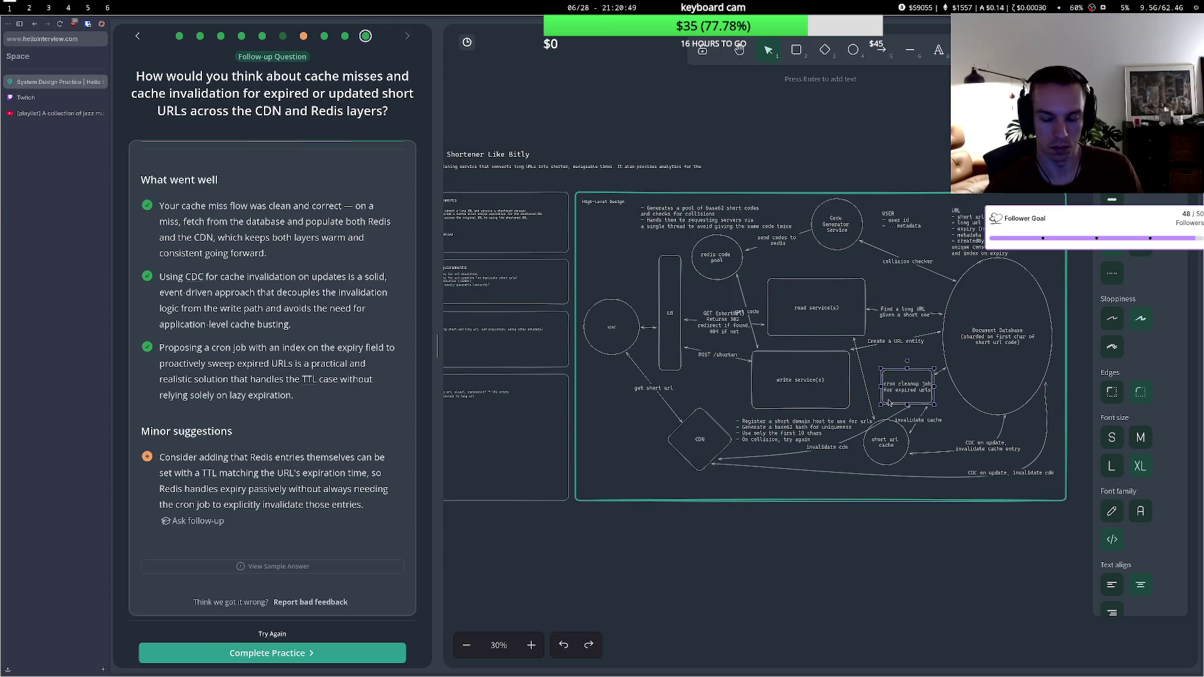
{"action": "left_click", "coordinate": [271, 653]}
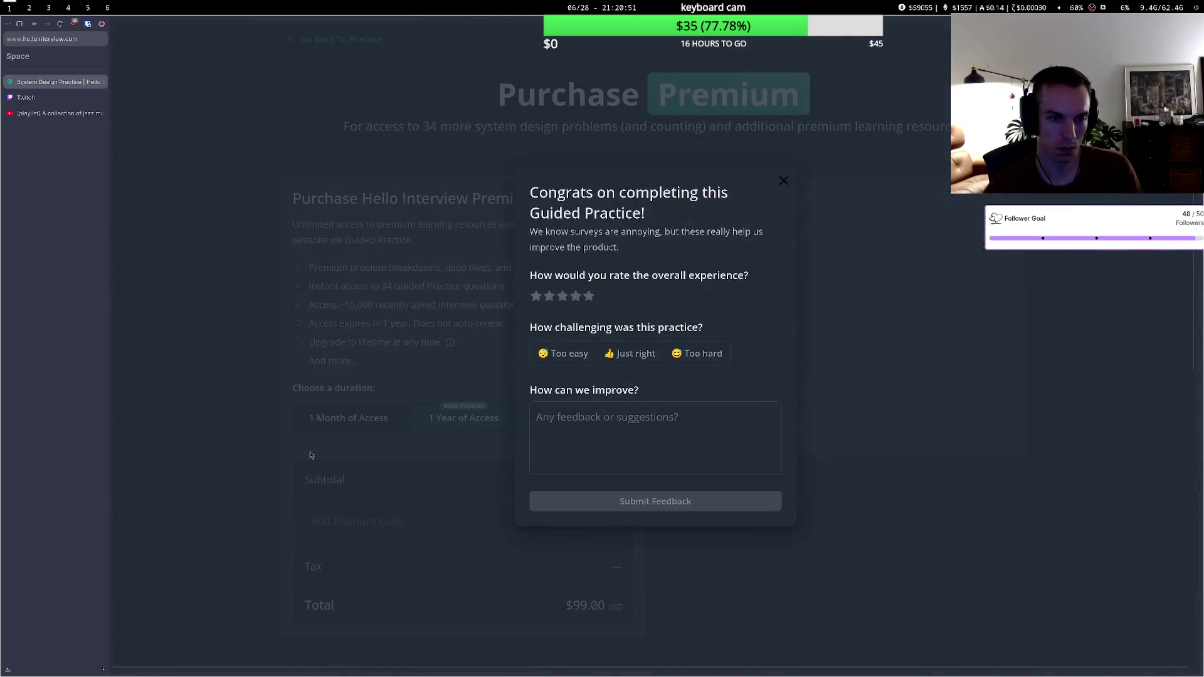
- Give the practice a four-star rating and close the completion survey
{"action": "left_click", "coordinate": [578, 299]}
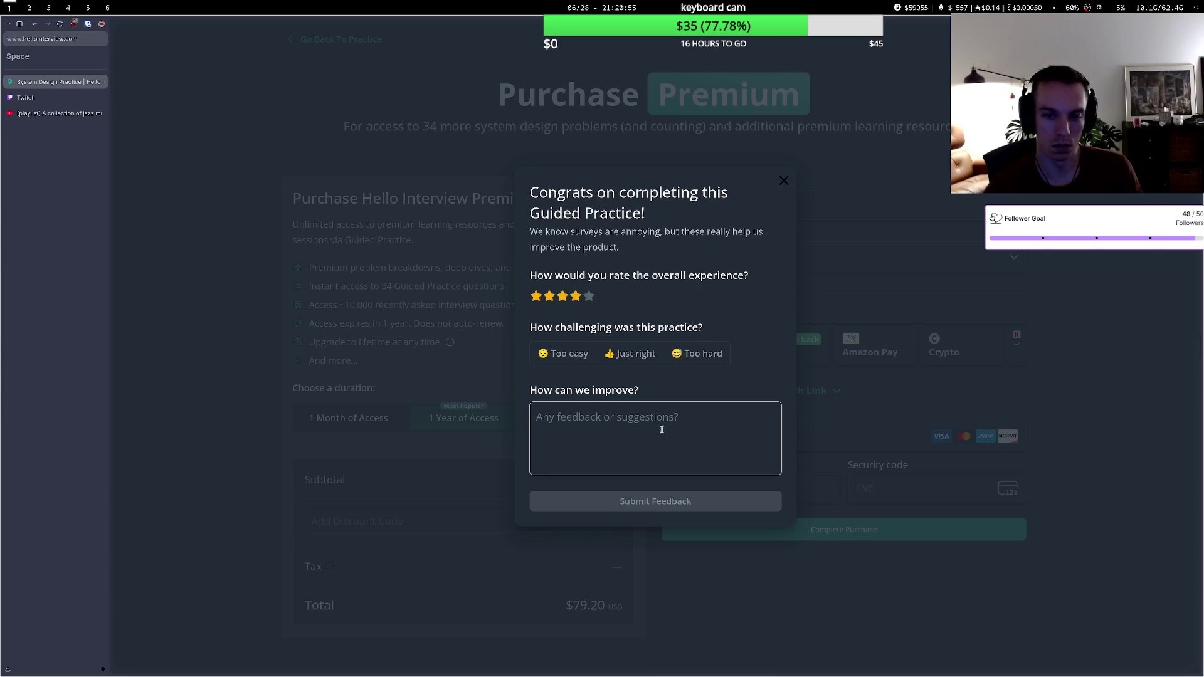
{"action": "left_click", "coordinate": [672, 496]}
{"action": "left_click", "coordinate": [784, 181]}
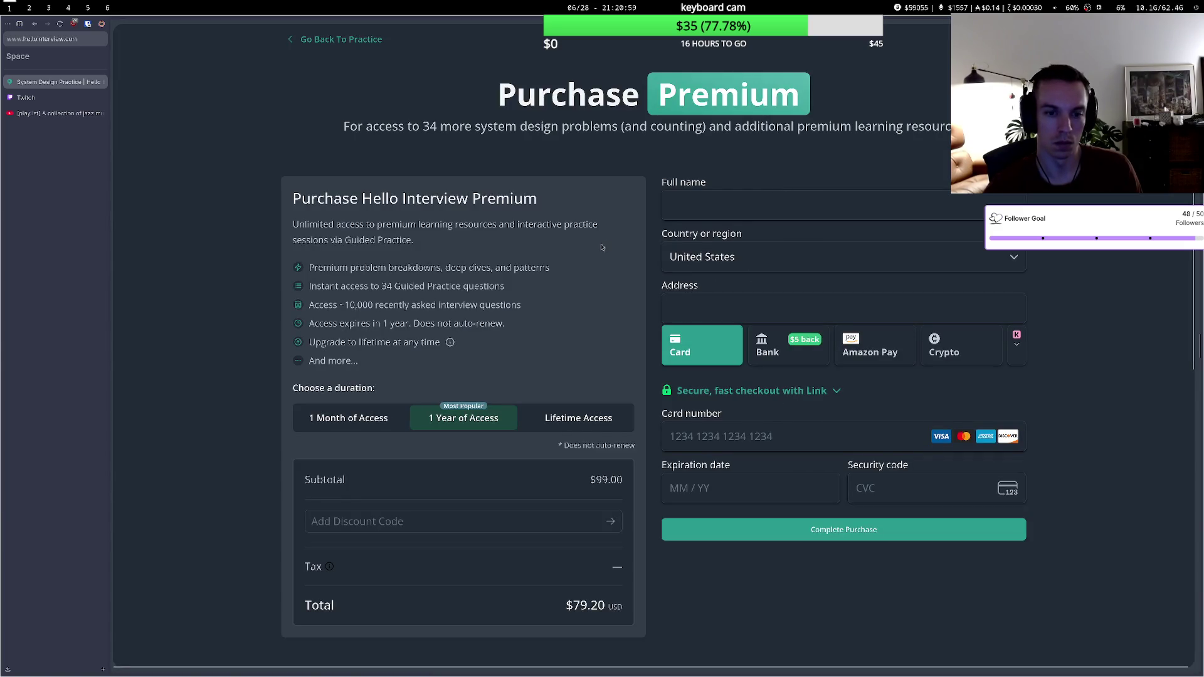
- Scroll the Purchase Premium page, then cycle through the YouTube, Twitch and System Design Practice tabs
{"action": "scroll", "coordinate": [601, 247], "scroll_direction": "down", "scroll_amount": 6}
{"action": "scroll", "coordinate": [601, 247], "scroll_direction": "up", "scroll_amount": 5}
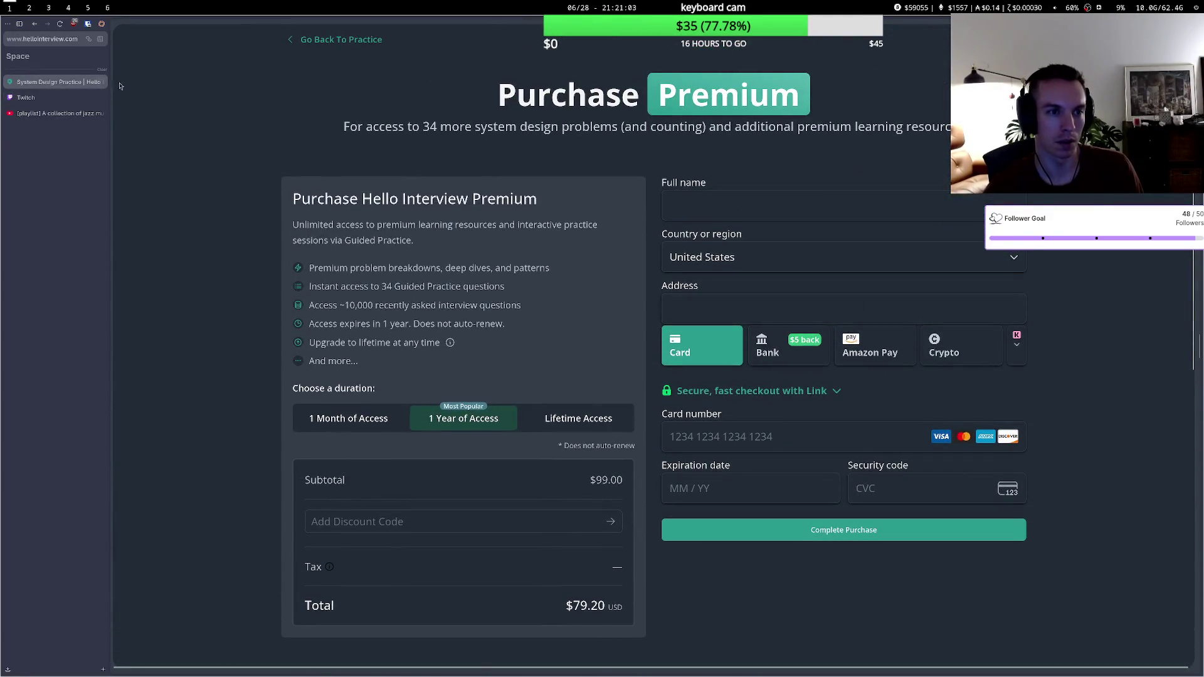
{"action": "scroll", "coordinate": [580, 180], "scroll_direction": "down", "scroll_amount": 6}
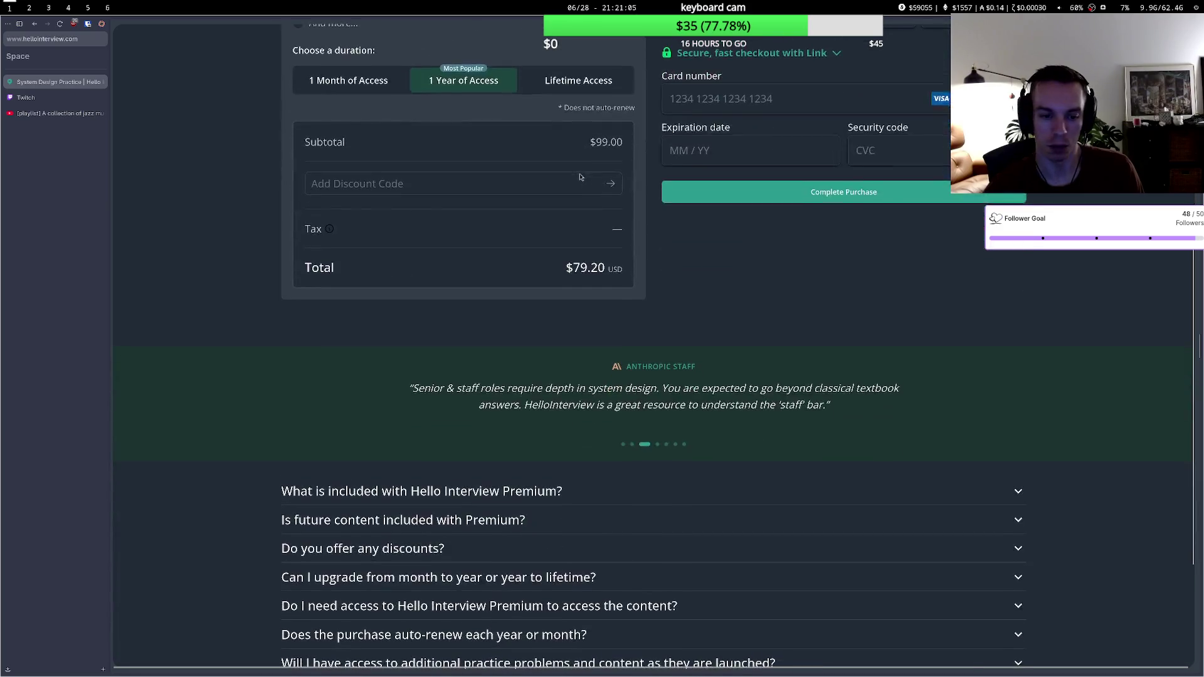
{"action": "scroll", "coordinate": [581, 176], "scroll_direction": "up", "scroll_amount": 6}
{"action": "scroll", "coordinate": [580, 177], "scroll_direction": "up", "scroll_amount": 1}
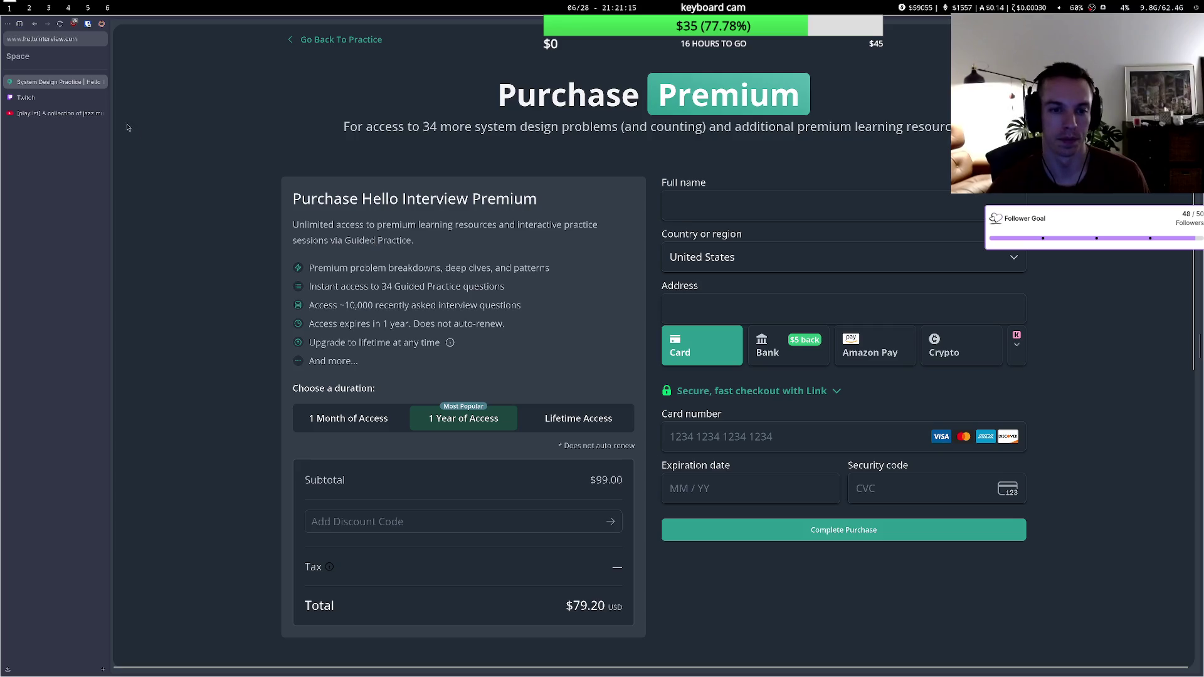
{"action": "left_click", "coordinate": [62, 114]}
{"action": "left_click", "coordinate": [69, 96]}
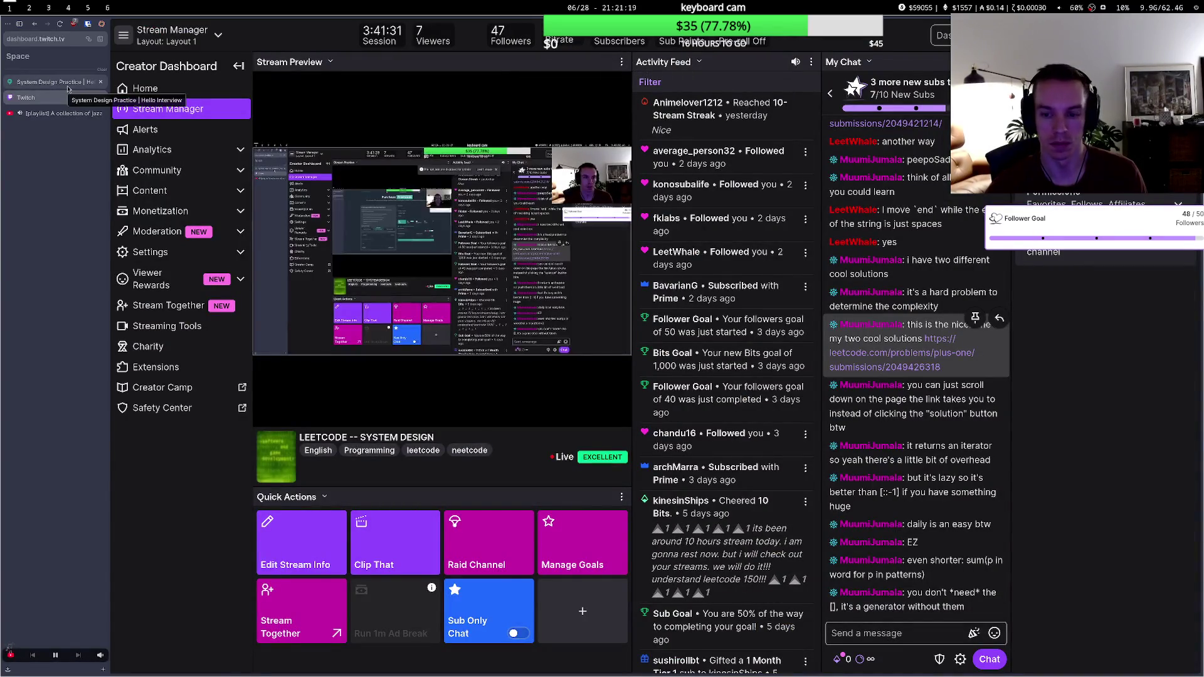
{"action": "left_click", "coordinate": [68, 82]}
- Switch between the Twitch and practice tabs, then open leetcode.com in a new tab
{"action": "left_click", "coordinate": [56, 97]}
{"action": "left_click", "coordinate": [55, 83]}
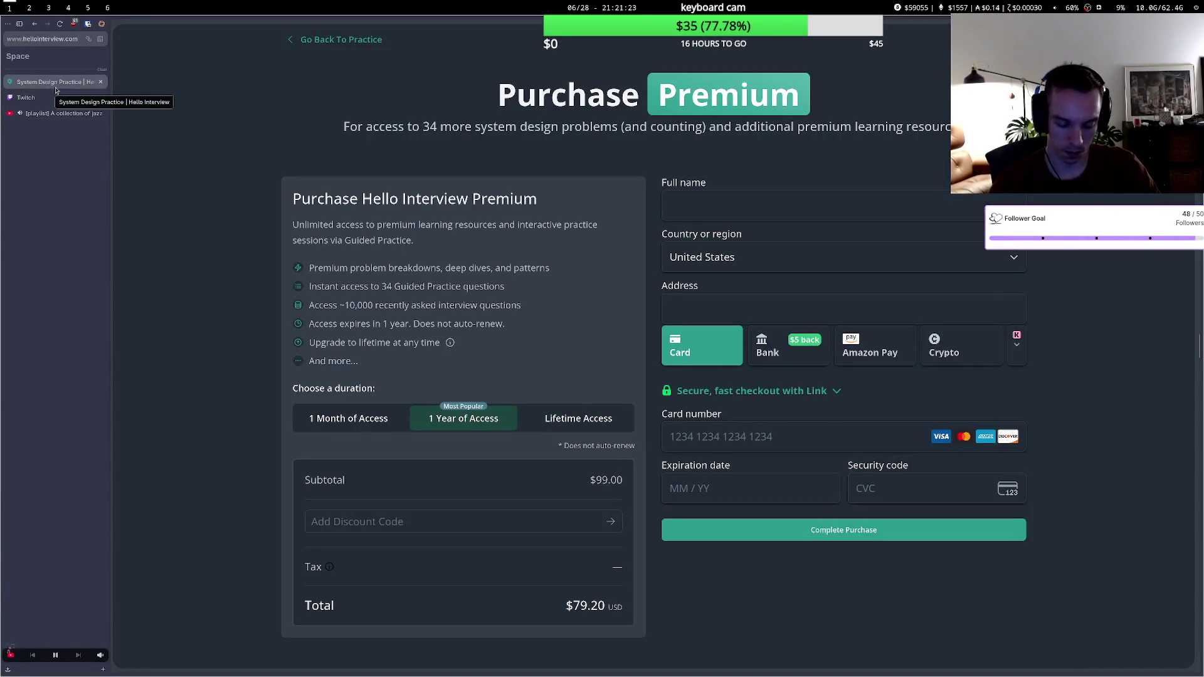
{"action": "key", "text": "ctrl+l"}
{"action": "key", "text": "BackSpace"}
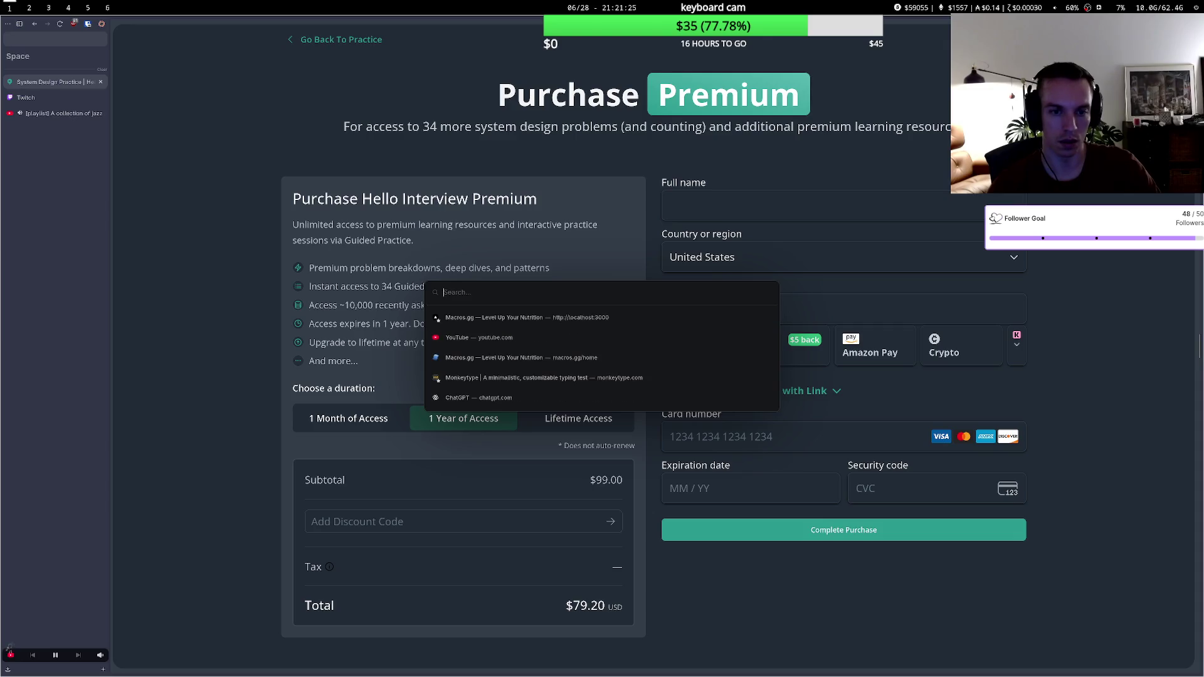
{"action": "key", "text": "Escape"}
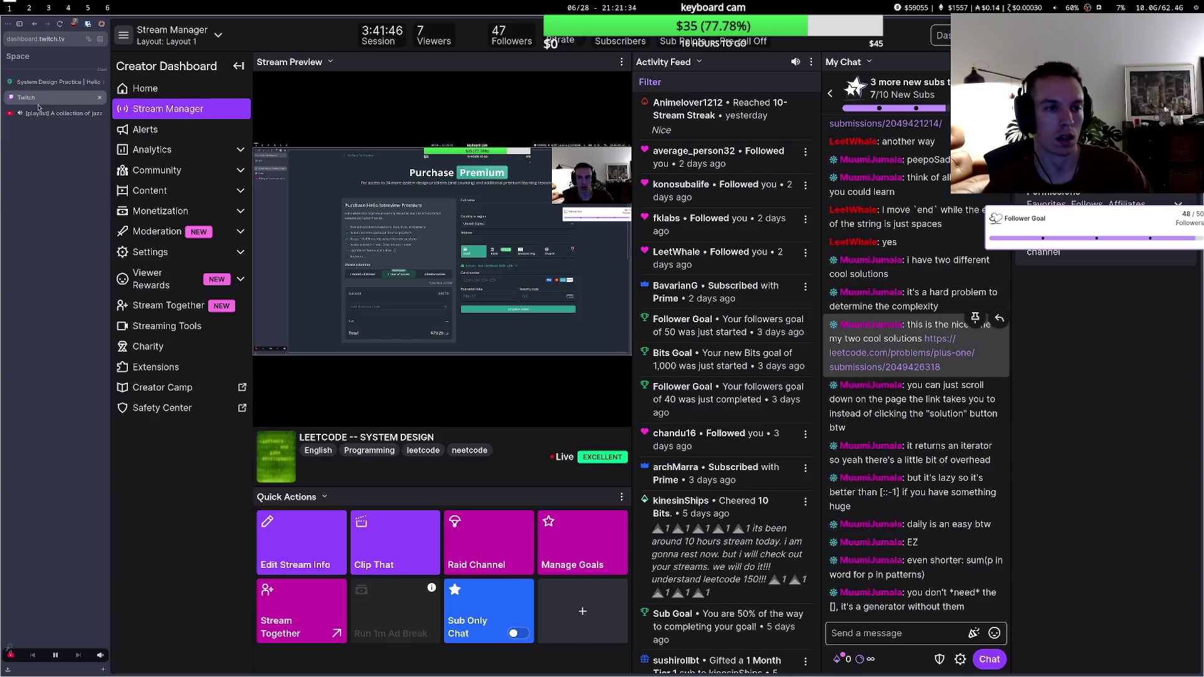
{"action": "left_click", "coordinate": [38, 101]}
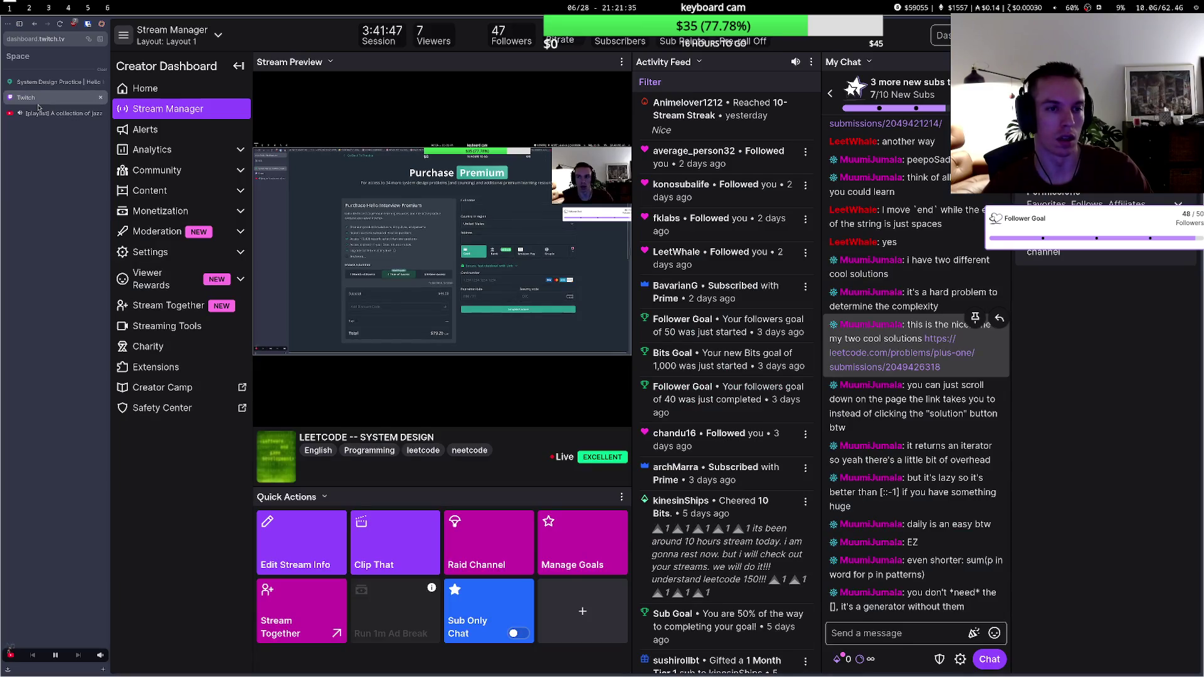
{"action": "key", "text": "ctrl+t"}
{"action": "type", "text": "leetcode.com"}
{"action": "key", "text": "Return"}
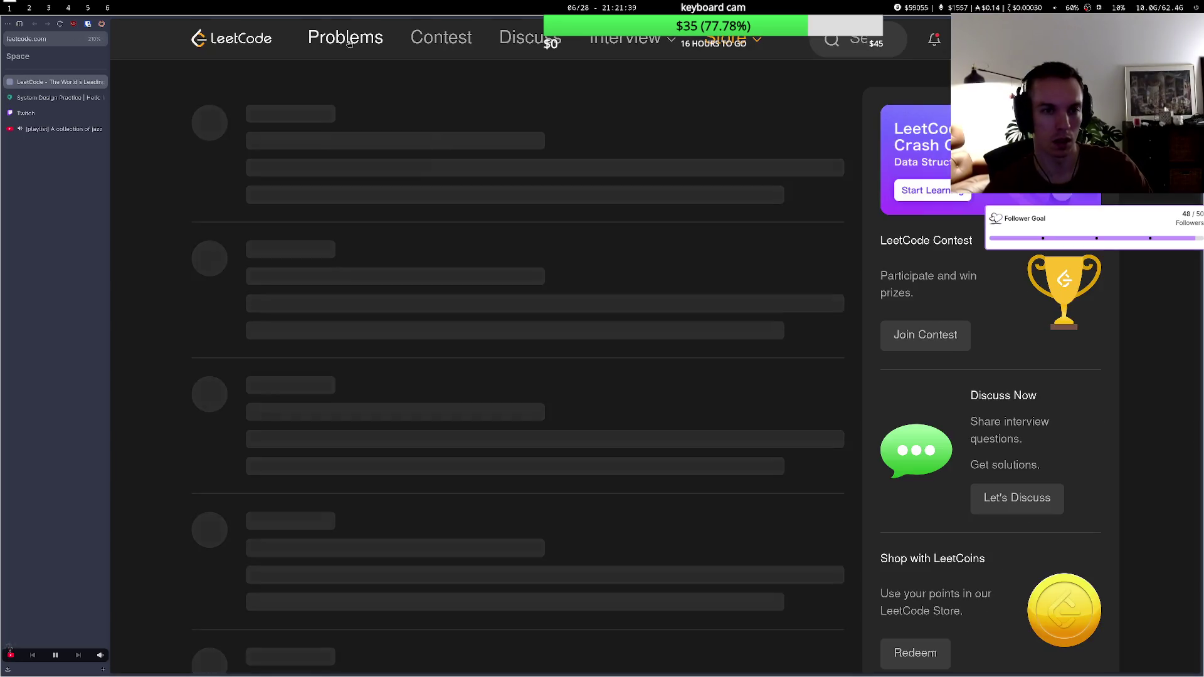
- Check the LeetCode profile stats, then go to the Problems library
{"action": "left_click", "coordinate": [965, 39]}
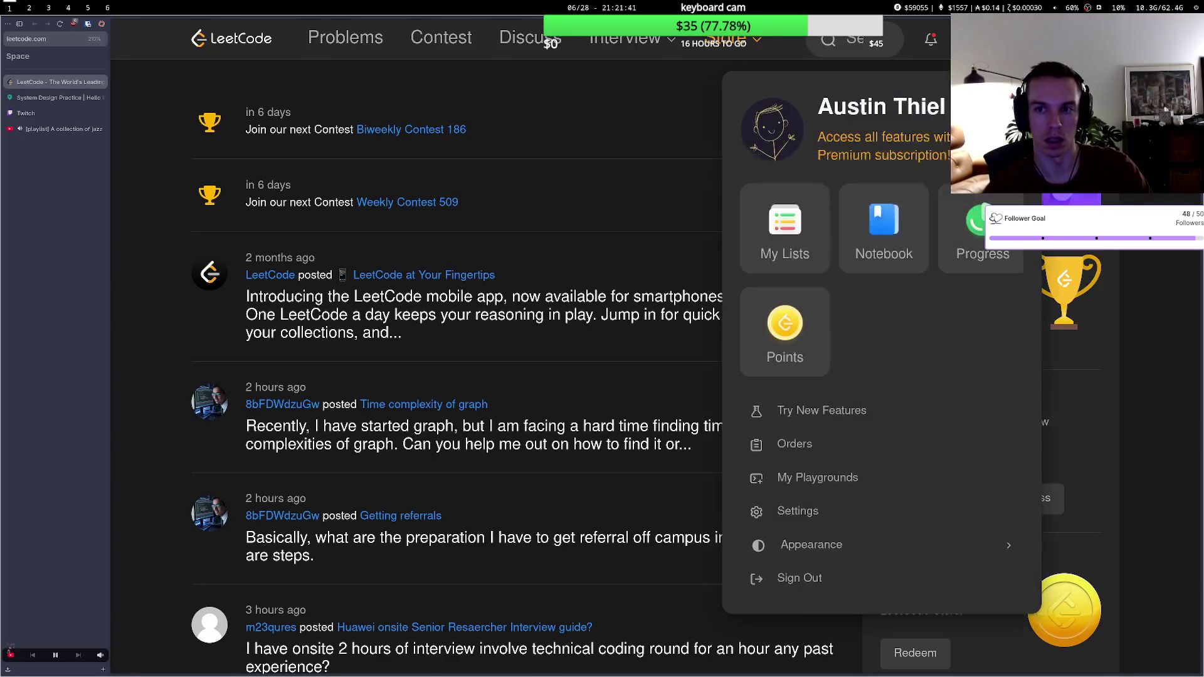
{"action": "left_click", "coordinate": [769, 127]}
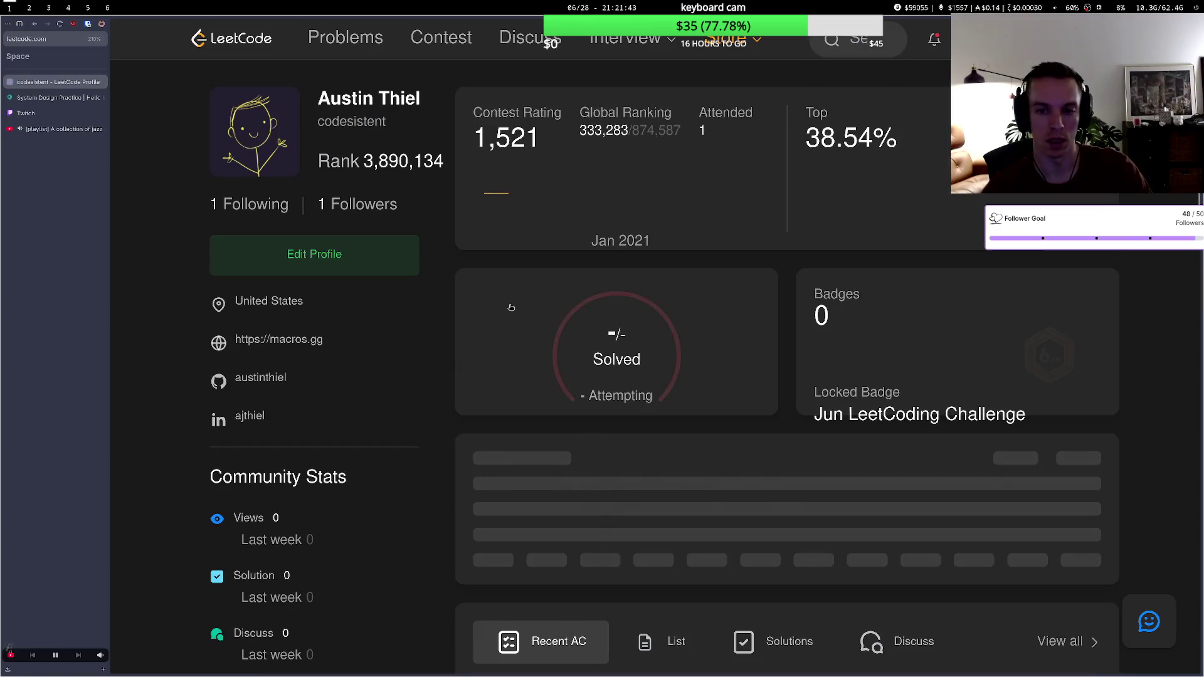
{"action": "scroll", "coordinate": [403, 271], "scroll_direction": "down", "scroll_amount": 5}
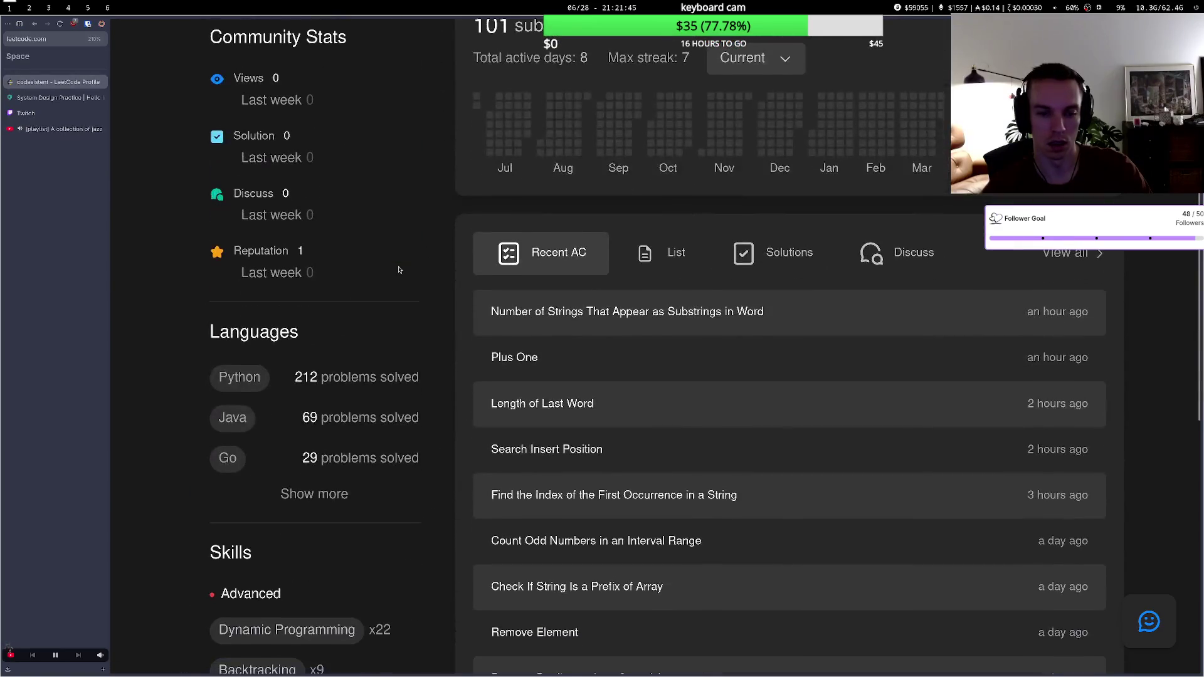
{"action": "scroll", "coordinate": [403, 271], "scroll_direction": "up", "scroll_amount": 5}
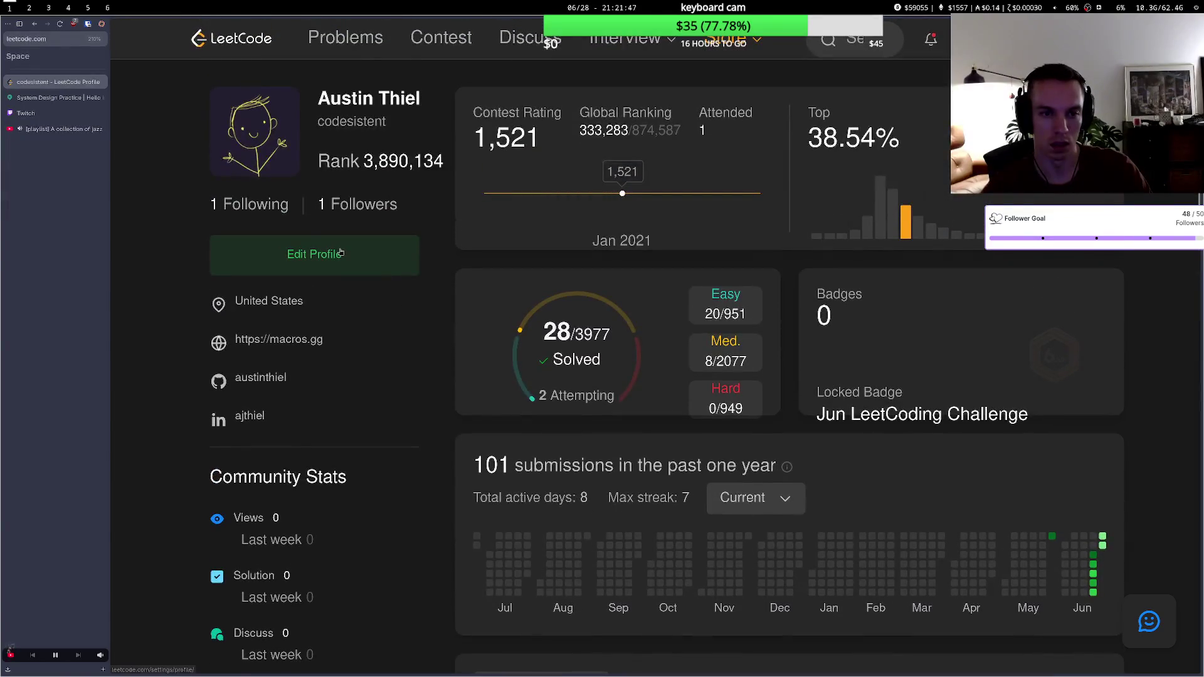
{"action": "left_click", "coordinate": [345, 38]}
{"action": "scroll", "coordinate": [533, 314], "scroll_direction": "down", "scroll_amount": 3}
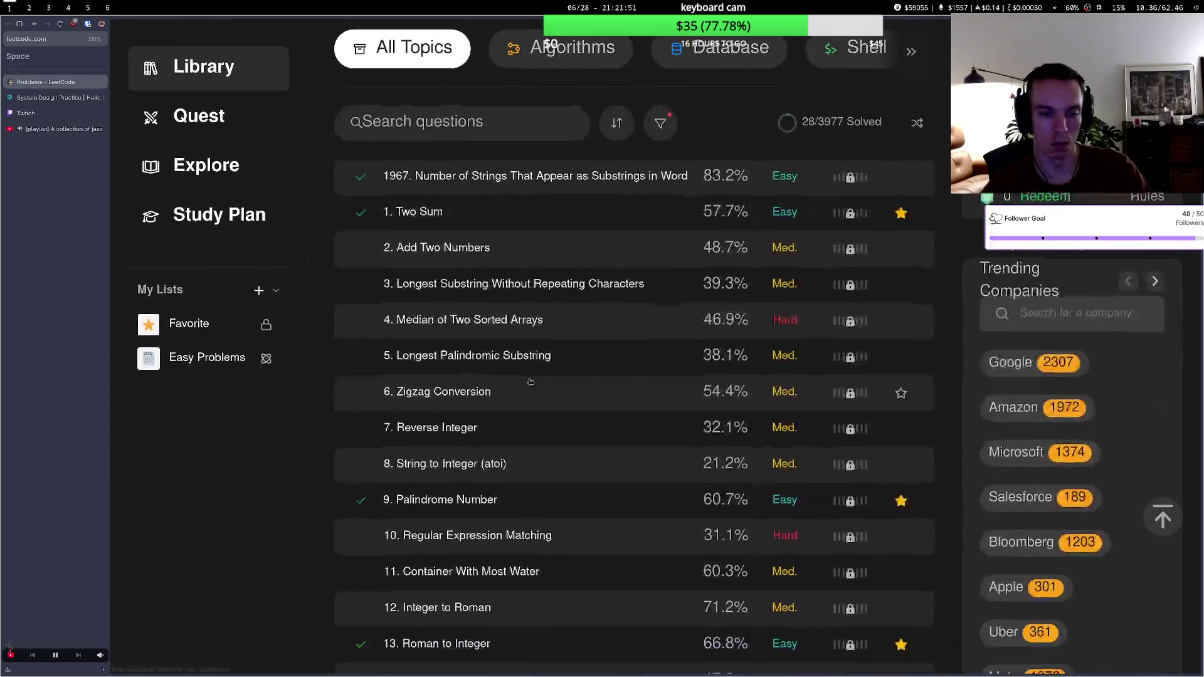
{"action": "scroll", "coordinate": [530, 363], "scroll_direction": "up", "scroll_amount": 3}
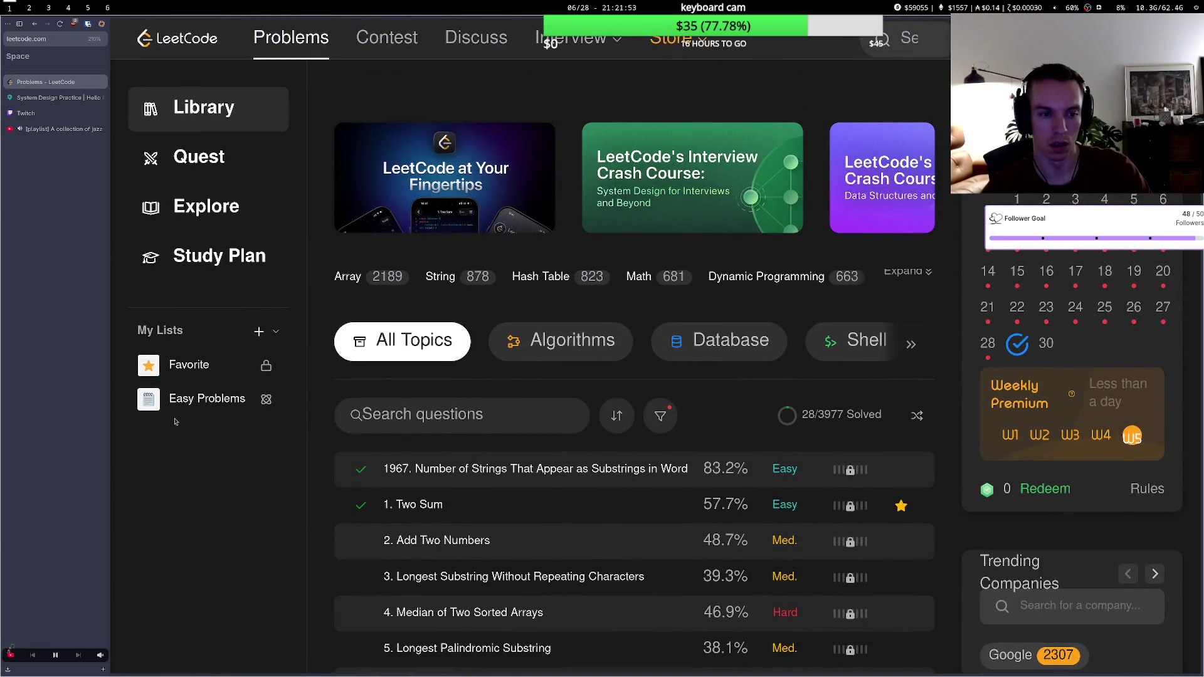
- Browse the Easy Problems list and open problem 1967 in a new tab
{"action": "left_click", "coordinate": [188, 399]}
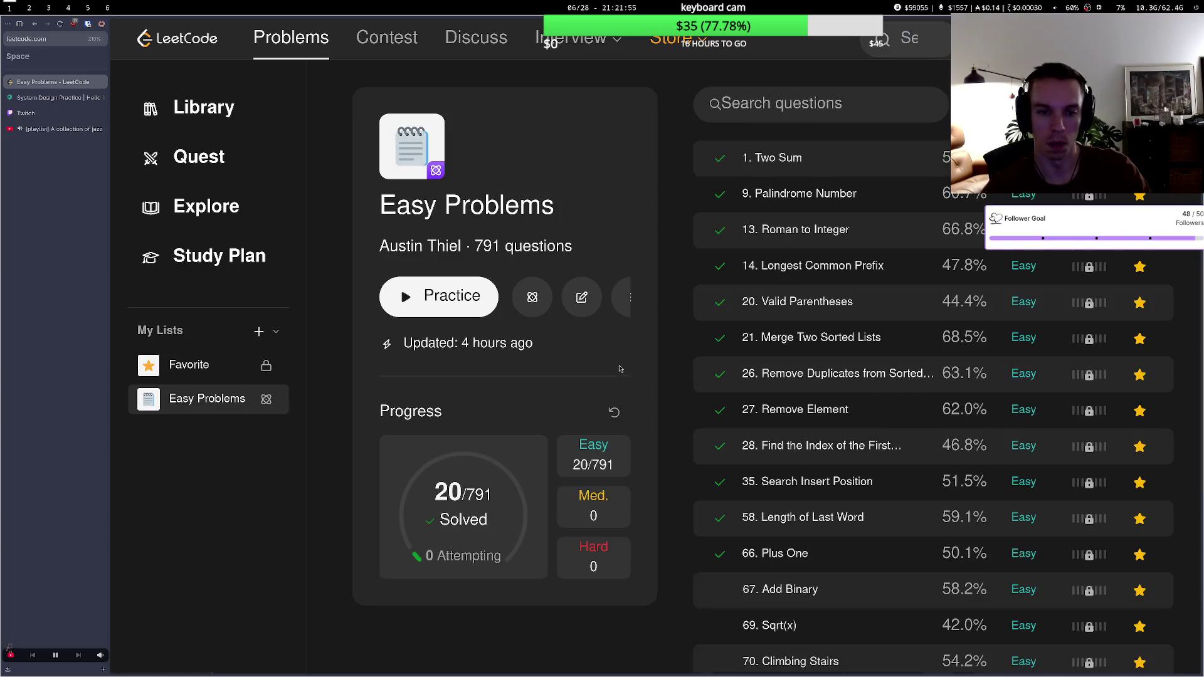
{"action": "scroll", "coordinate": [621, 377], "scroll_direction": "down", "scroll_amount": 5}
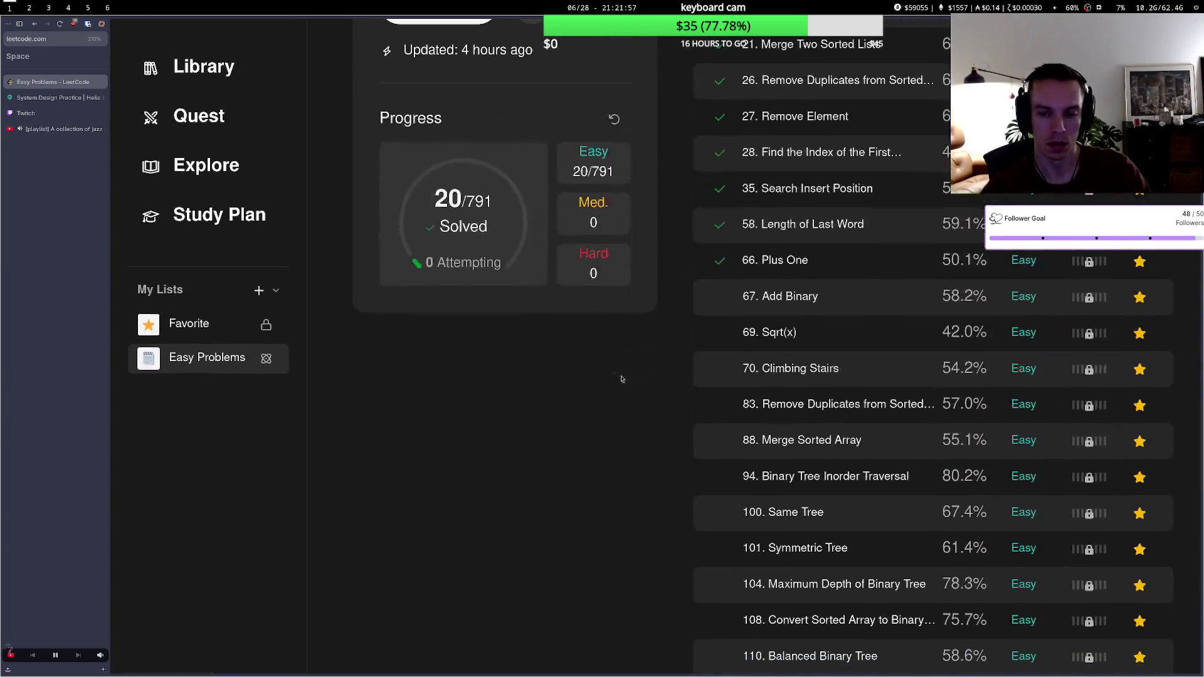
{"action": "scroll", "coordinate": [689, 382], "scroll_direction": "up", "scroll_amount": 3}
{"action": "scroll", "coordinate": [751, 387], "scroll_direction": "down", "scroll_amount": 1}
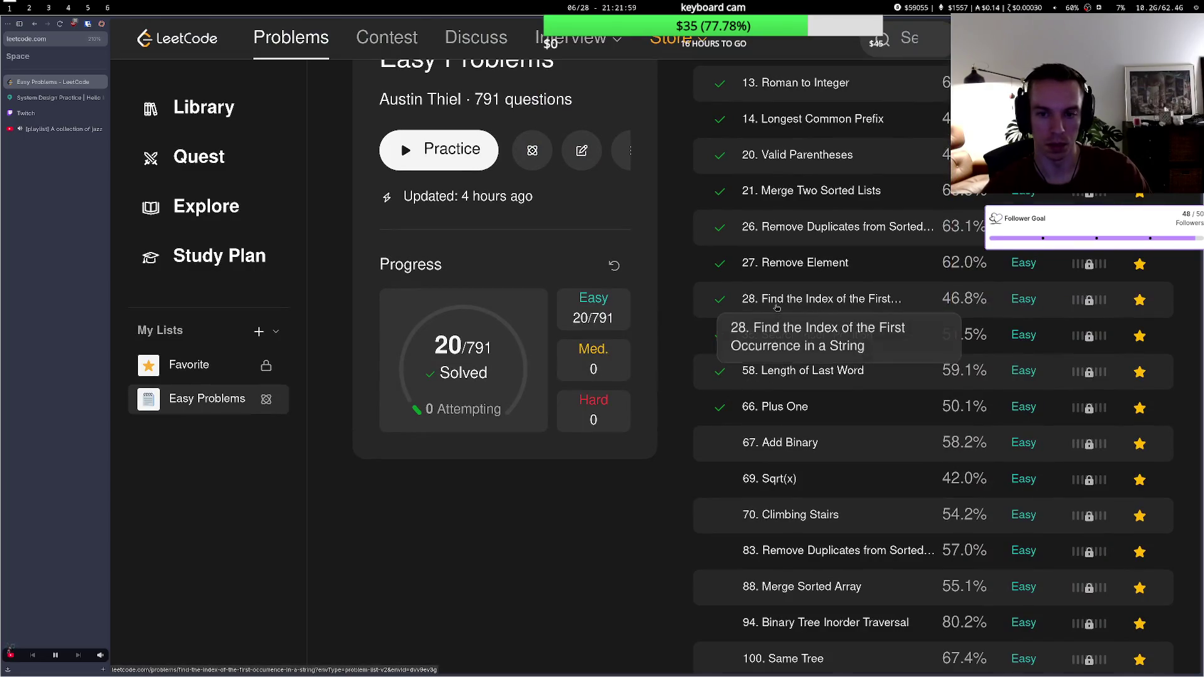
{"action": "scroll", "coordinate": [695, 362], "scroll_direction": "down", "scroll_amount": 4}
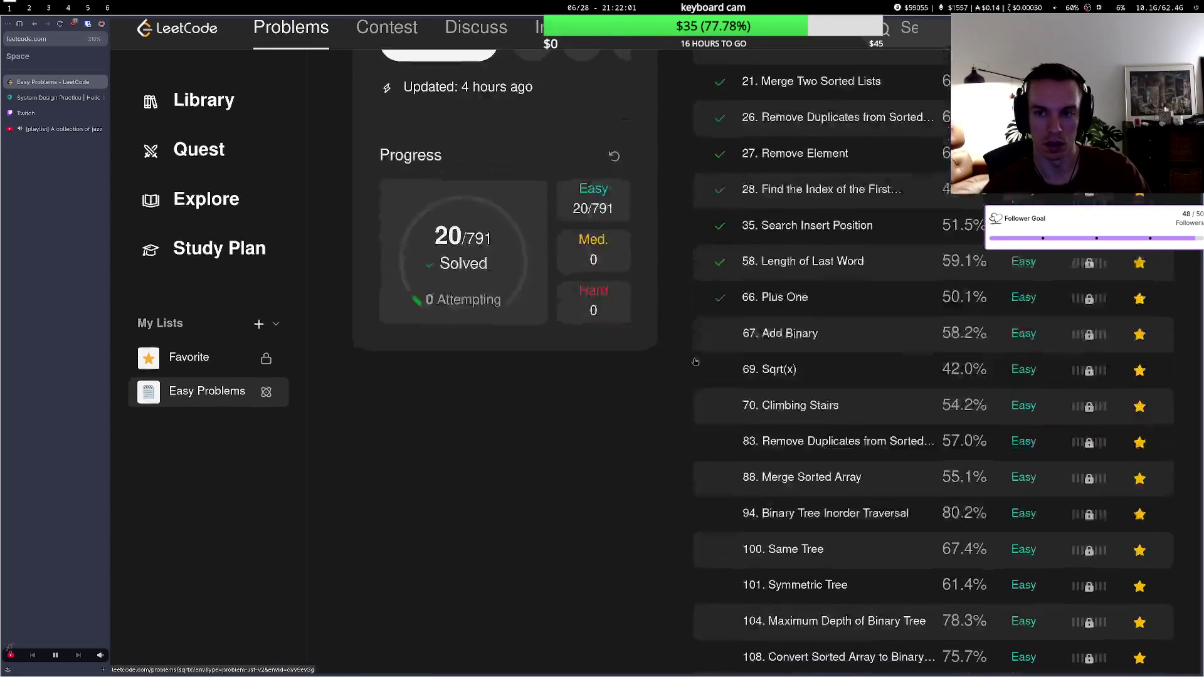
{"action": "scroll", "coordinate": [758, 338], "scroll_direction": "down", "scroll_amount": 20}
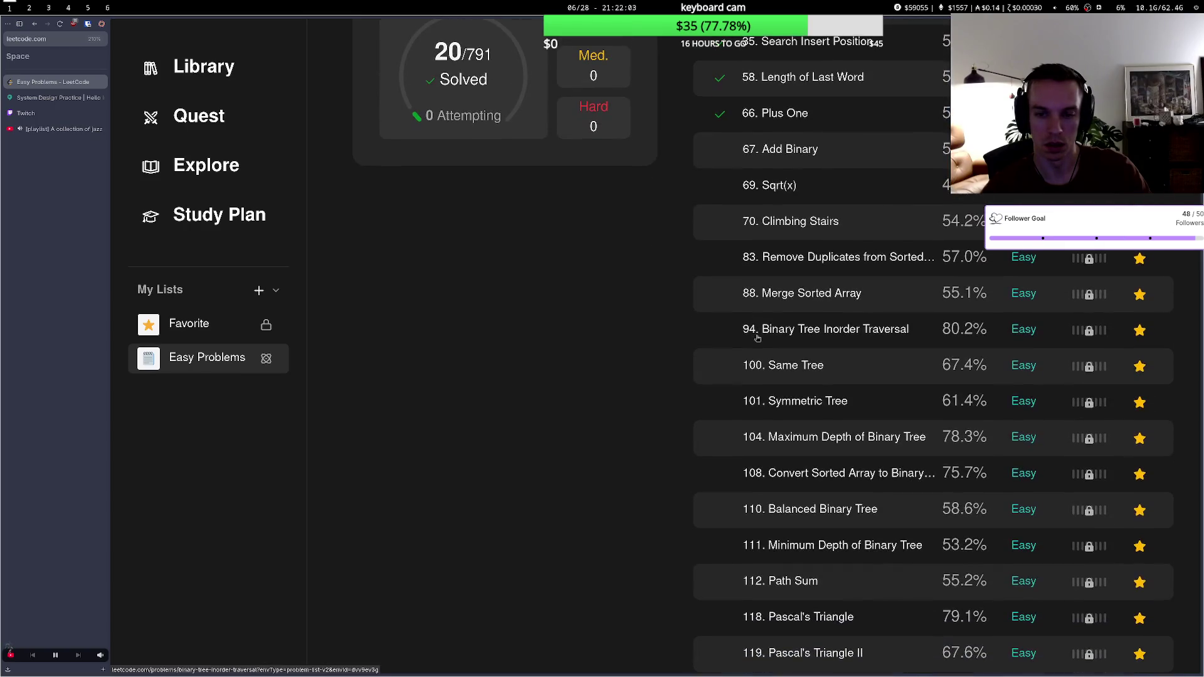
{"action": "scroll", "coordinate": [695, 354], "scroll_direction": "down", "scroll_amount": 20}
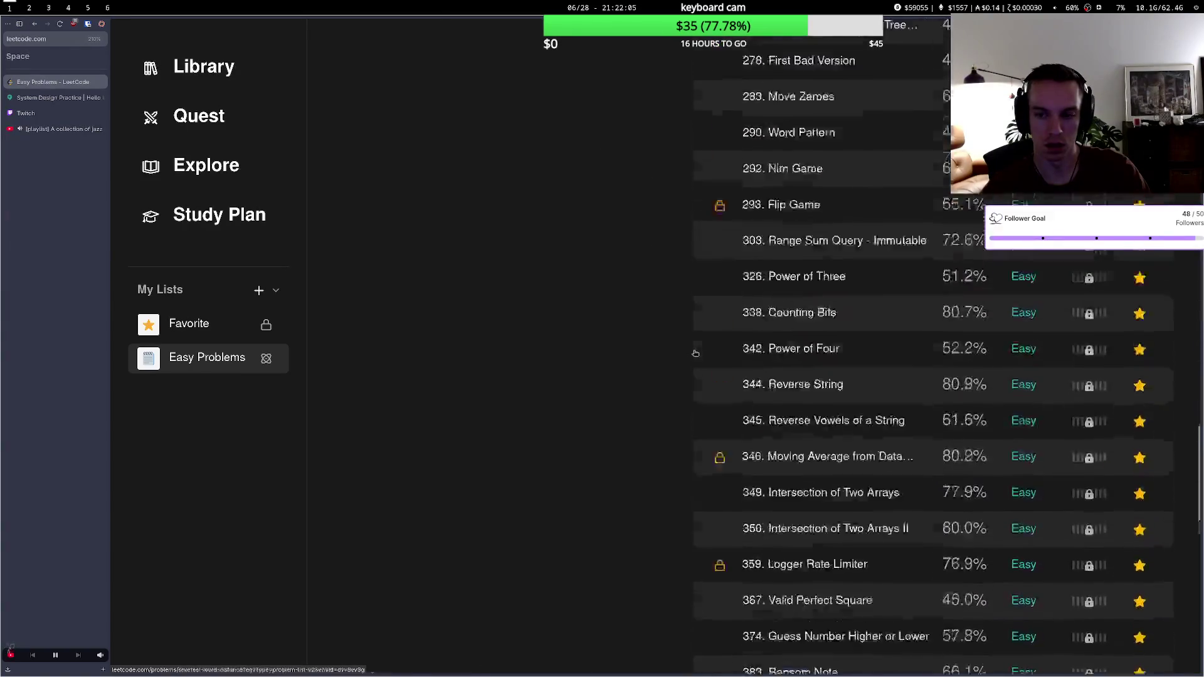
{"action": "key", "text": "Home"}
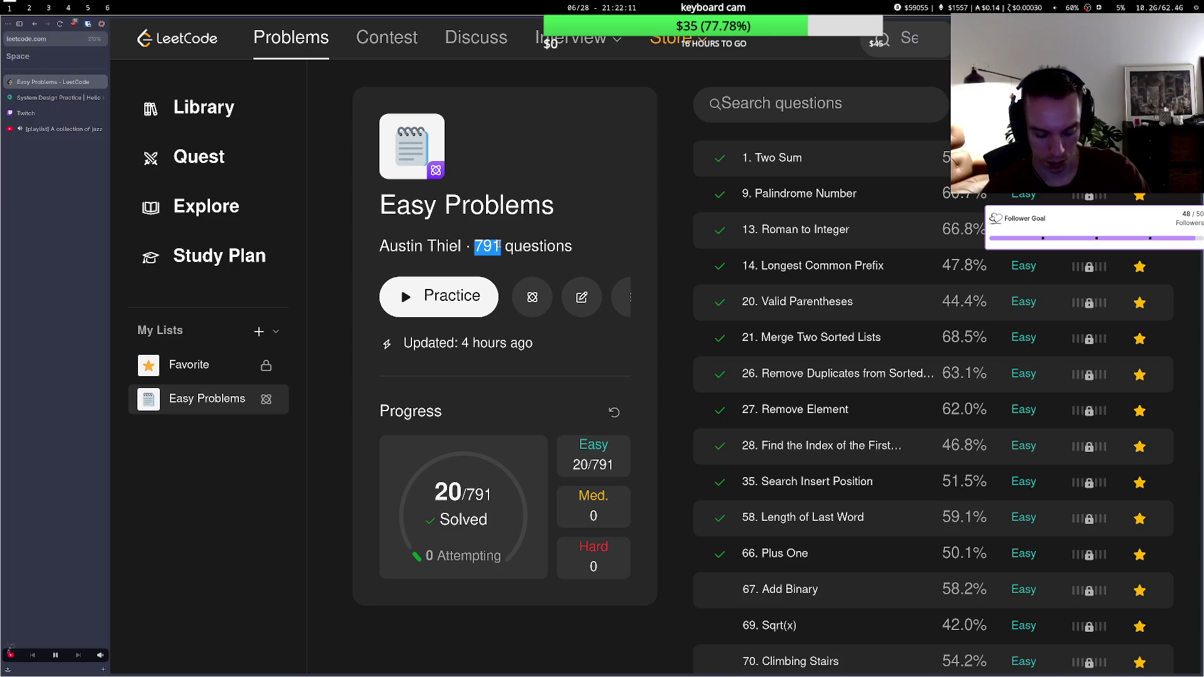
{"action": "left_click", "coordinate": [834, 212]}
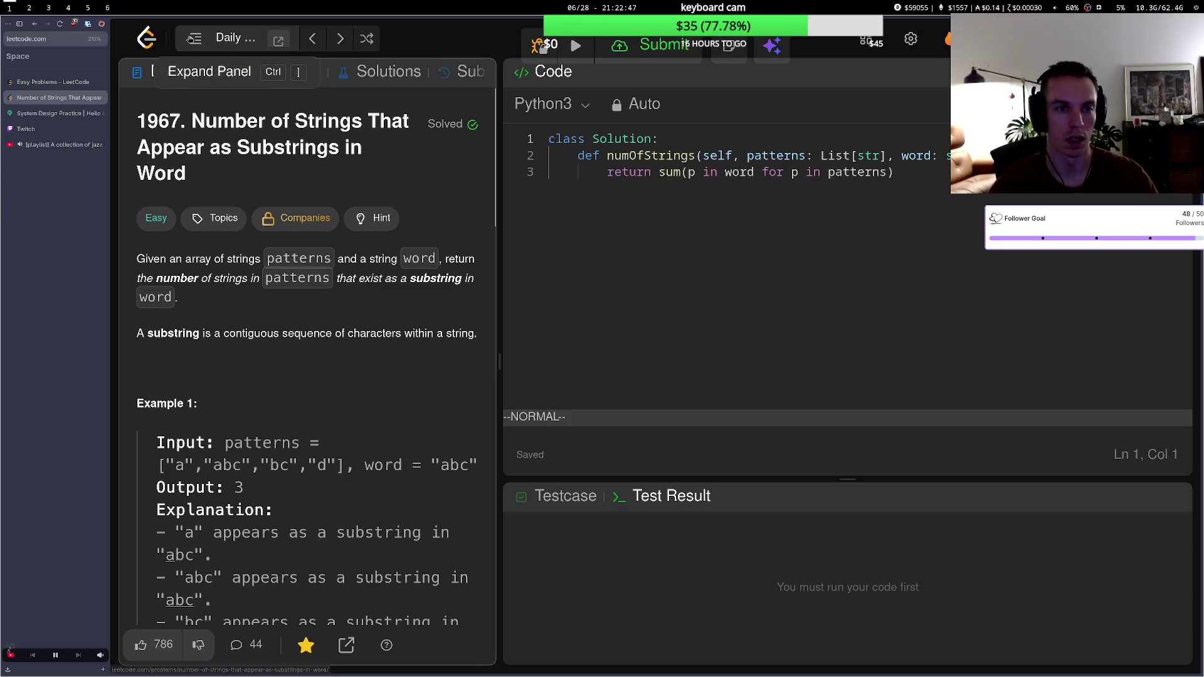
- Browse the LeetCode home feed, then return to the Easy Problems list showing 20 of 791 solved
{"action": "left_click", "coordinate": [146, 39]}
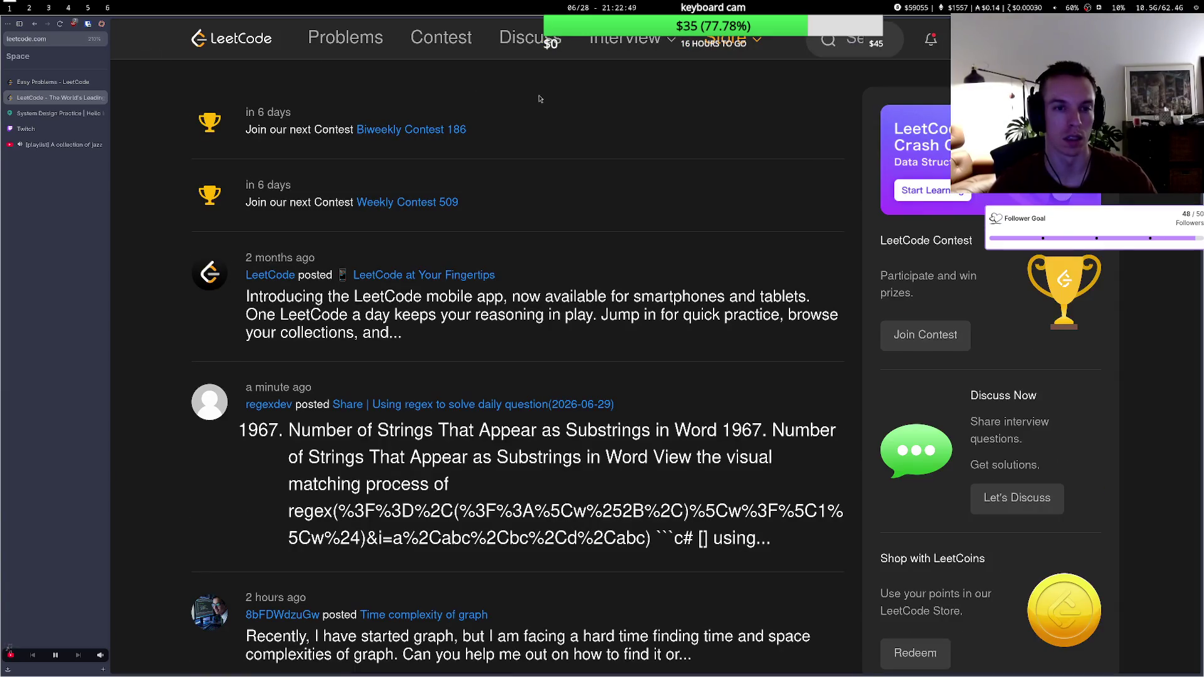
{"action": "scroll", "coordinate": [602, 106], "scroll_direction": "down", "scroll_amount": 10}
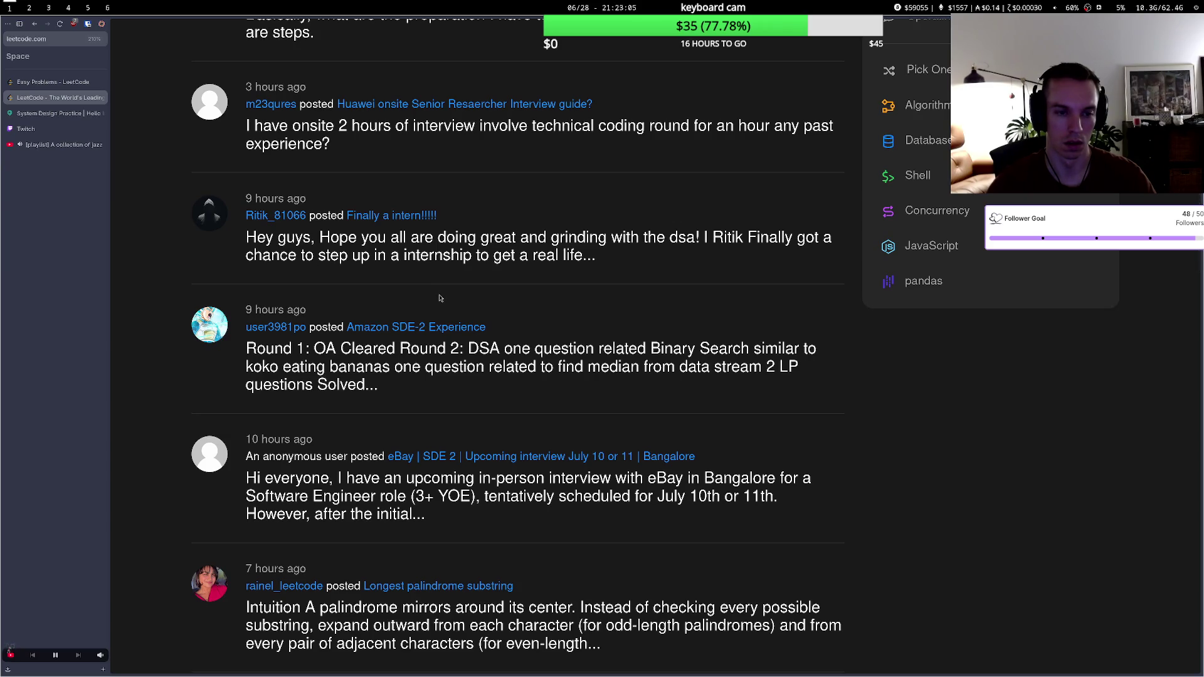
{"action": "scroll", "coordinate": [453, 289], "scroll_direction": "down", "scroll_amount": 8}
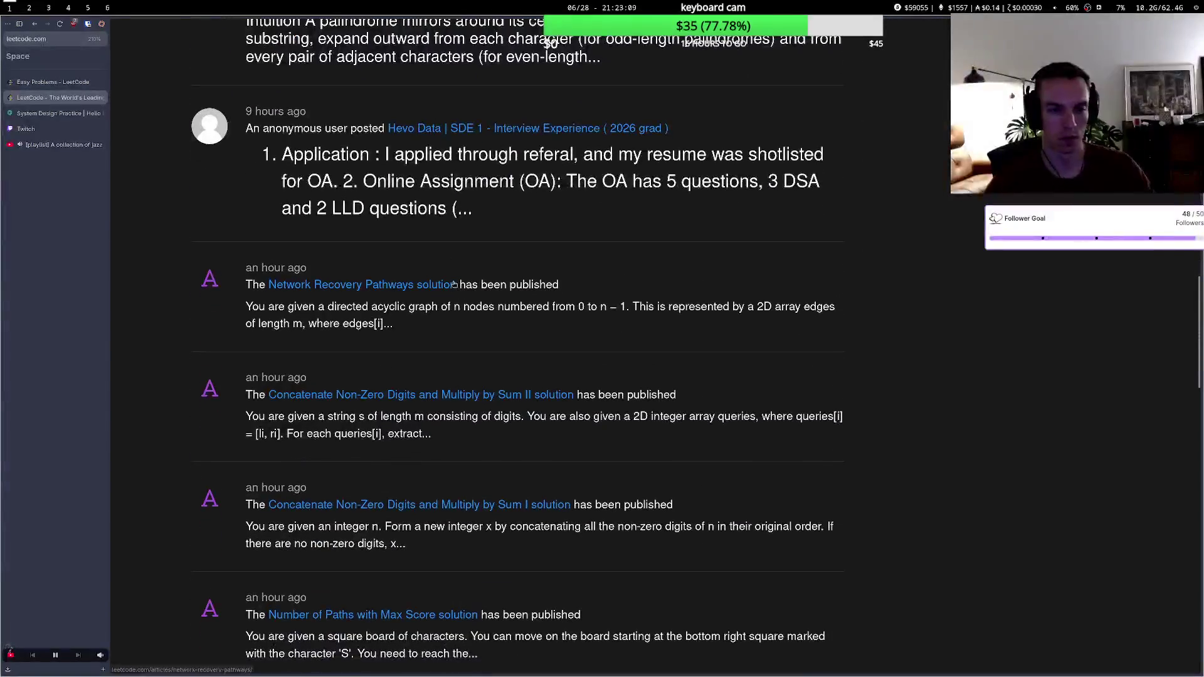
{"action": "scroll", "coordinate": [494, 275], "scroll_direction": "up", "scroll_amount": 15}
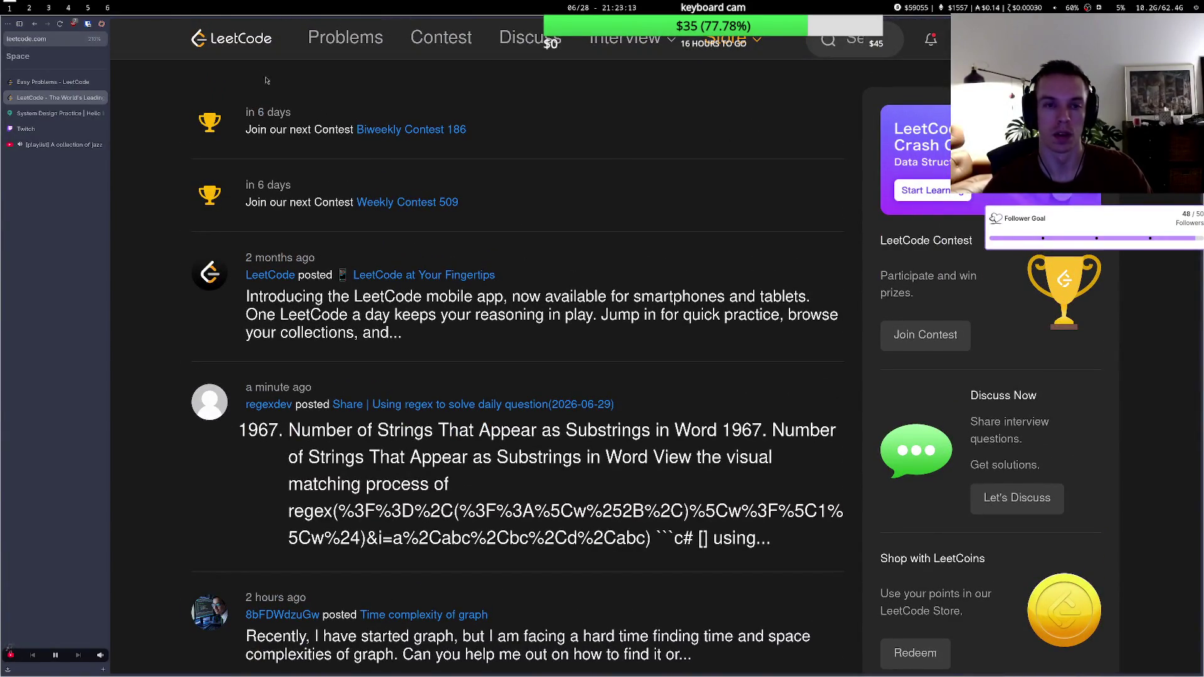
{"action": "left_click", "coordinate": [66, 88]}
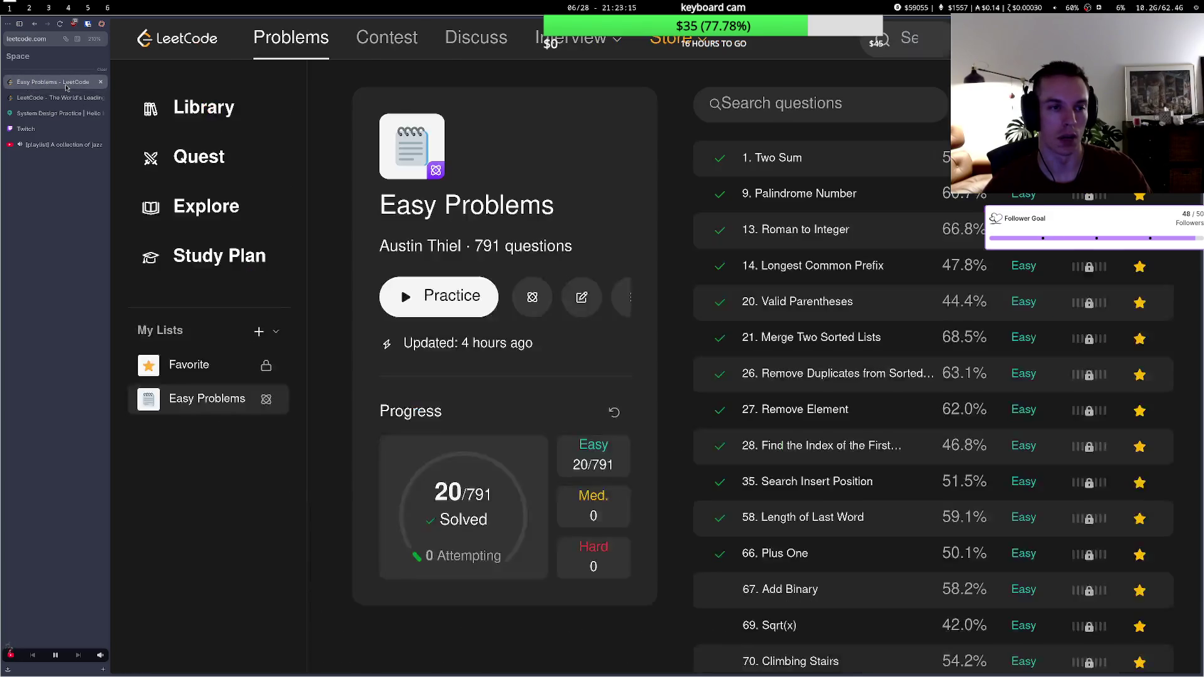
- Glance at the Twitch dashboard, then close the LeetCode Easy Problems tab
{"action": "scroll", "coordinate": [443, 195], "scroll_direction": "down", "scroll_amount": 8}
{"action": "scroll", "coordinate": [444, 195], "scroll_direction": "up", "scroll_amount": 8}
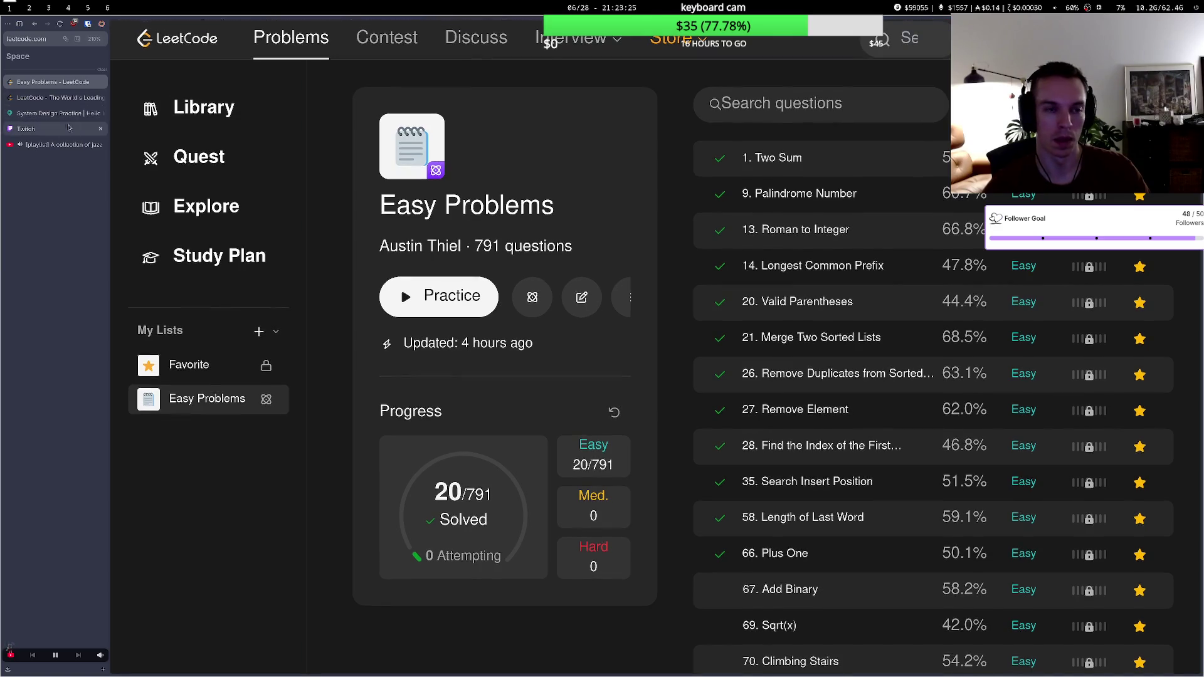
{"action": "left_click", "coordinate": [48, 132]}
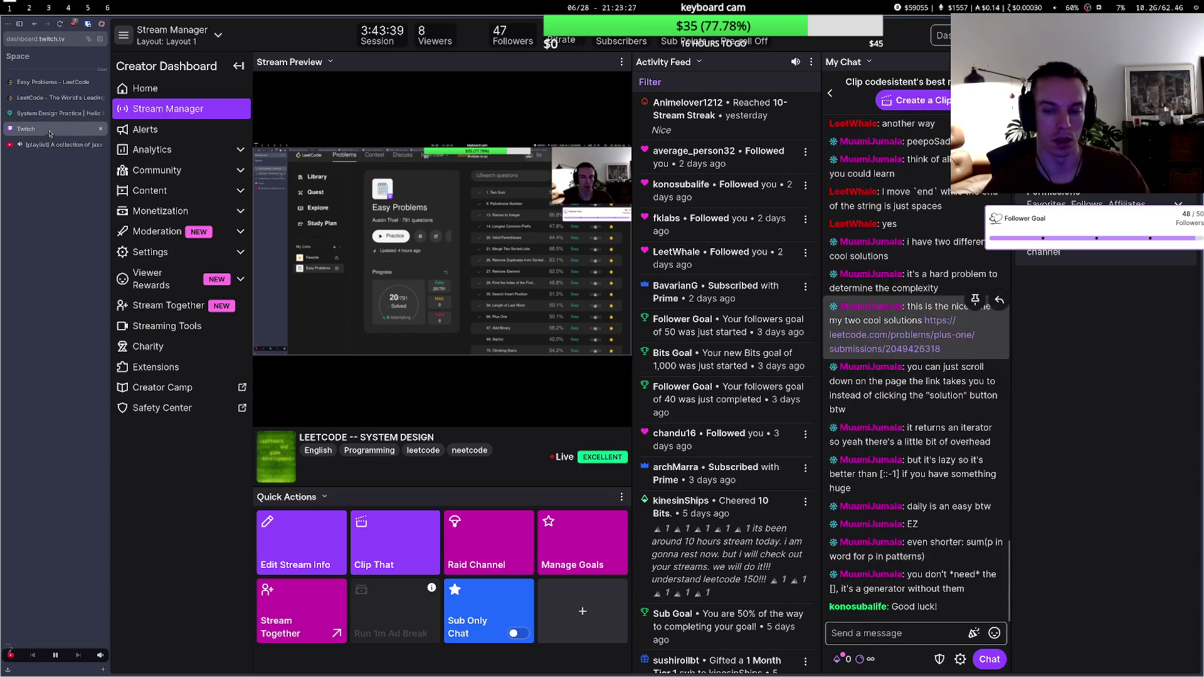
{"action": "left_click", "coordinate": [62, 83]}
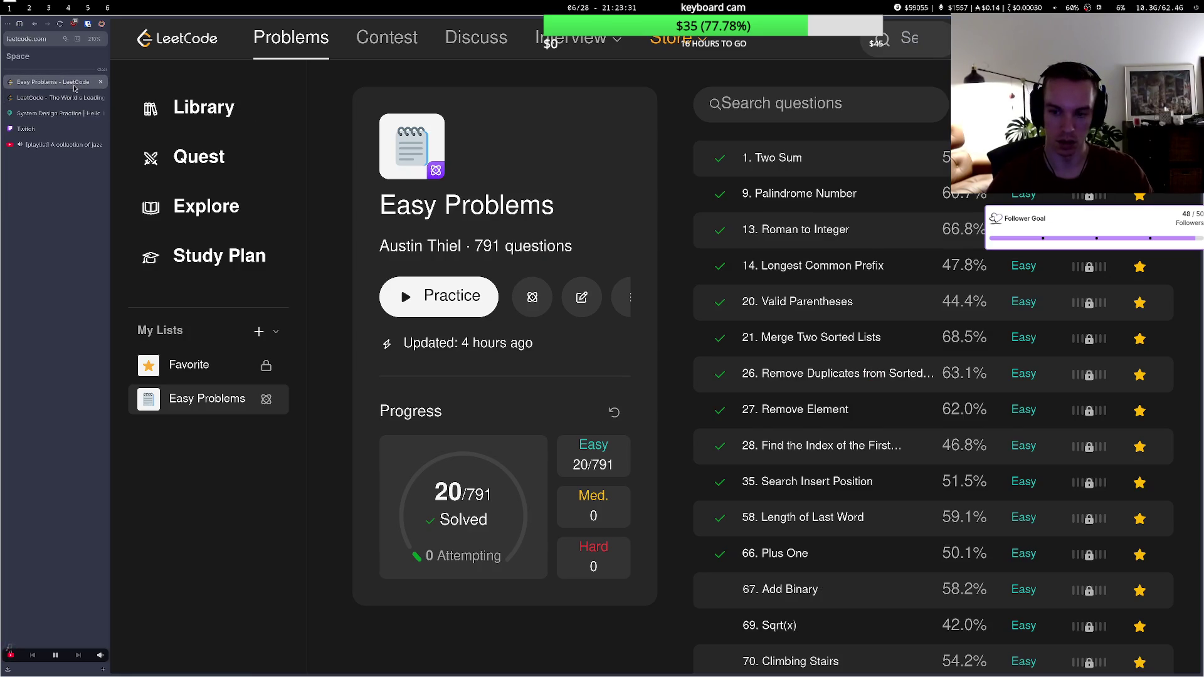
{"action": "key", "text": "ctrl+w"}
- Start a new tab with 'you' entered as the address, trimming the autocompletion
{"action": "key", "text": "ctrl+t"}
{"action": "type", "text": "you"}
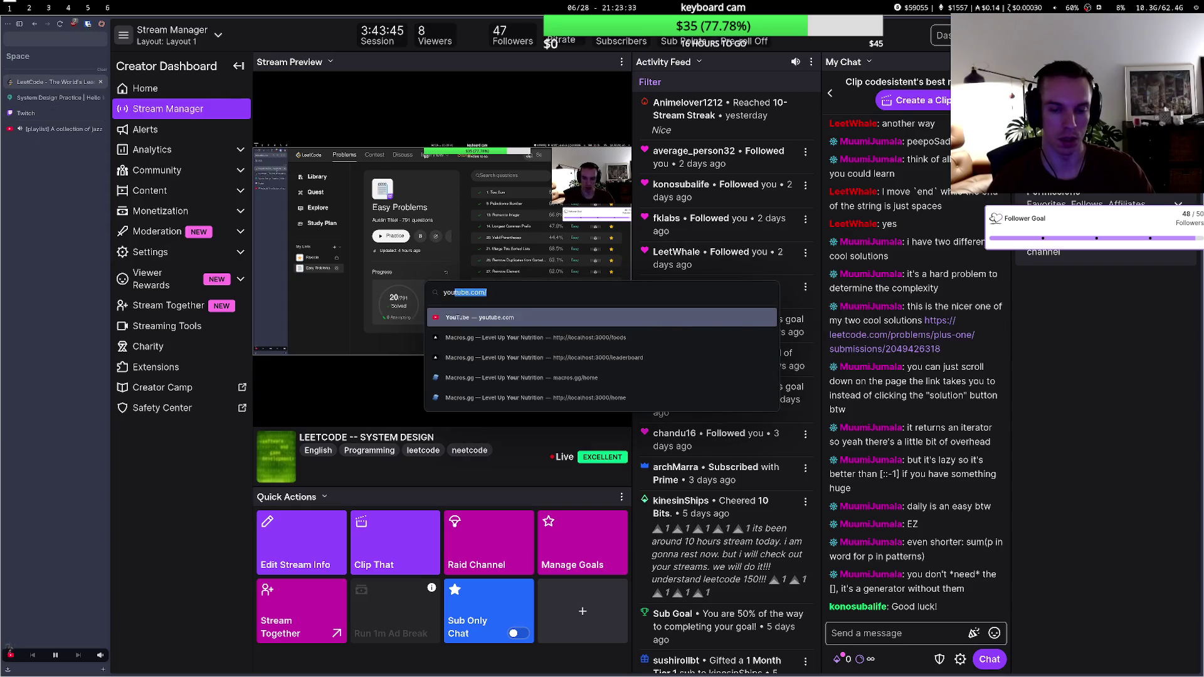
{"action": "key", "text": "BackSpace"}
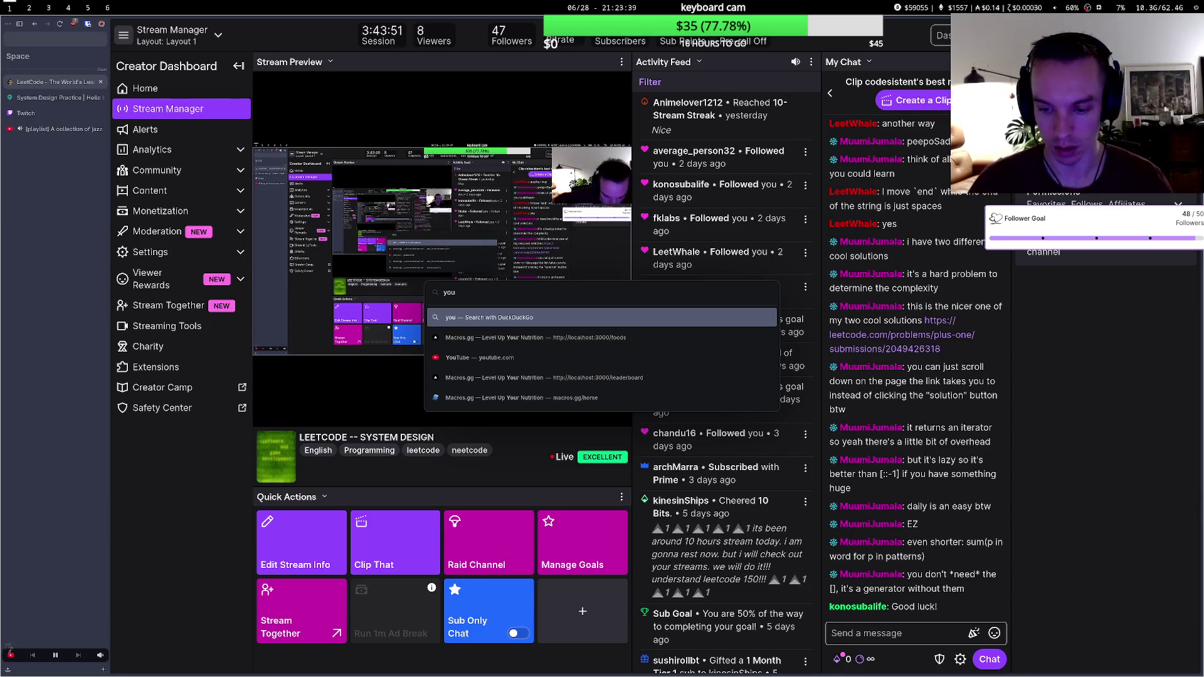
- Open YouTube in a new tab from the 'you' address shortcut
{"action": "key", "text": "Escape"}
{"action": "key", "text": "ctrl+t"}
{"action": "type", "text": "you"}
{"action": "key", "text": "Return"}
{"action": "key", "text": "ctrl+t"}
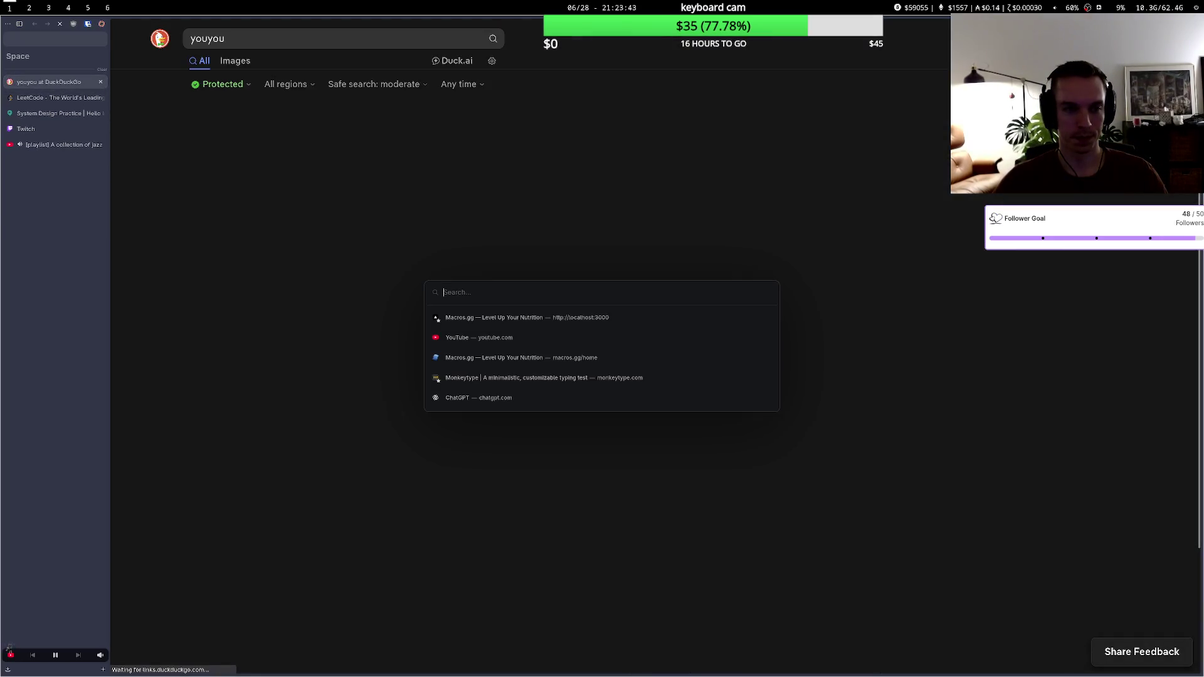
{"action": "type", "text": "you"}
{"action": "key", "text": "Return"}
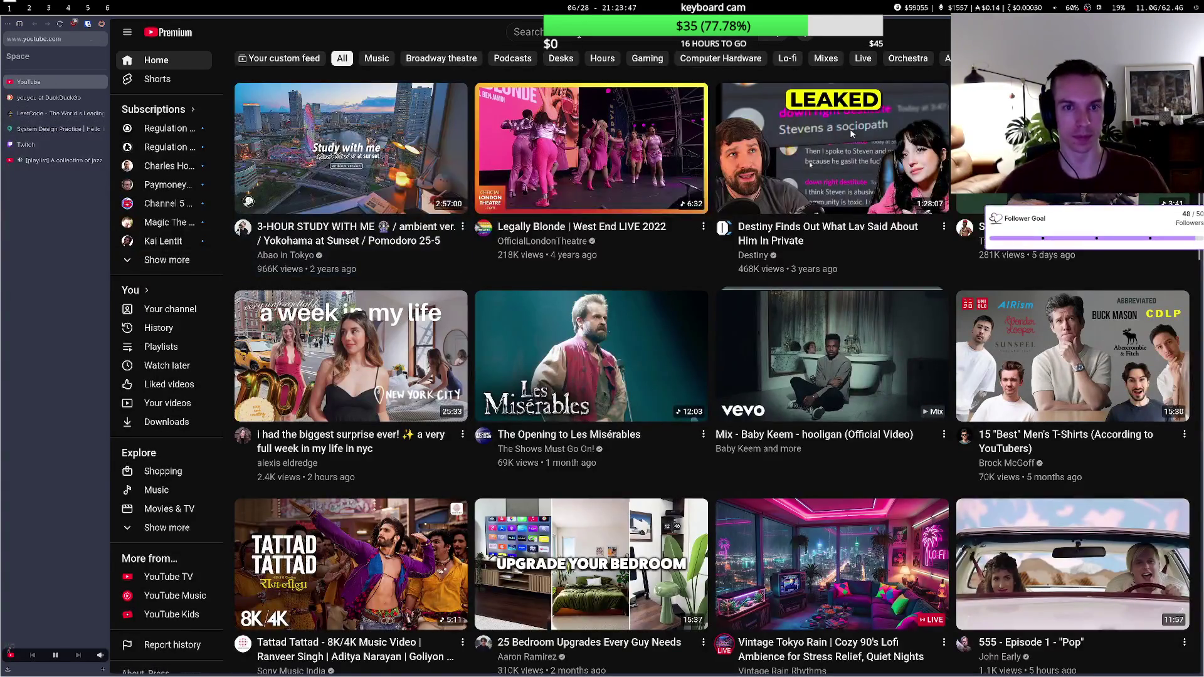
- Search YouTube for 'tony awards' and open the CHICAGO MEDLEY performance from the results
{"action": "type", "text": "to"}
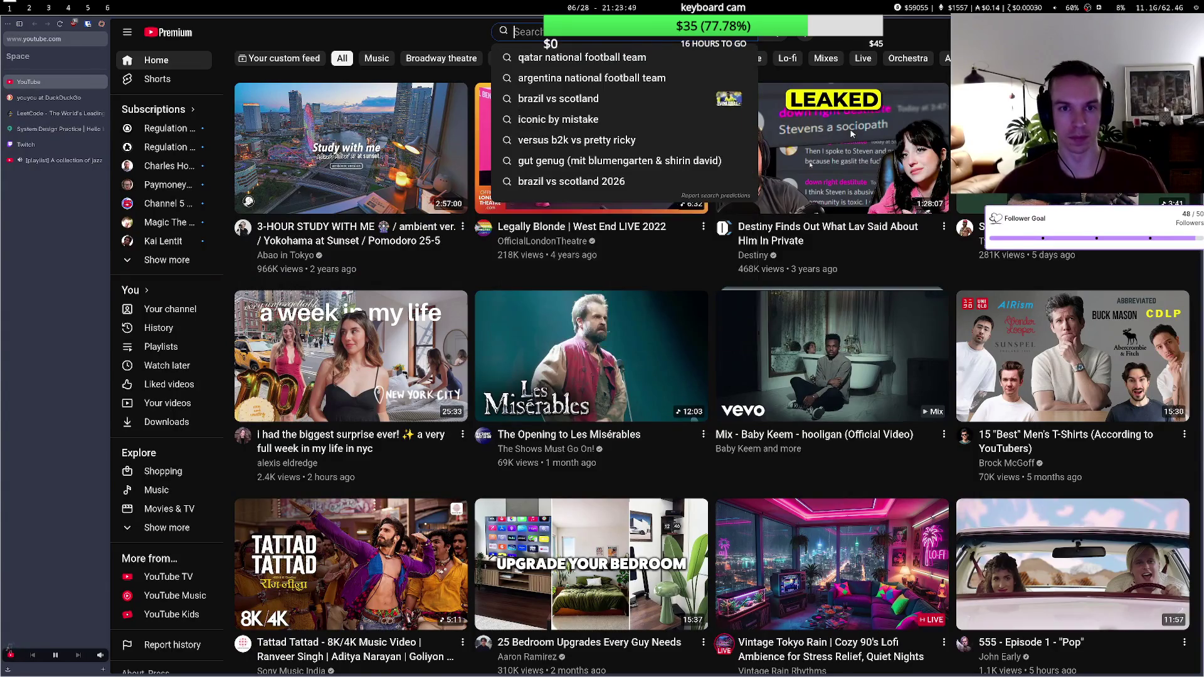
{"action": "type", "text": "ny awards"}
{"action": "key", "text": "Return"}
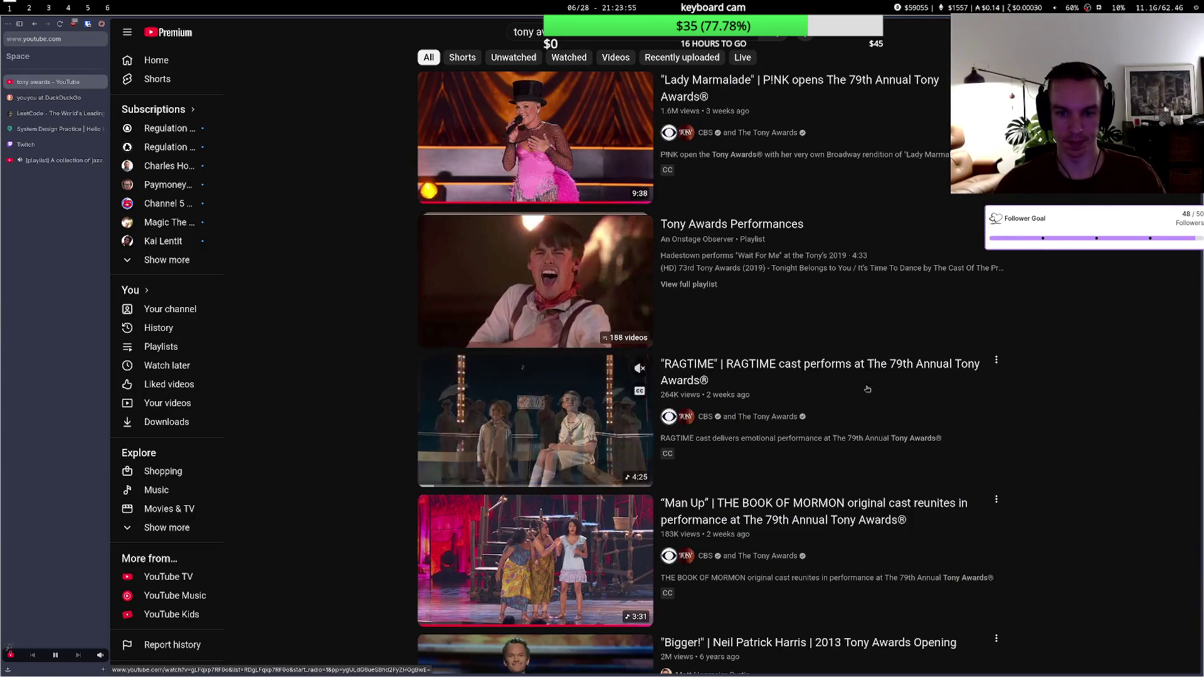
{"action": "scroll", "coordinate": [917, 382], "scroll_direction": "down", "scroll_amount": 8}
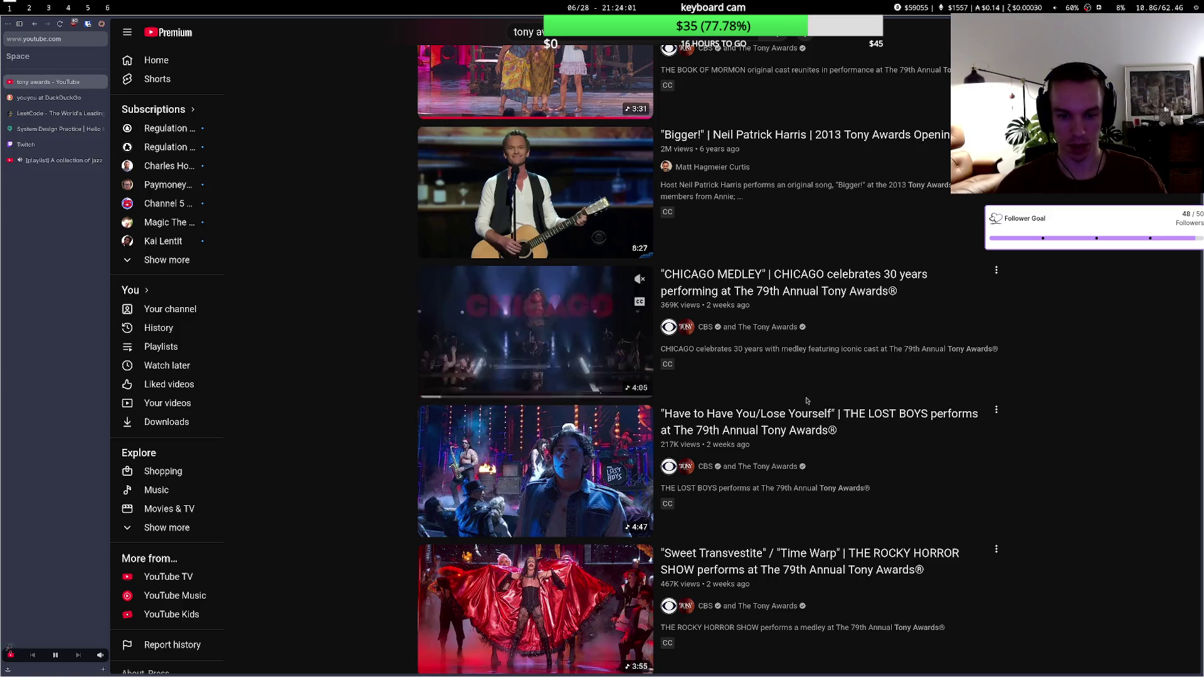
{"action": "scroll", "coordinate": [784, 421], "scroll_direction": "down", "scroll_amount": 3}
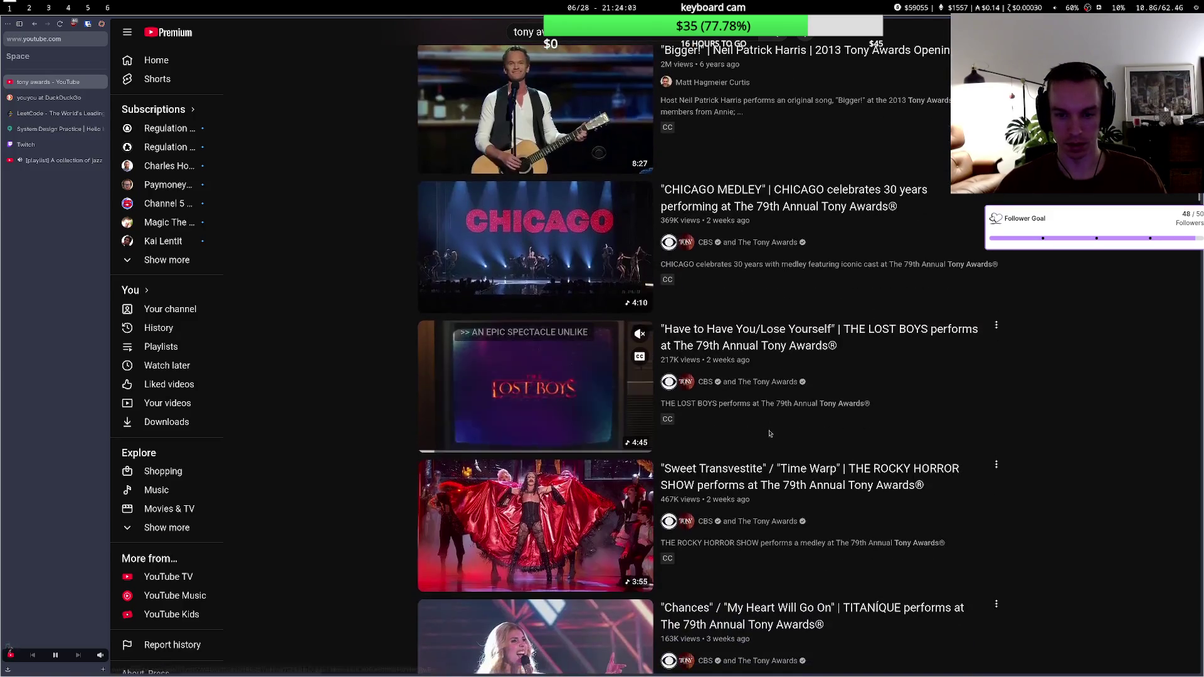
{"action": "scroll", "coordinate": [768, 427], "scroll_direction": "up", "scroll_amount": 9}
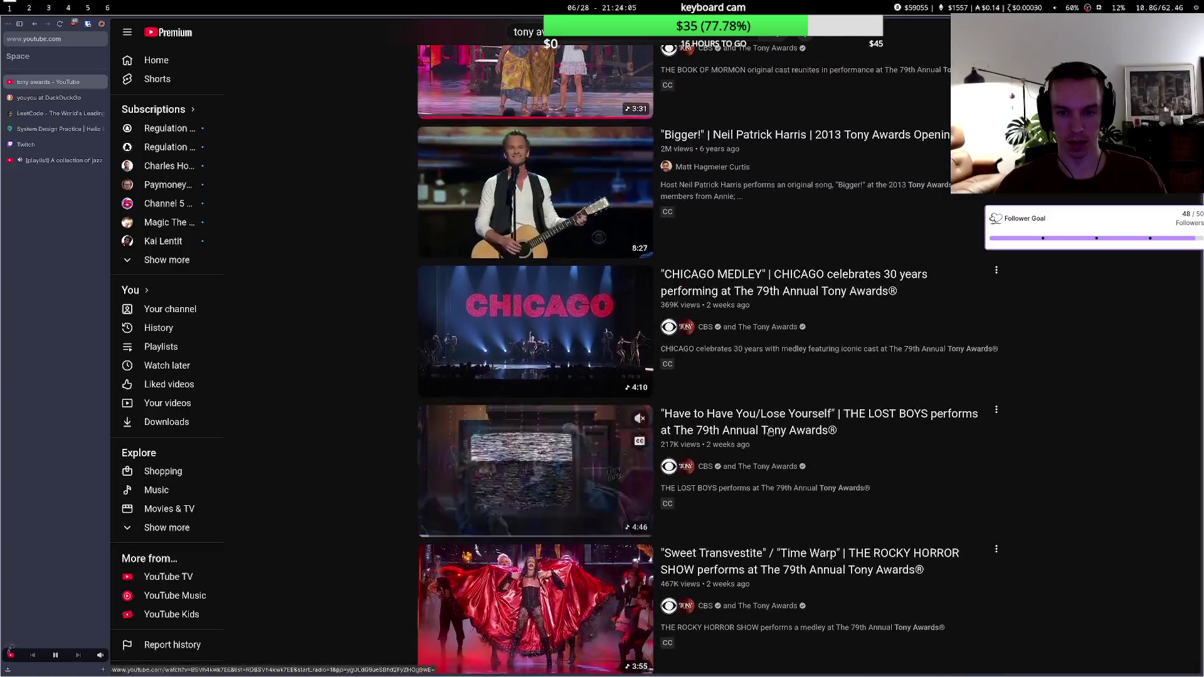
{"action": "scroll", "coordinate": [765, 422], "scroll_direction": "up", "scroll_amount": 3}
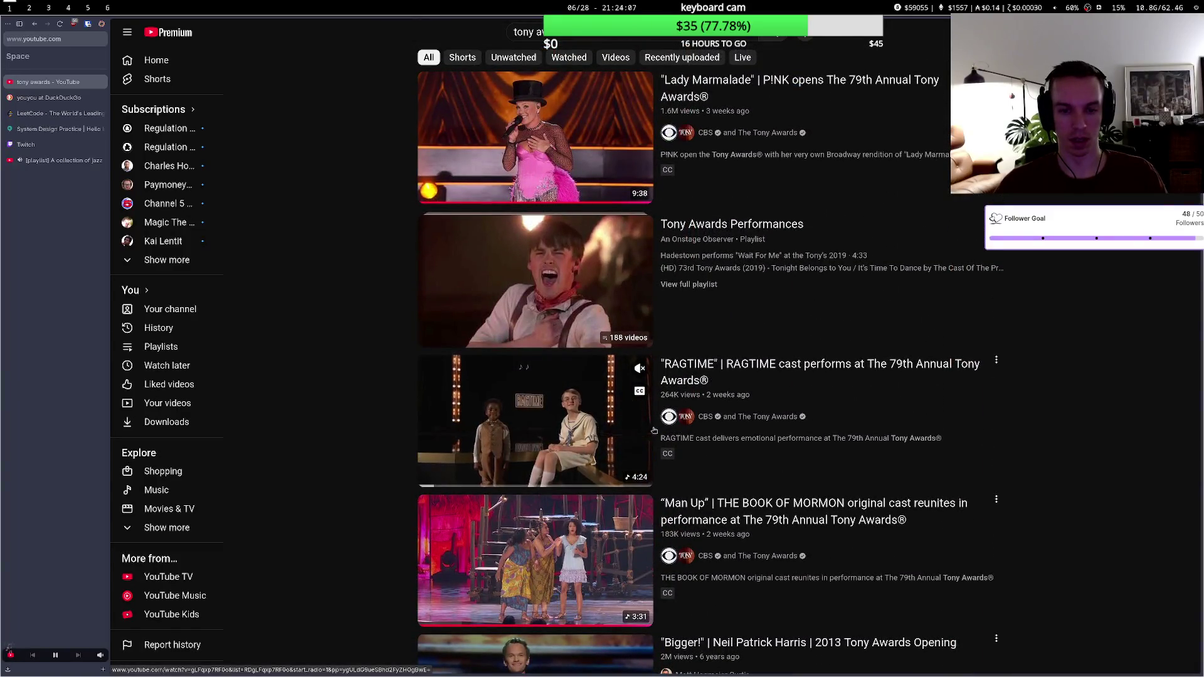
{"action": "scroll", "coordinate": [653, 431], "scroll_direction": "down", "scroll_amount": 4}
{"action": "scroll", "coordinate": [633, 345], "scroll_direction": "down", "scroll_amount": 5}
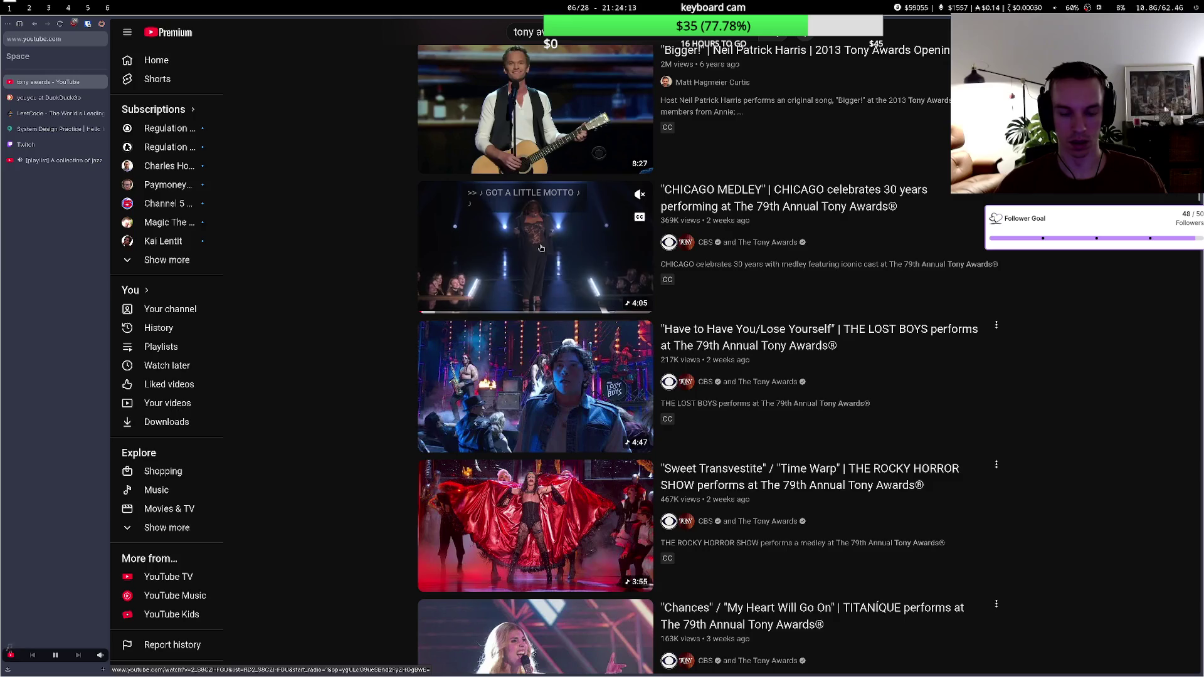
{"action": "left_click", "coordinate": [541, 248]}
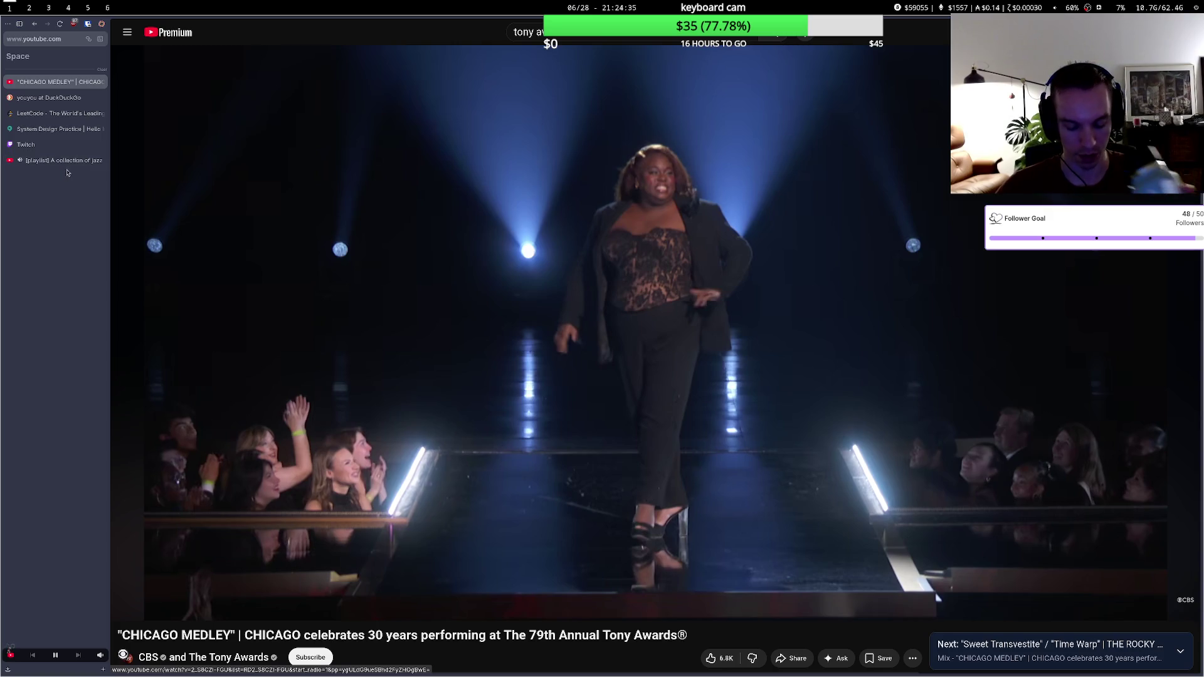
- Close the jazz playlist tab and start the Chicago Medley video playing
{"action": "left_click", "coordinate": [65, 162]}
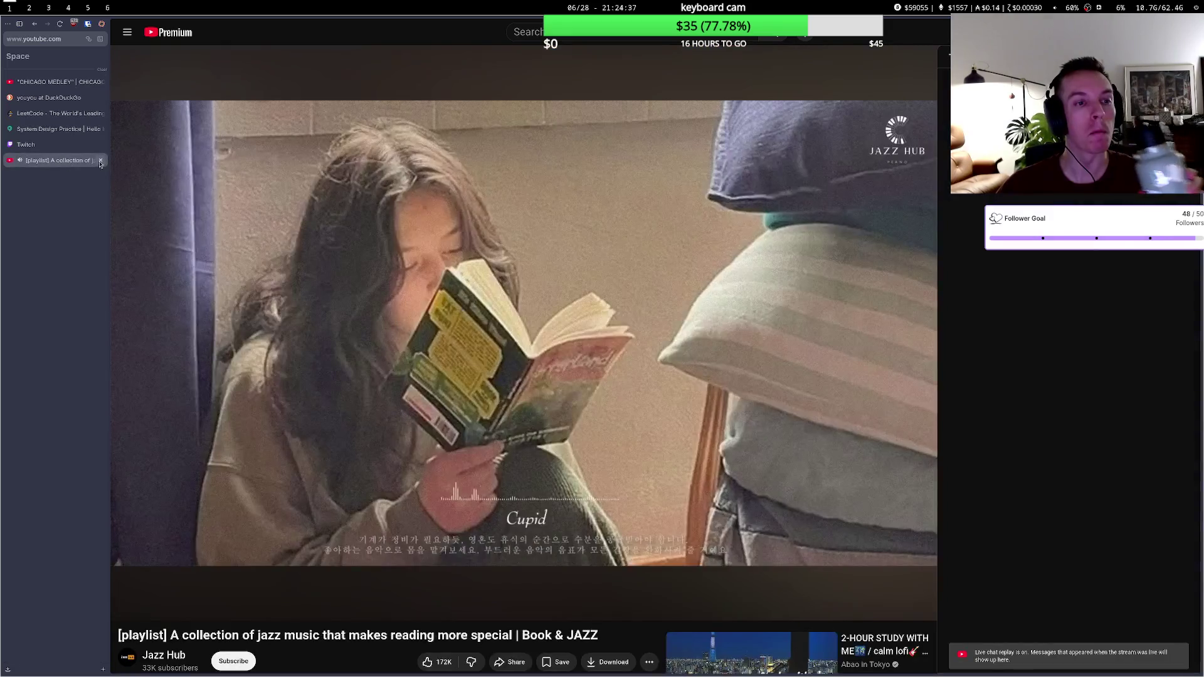
{"action": "left_click", "coordinate": [100, 162]}
{"action": "left_click", "coordinate": [305, 212]}
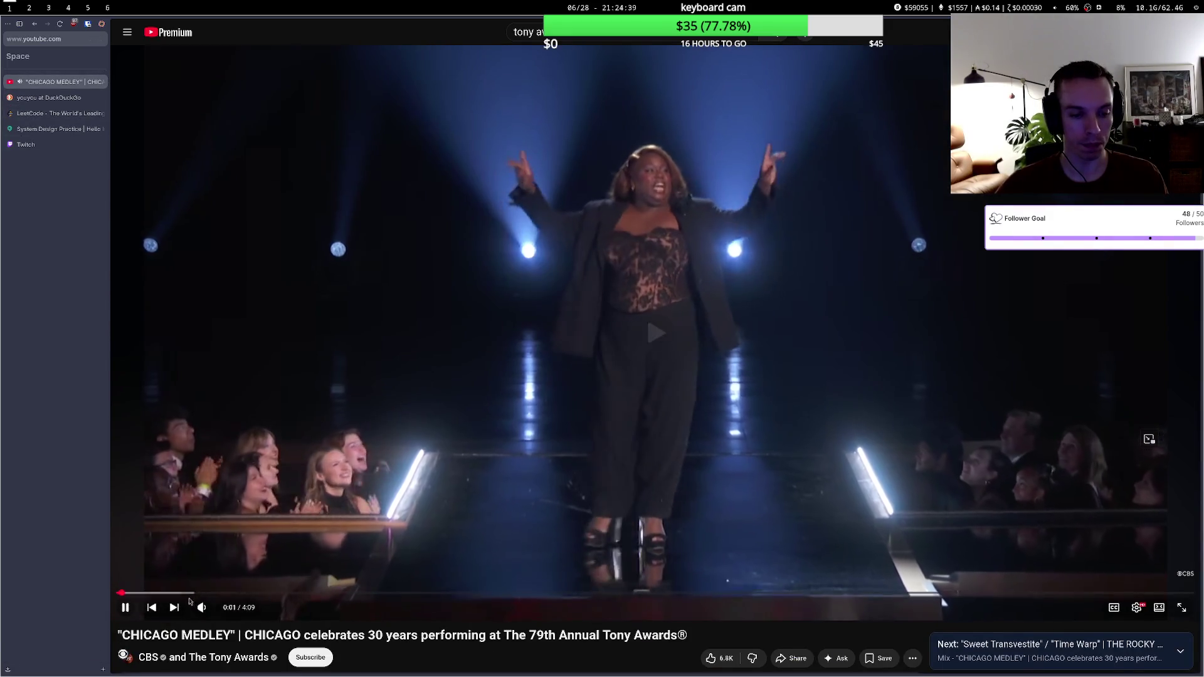
- Check the player's quality options and turn video volume to maximum, plus system volume
{"action": "left_click", "coordinate": [225, 608]}
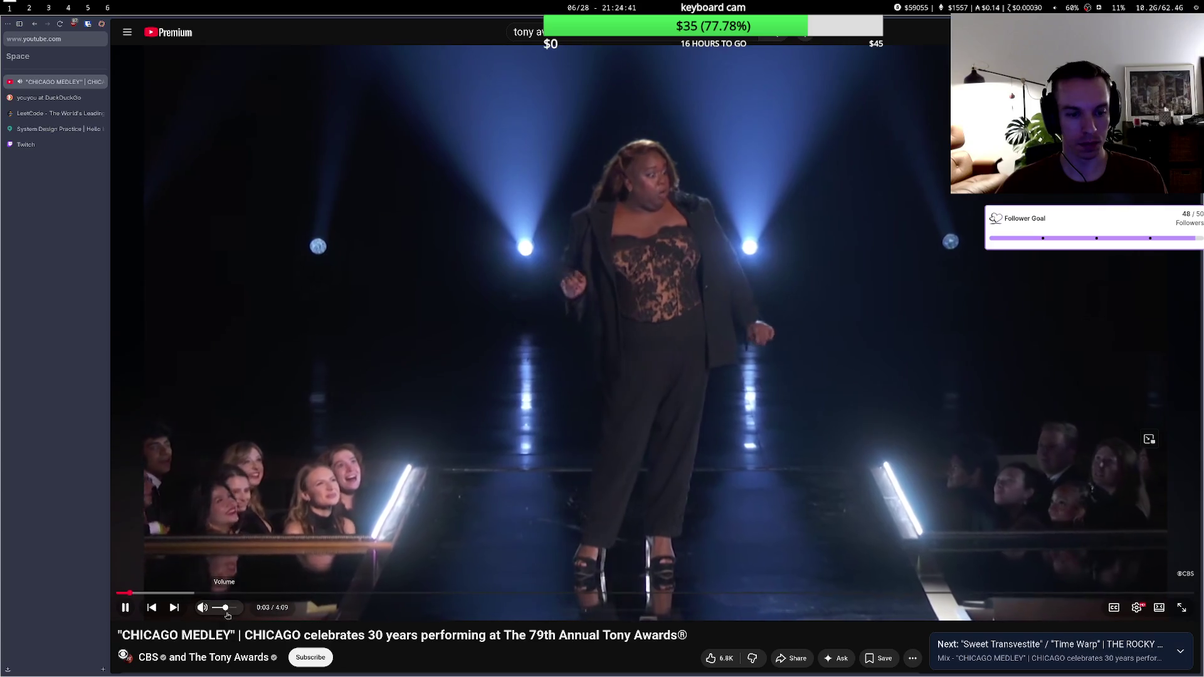
{"action": "left_click", "coordinate": [1136, 608]}
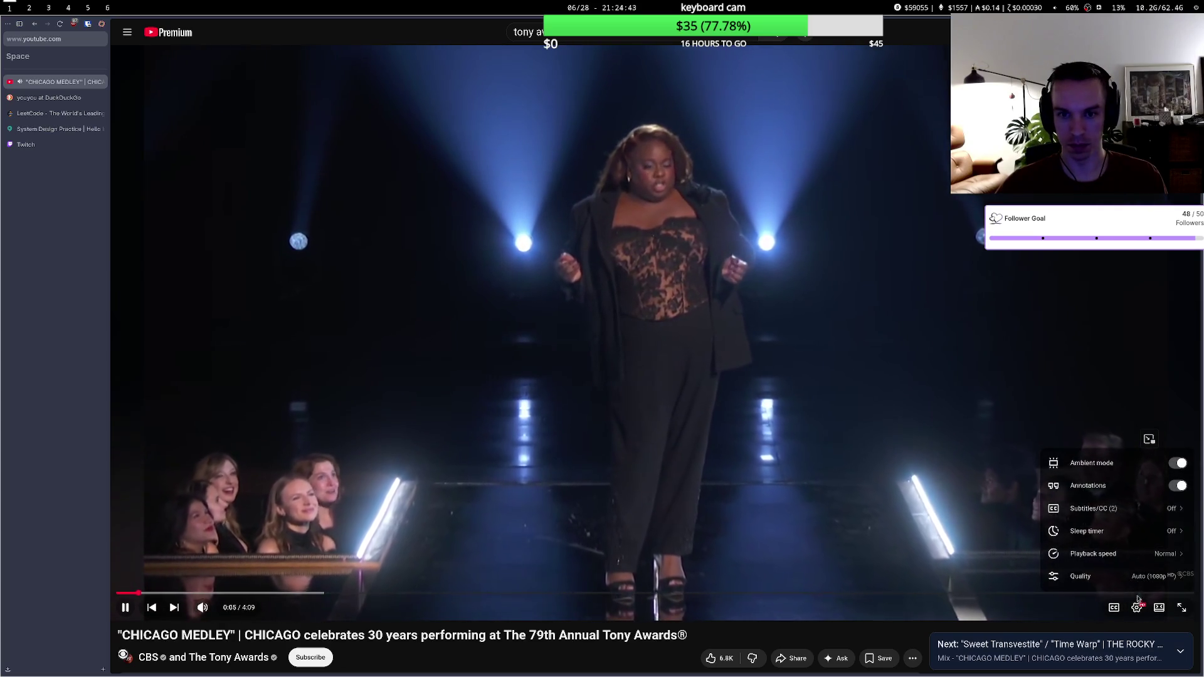
{"action": "left_click", "coordinate": [1129, 572]}
{"action": "left_click", "coordinate": [1116, 440]}
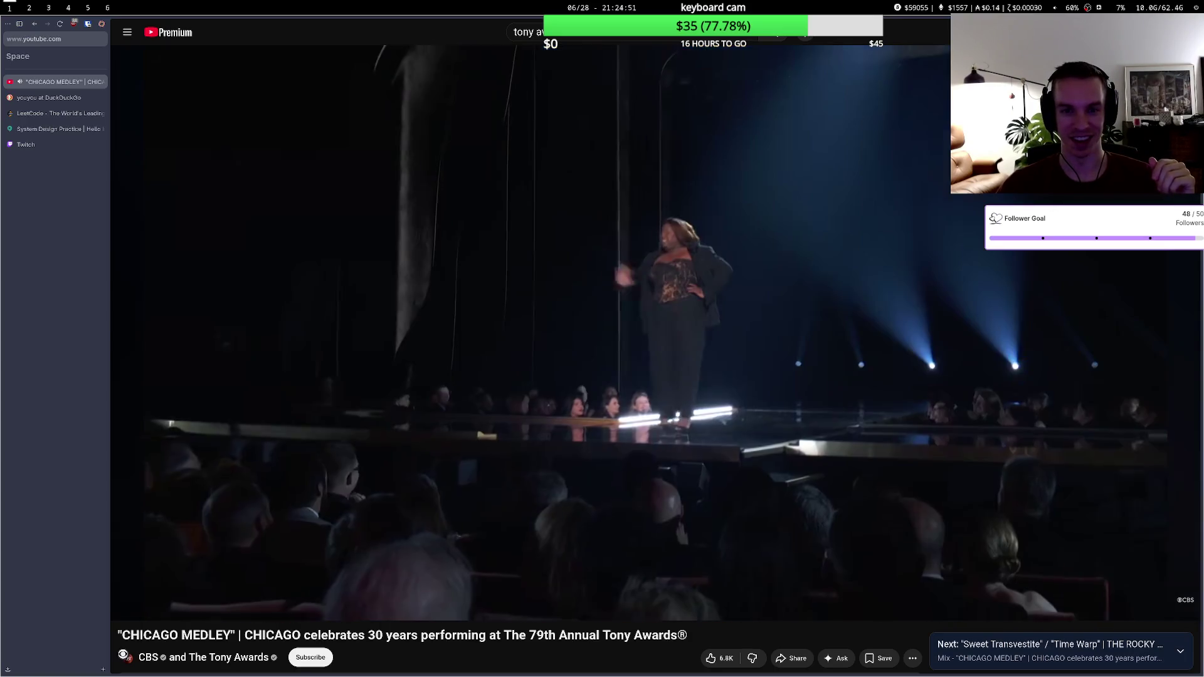
{"action": "mouse_move", "coordinate": [231, 609]}
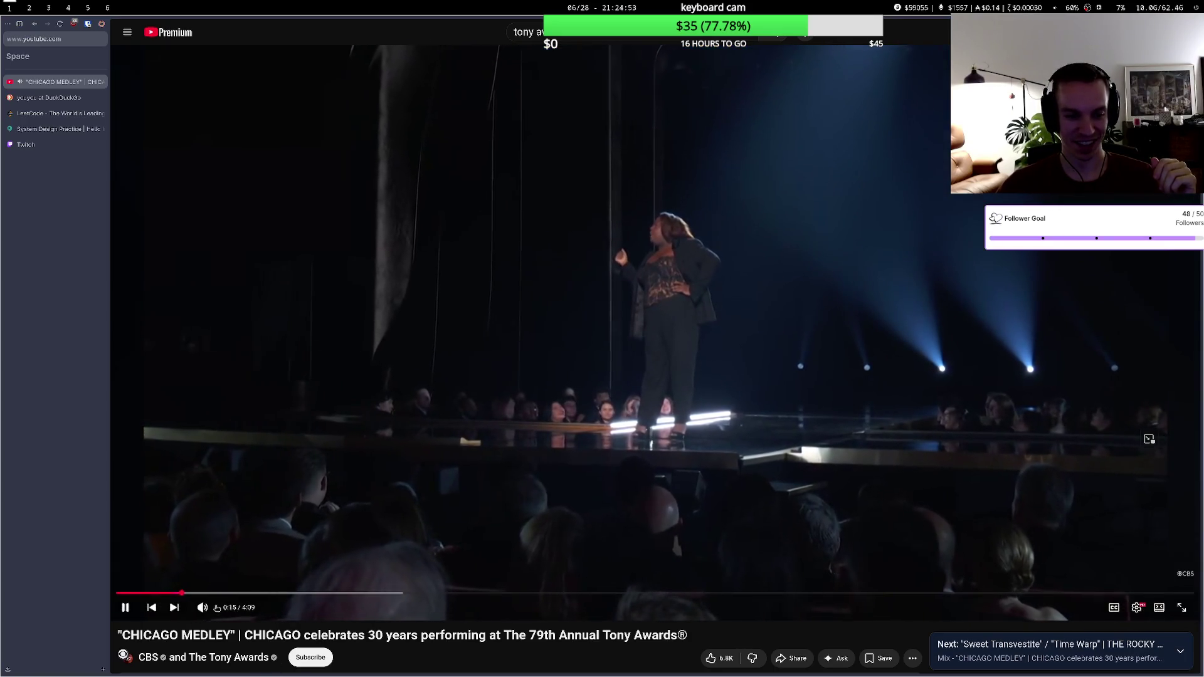
{"action": "left_click_drag", "start_coordinate": [231, 610], "coordinate": [249, 610]}
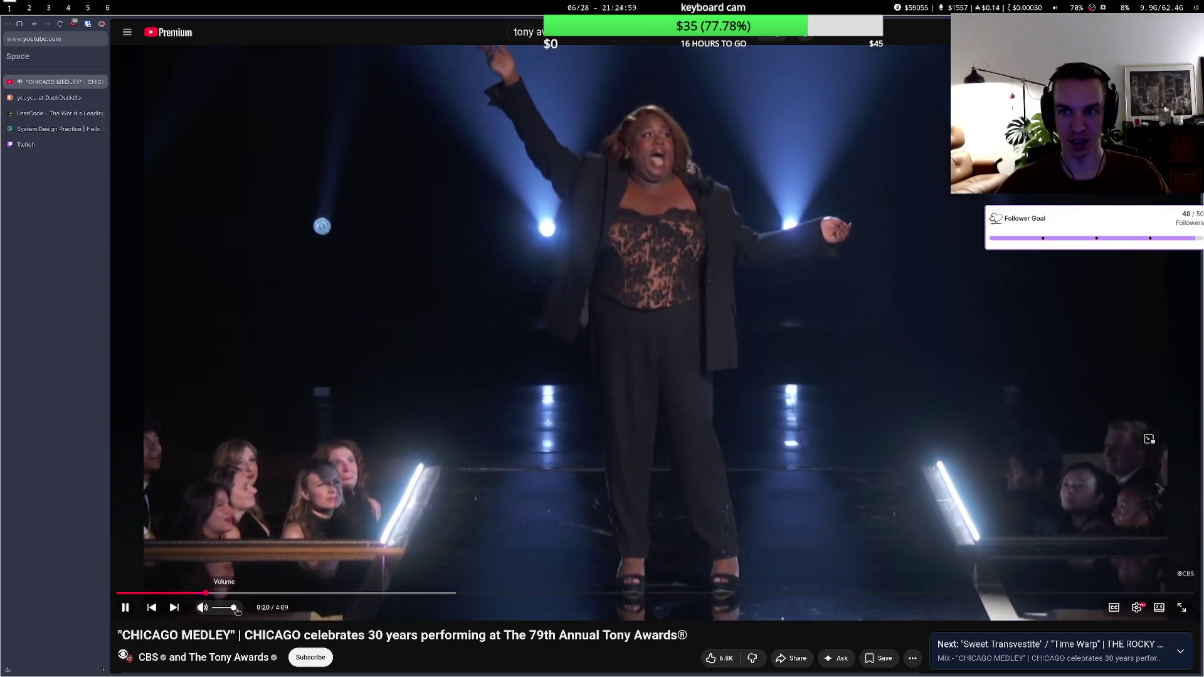
{"action": "key", "text": "XF86AudioRaiseVolume"}
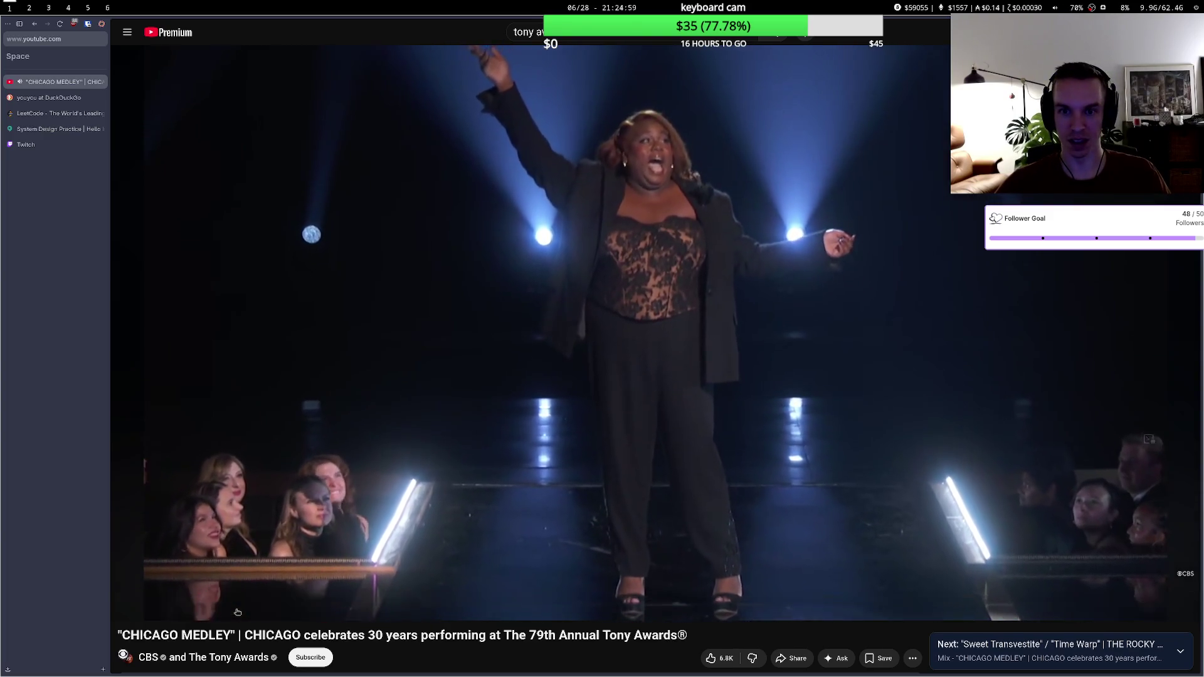
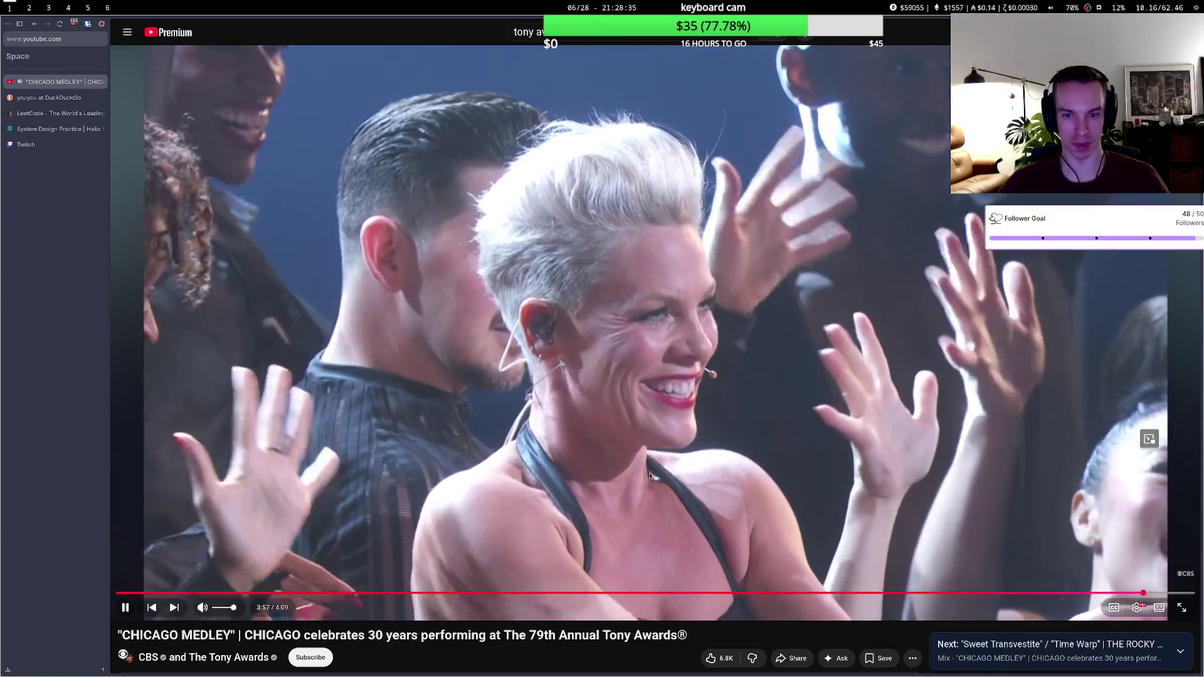
- Search DuckDuckGo for 'pink wiki', then close that tab and return to the Tony Awards results
{"action": "key", "text": "ctrl+l"}
{"action": "type", "text": "pi"}
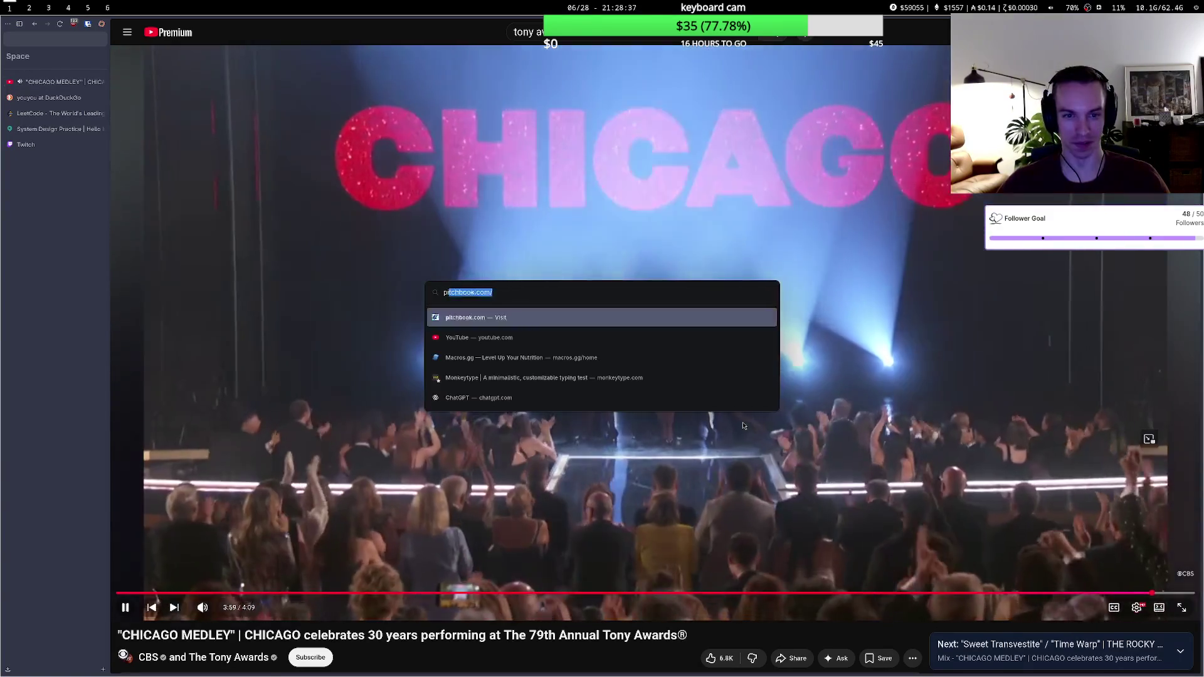
{"action": "type", "text": "nk wik"}
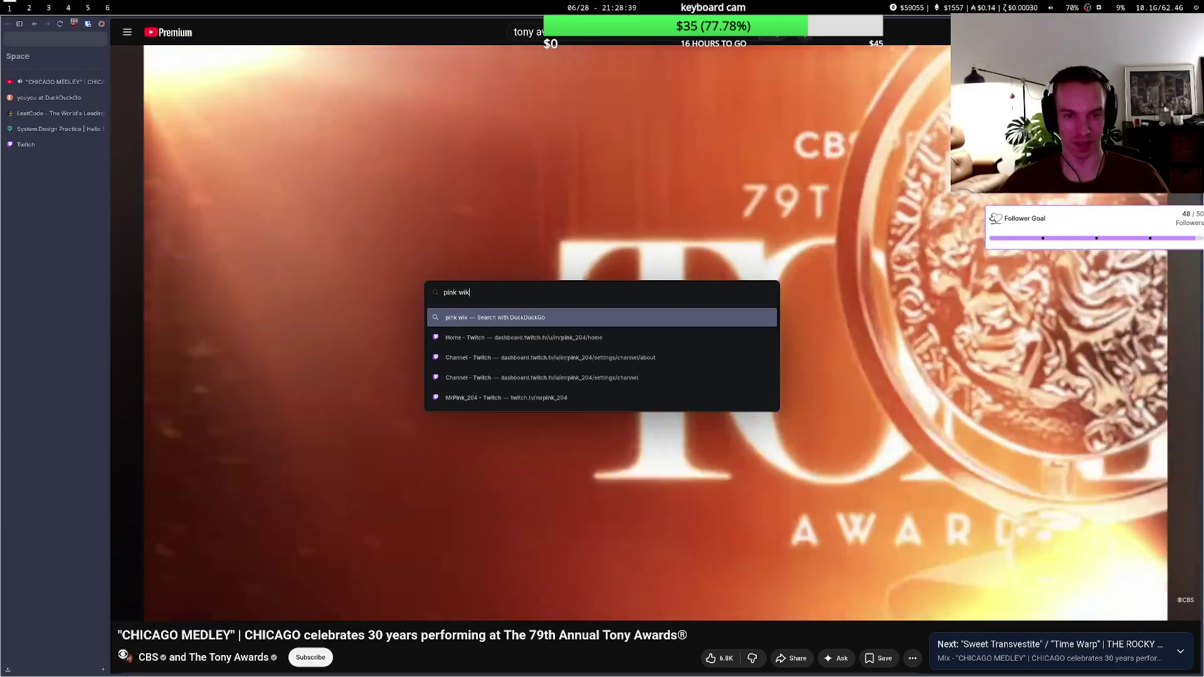
{"action": "type", "text": "i"}
{"action": "key", "text": "Return"}
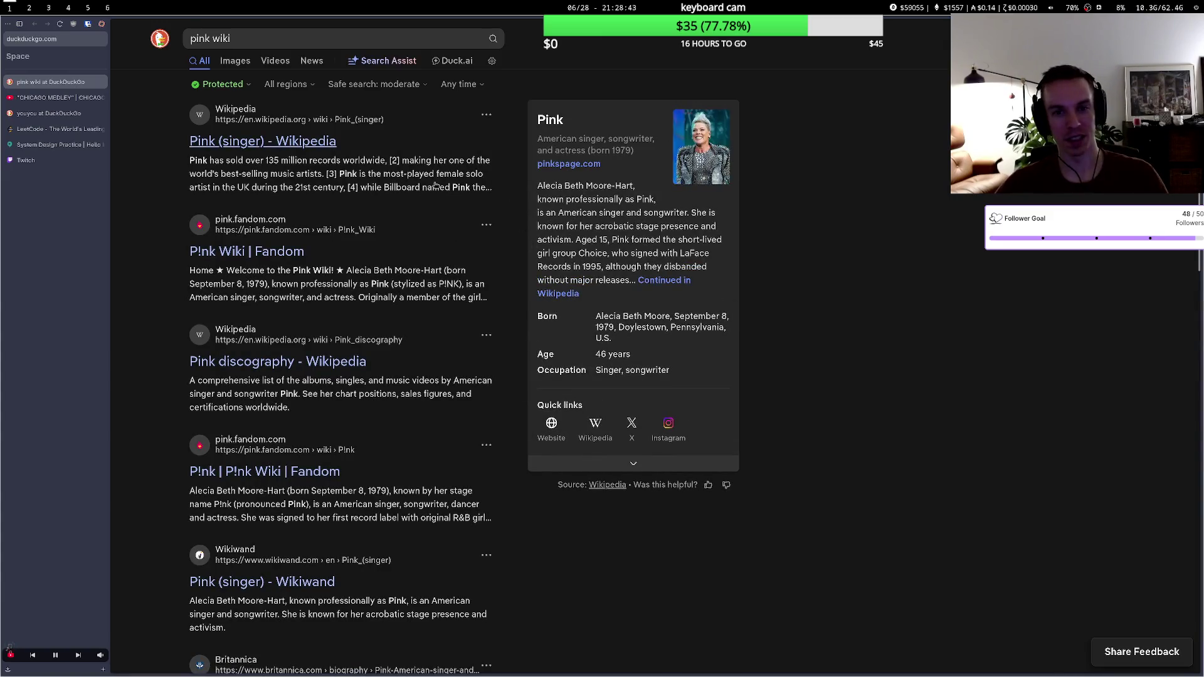
{"action": "key", "text": "ctrl+w"}
{"action": "key", "text": "alt+Left"}
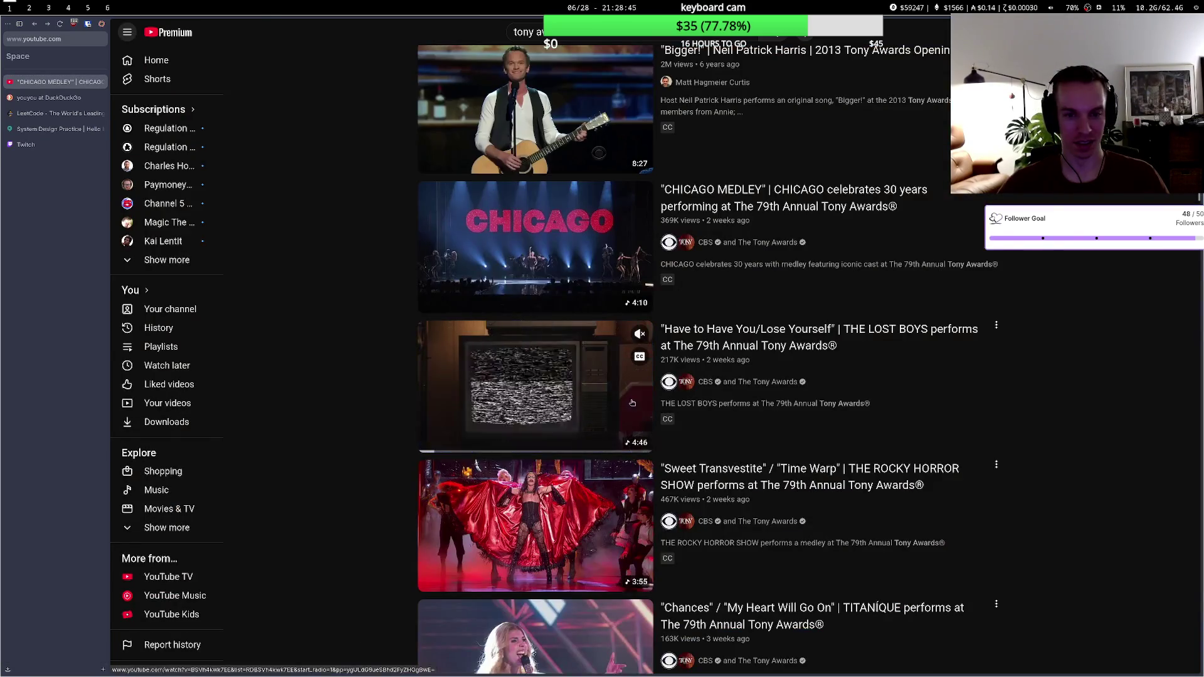
- Browse the Tony Awards results and play the RAGTIME cast performance video
{"action": "scroll", "coordinate": [632, 403], "scroll_direction": "down", "scroll_amount": 10}
{"action": "scroll", "coordinate": [625, 393], "scroll_direction": "down", "scroll_amount": 4}
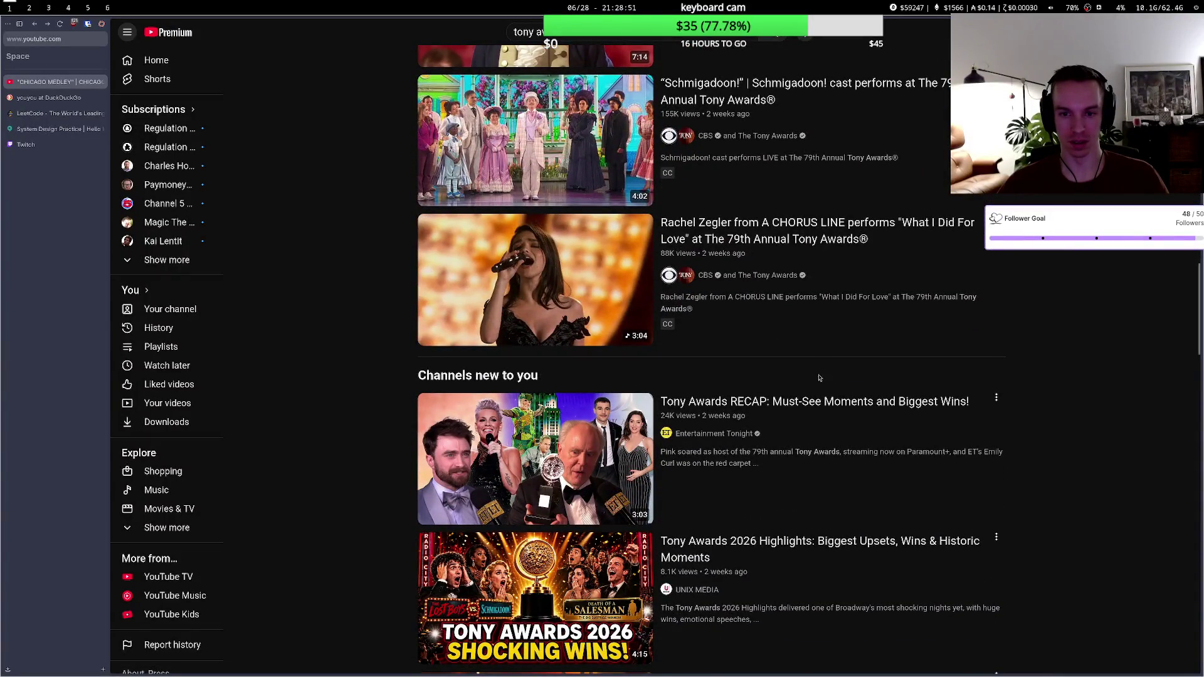
{"action": "scroll", "coordinate": [799, 372], "scroll_direction": "down", "scroll_amount": 4}
{"action": "scroll", "coordinate": [799, 361], "scroll_direction": "up", "scroll_amount": 7}
{"action": "scroll", "coordinate": [798, 361], "scroll_direction": "up", "scroll_amount": 20}
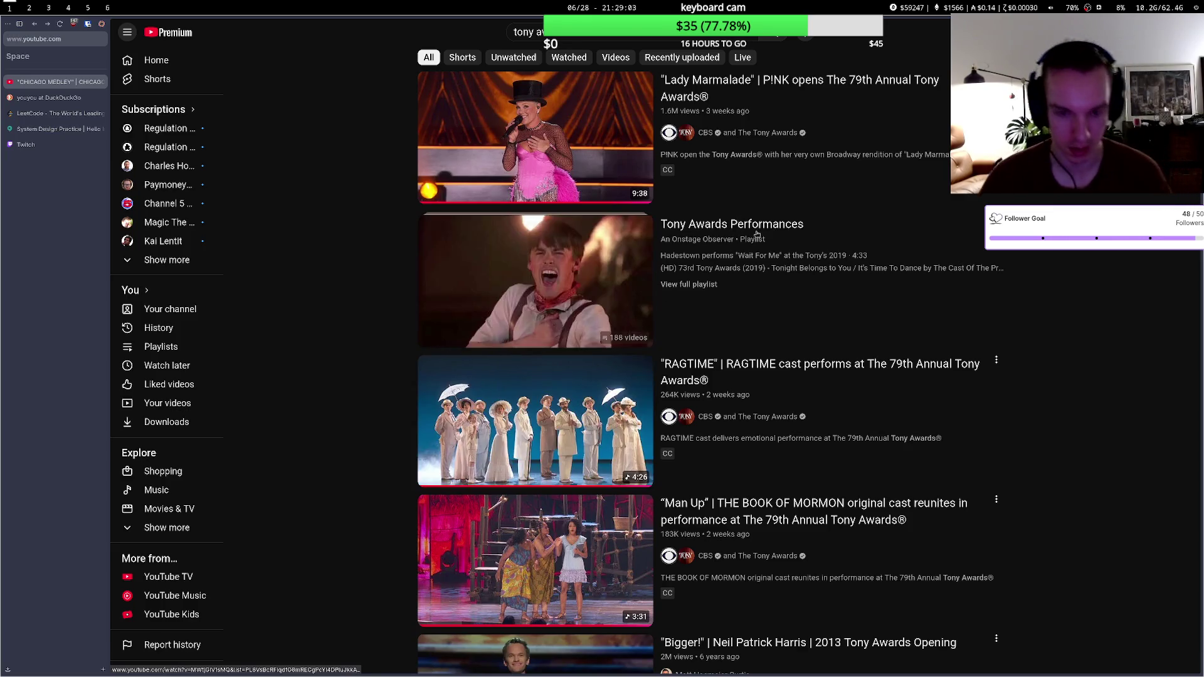
{"action": "mouse_move", "coordinate": [499, 412]}
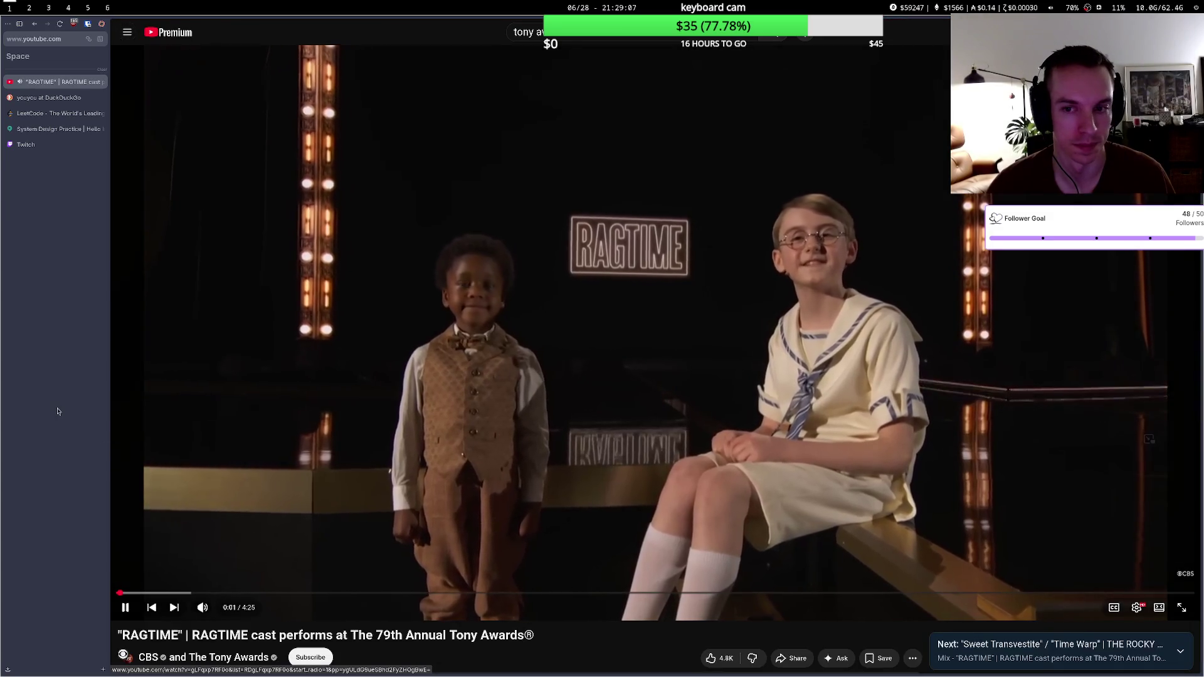
- Close the DuckDuckGo, LeetCode, System Design and Twitch tabs while RAGTIME plays to 4:19
{"action": "left_click", "coordinate": [101, 97]}
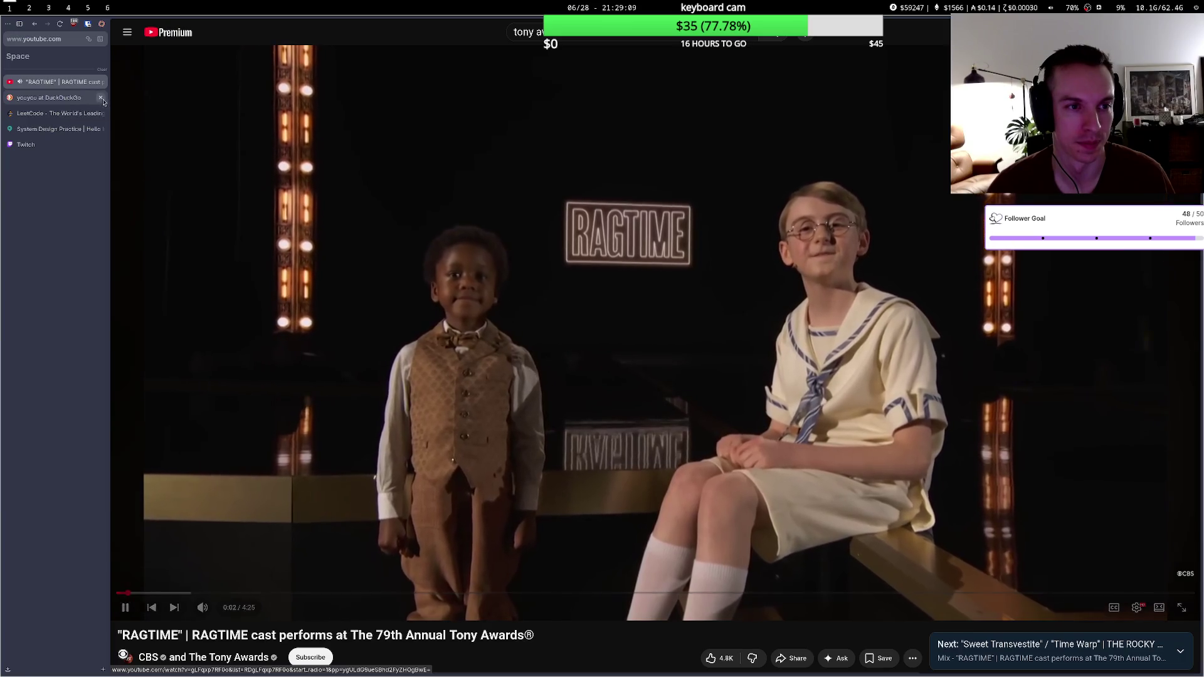
{"action": "left_click", "coordinate": [101, 99]}
{"action": "left_click", "coordinate": [101, 99]}
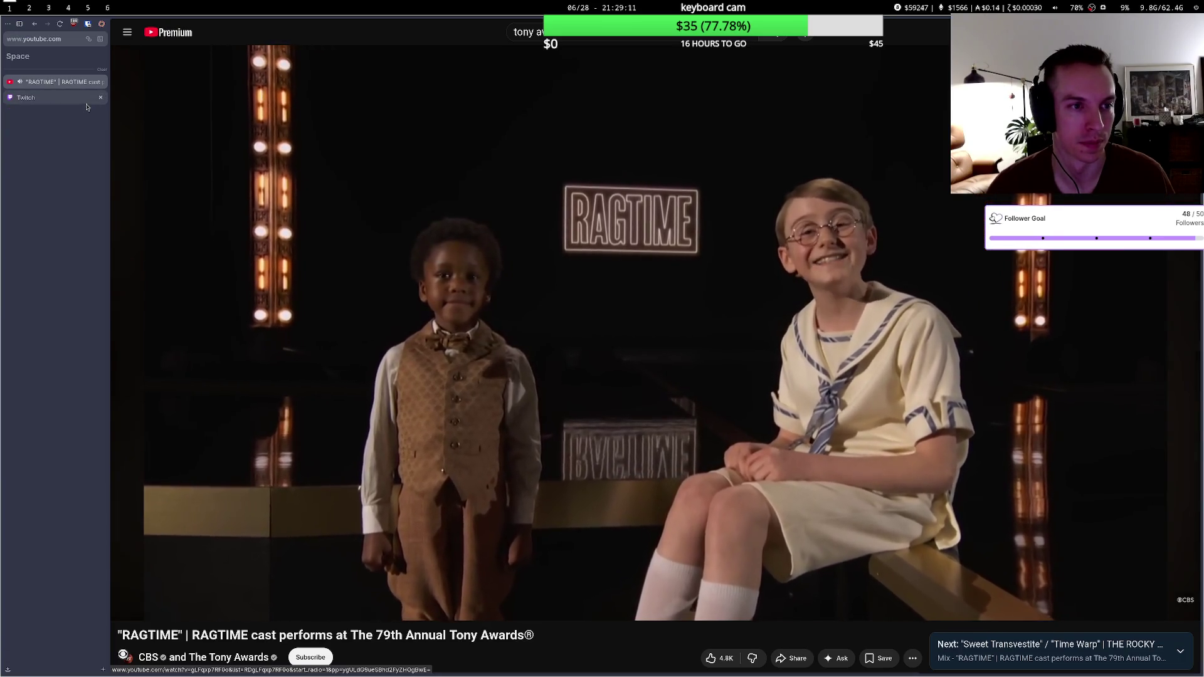
{"action": "left_click", "coordinate": [100, 99]}
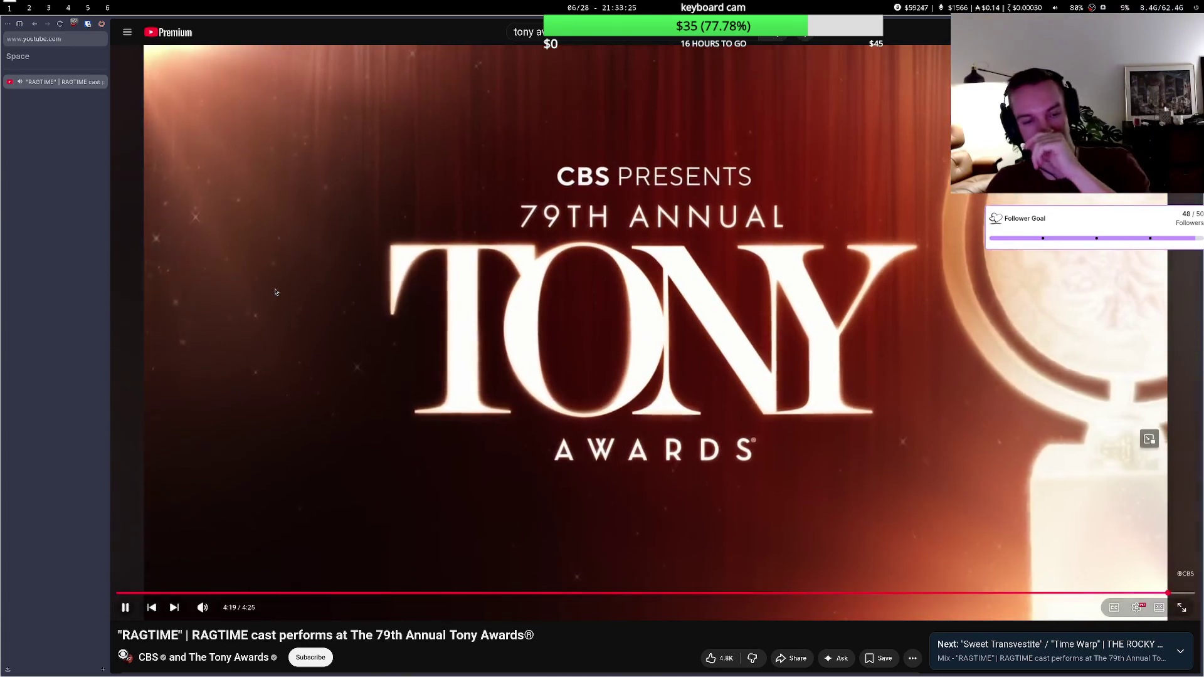
{"action": "scroll", "coordinate": [410, 437], "scroll_direction": "down", "scroll_amount": 4}
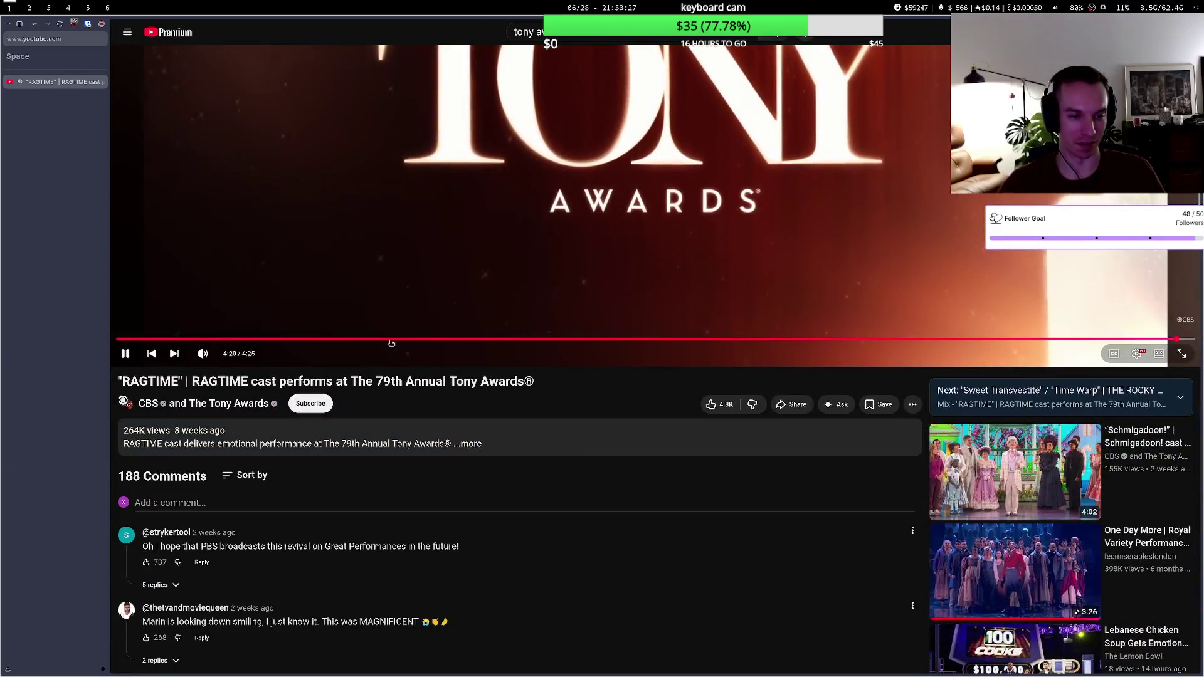
- Scroll the RAGTIME page past the description to the comments and recommended videos
{"action": "scroll", "coordinate": [511, 487], "scroll_direction": "down", "scroll_amount": 1}
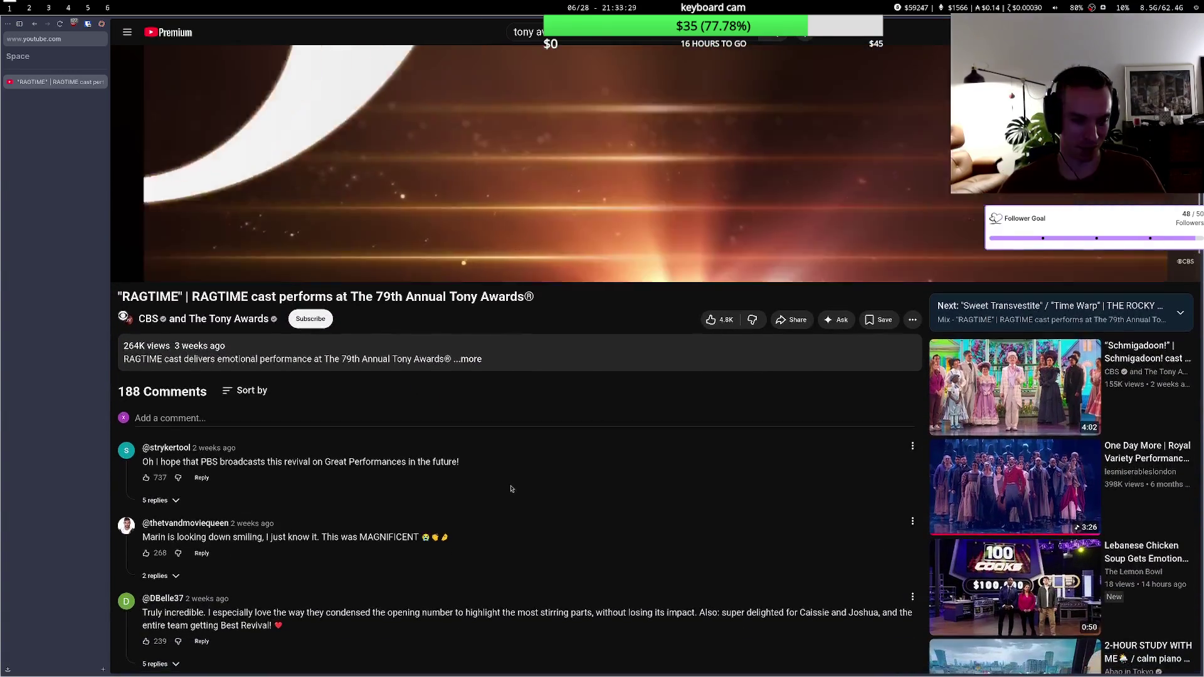
{"action": "scroll", "coordinate": [511, 489], "scroll_direction": "down", "scroll_amount": 5}
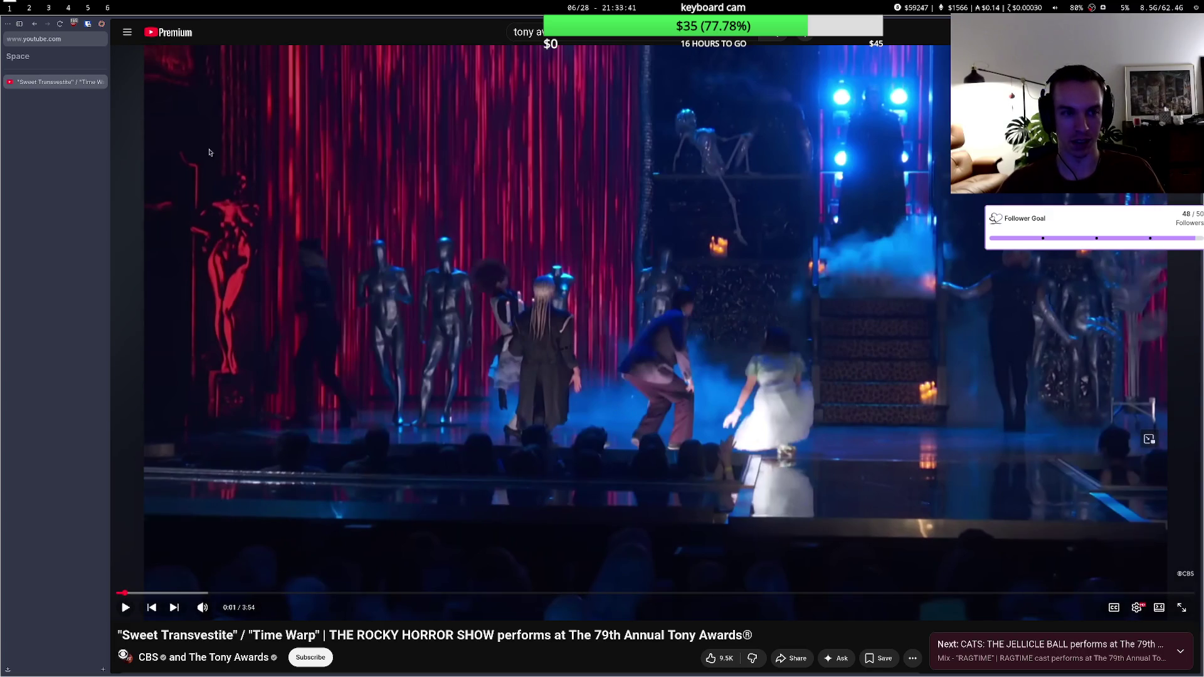
- Start the Rocky Horror Show Tony Awards performance video from the player
{"action": "left_click", "coordinate": [659, 337]}
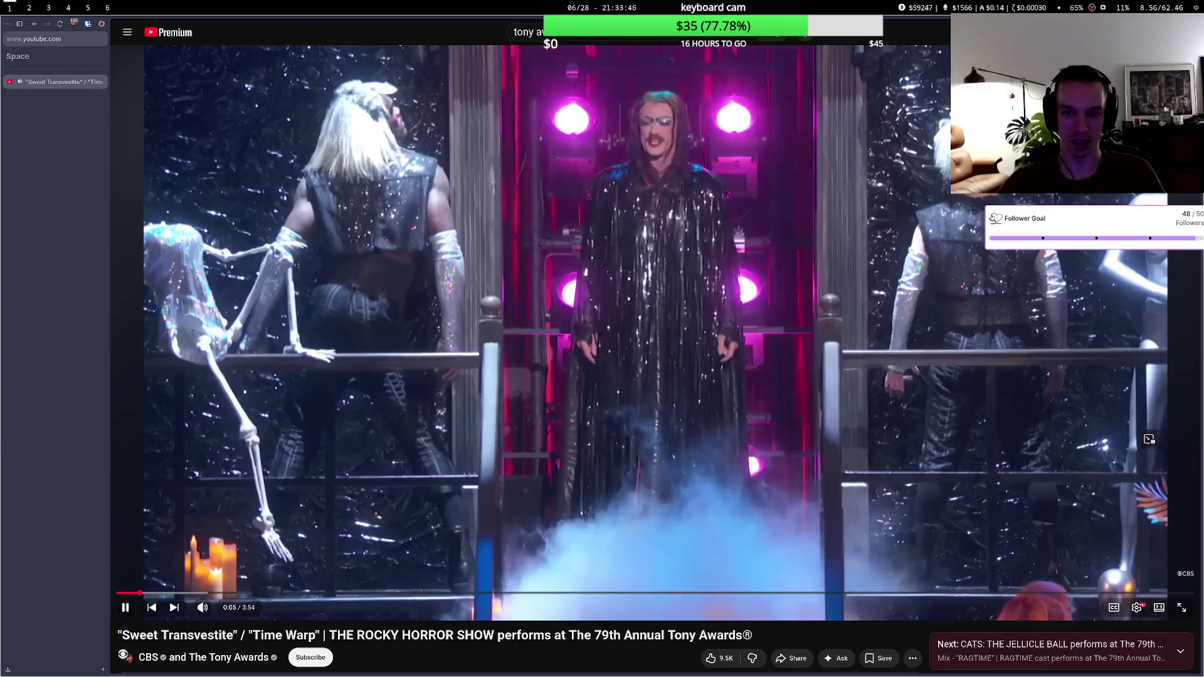
{"action": "left_click", "coordinate": [819, 467]}
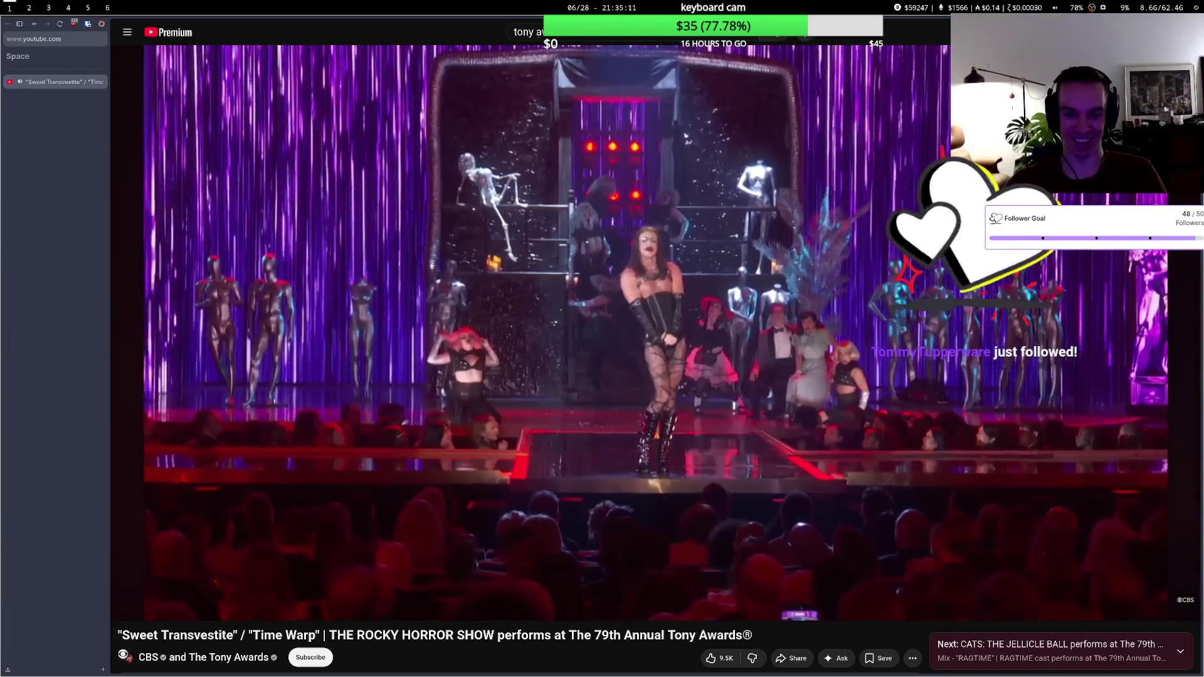
- Glance at the OBS workspace, return to the browser, and rewind the video five seconds
{"action": "key", "text": "super+5"}
{"action": "key", "text": "super+1"}
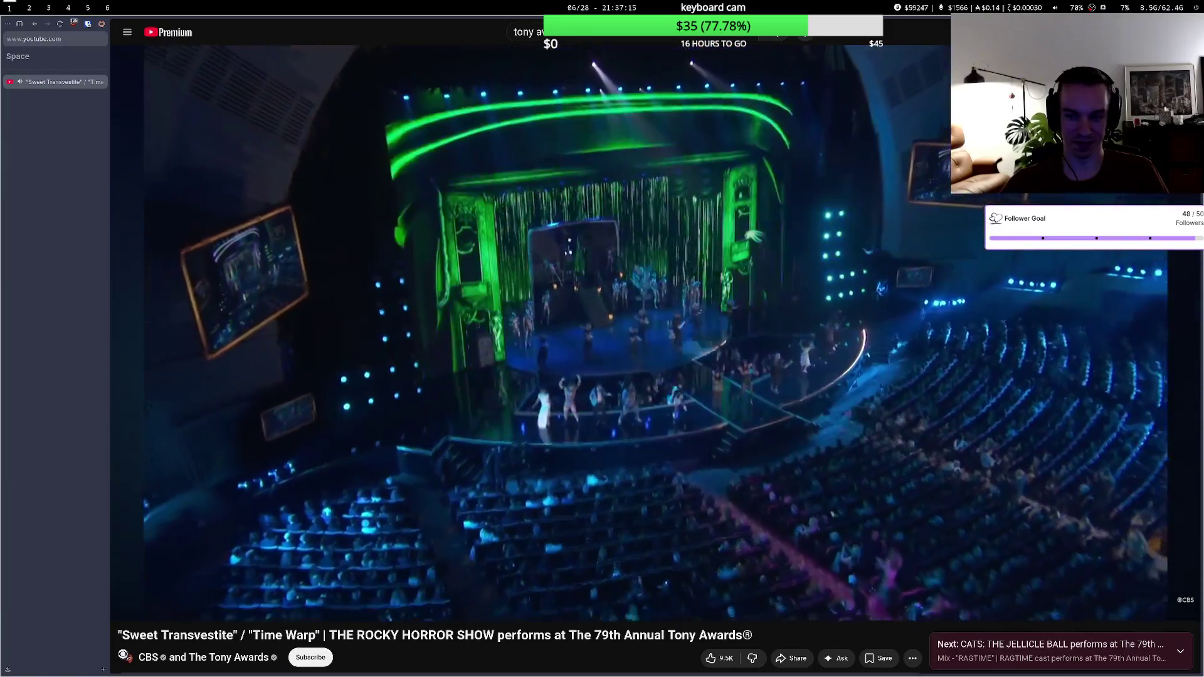
{"action": "key", "text": "Left"}
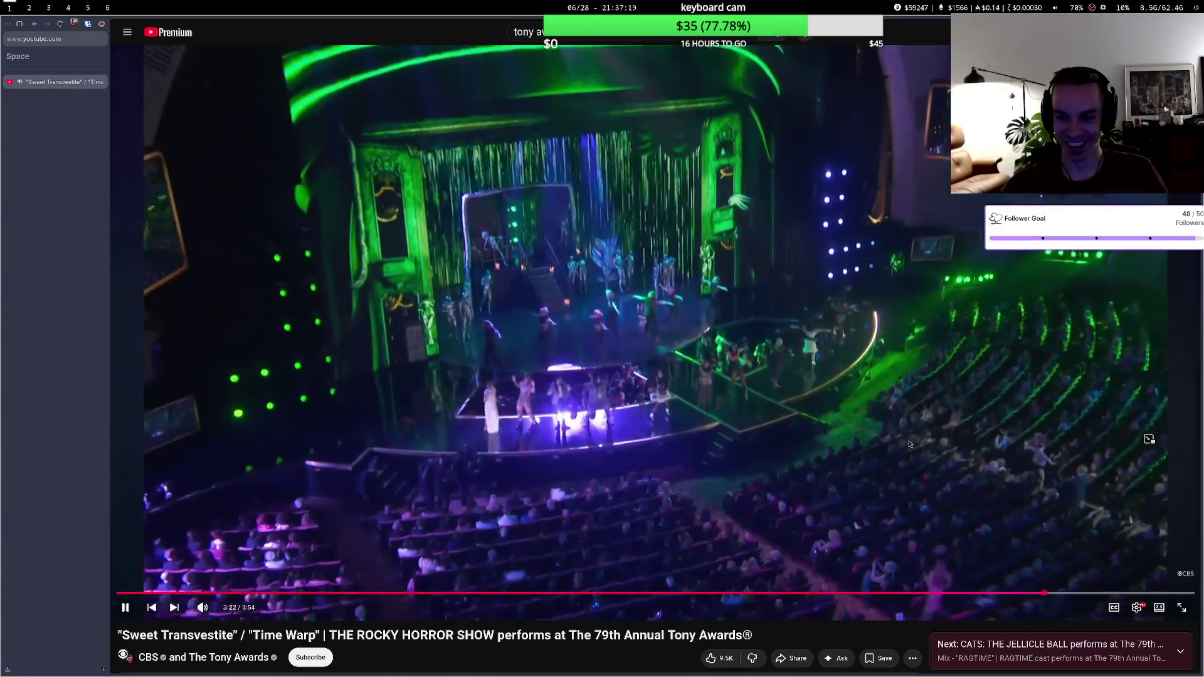
- Pause and resume the Rocky Horror video twice as it plays into the cast finale
{"action": "left_click", "coordinate": [956, 492]}
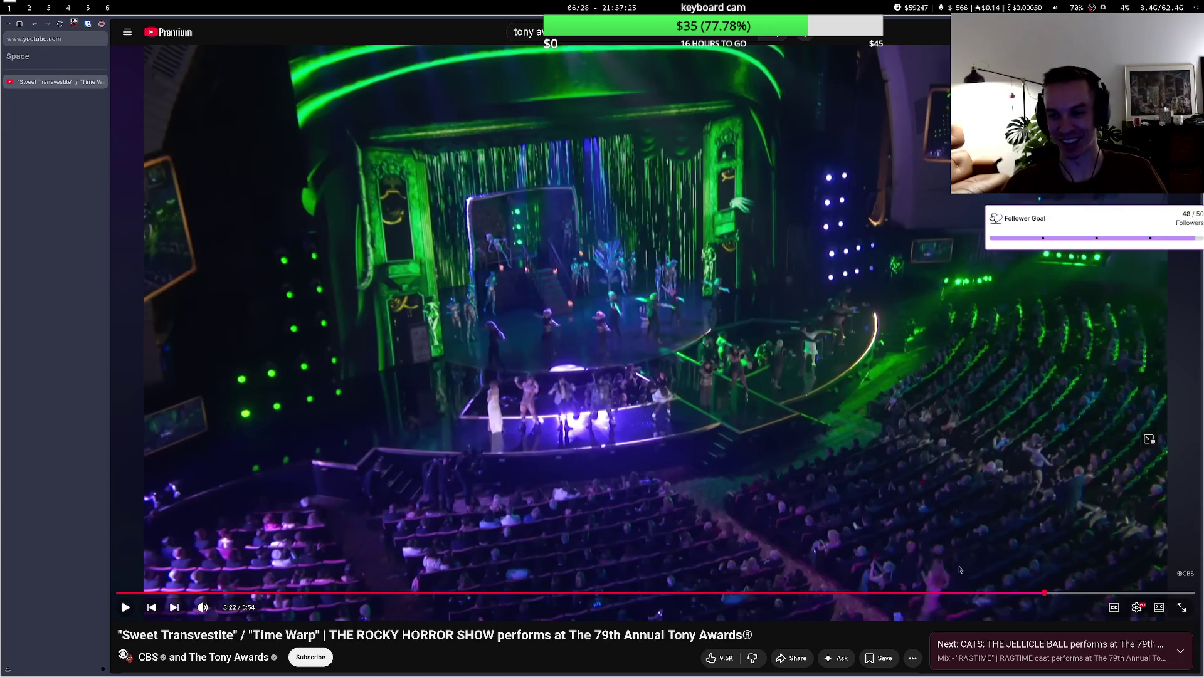
{"action": "left_click", "coordinate": [1062, 501]}
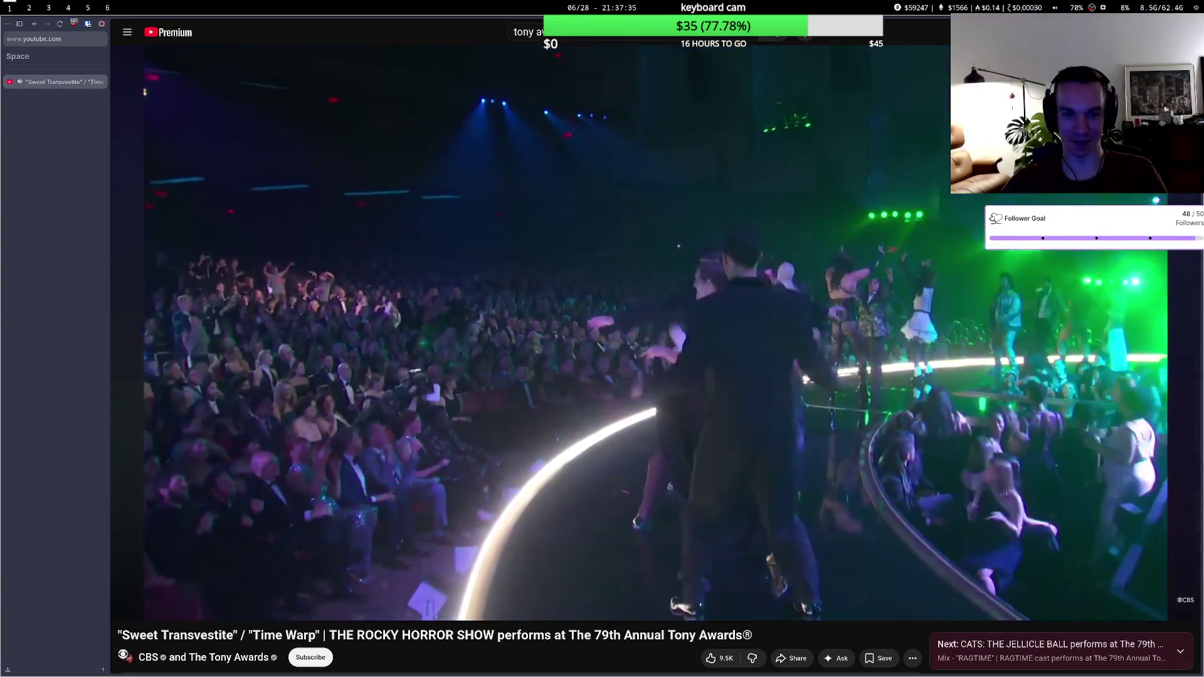
{"action": "left_click", "coordinate": [274, 254]}
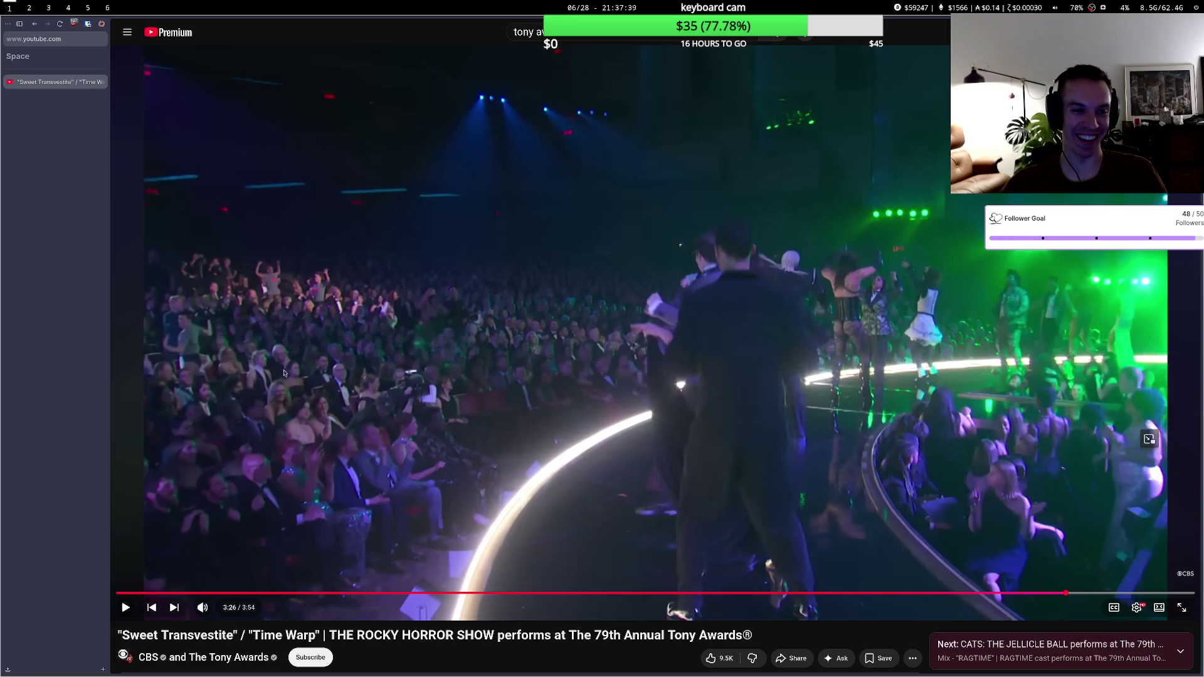
{"action": "left_click", "coordinate": [747, 536]}
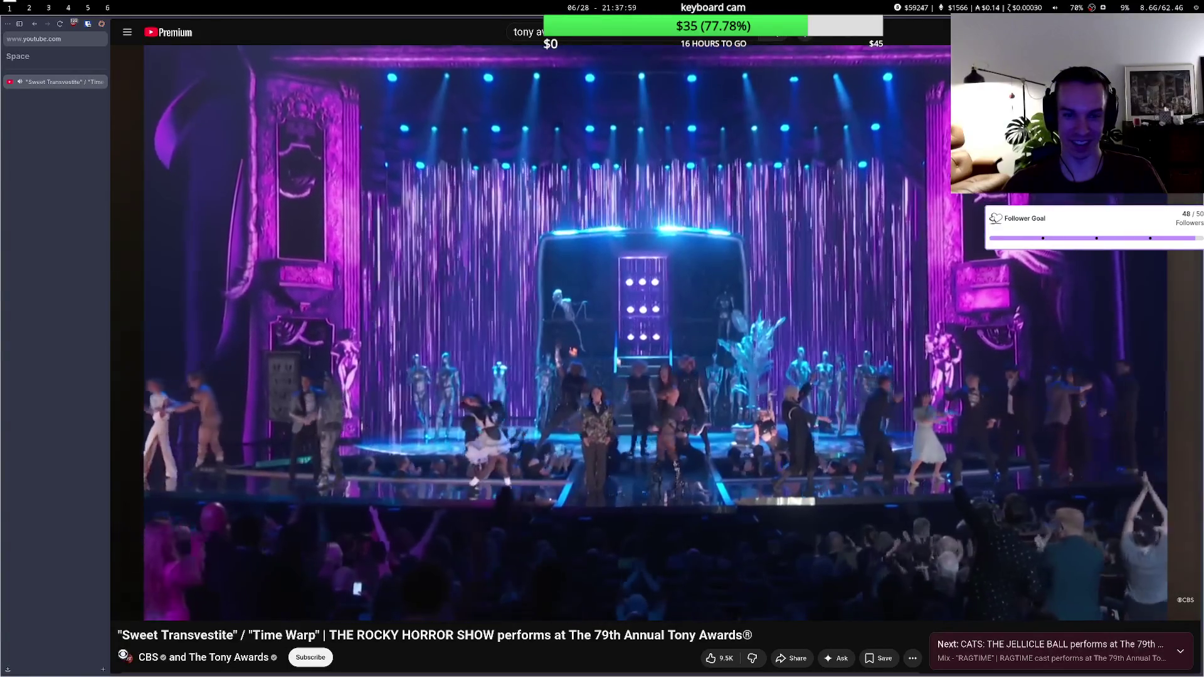
- Scroll down to the comments and back up to the player as the video ends
{"action": "scroll", "coordinate": [619, 357], "scroll_direction": "down", "scroll_amount": 5}
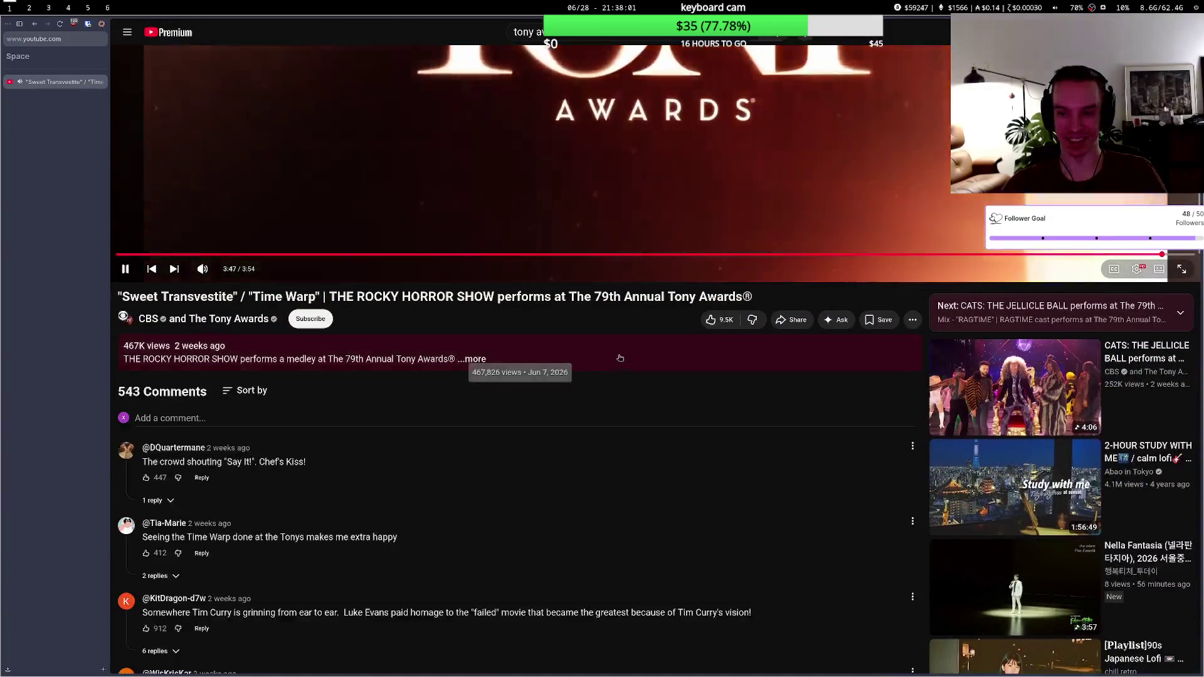
{"action": "scroll", "coordinate": [620, 357], "scroll_direction": "down", "scroll_amount": 1}
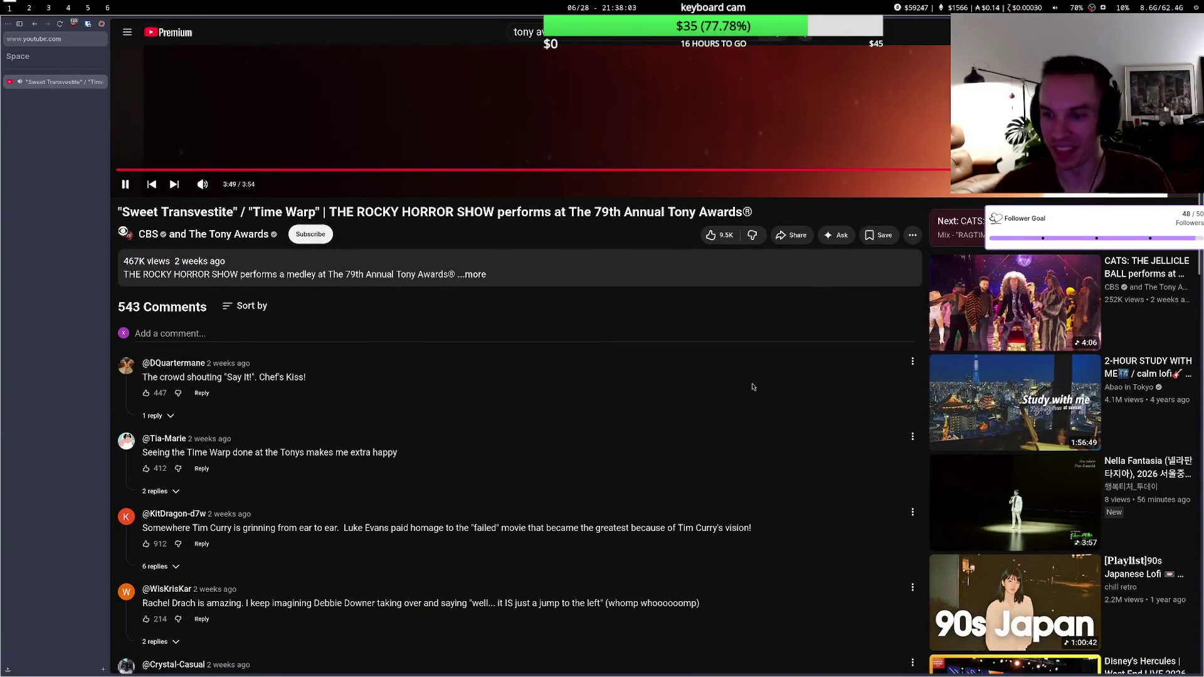
{"action": "scroll", "coordinate": [790, 323], "scroll_direction": "up", "scroll_amount": 2}
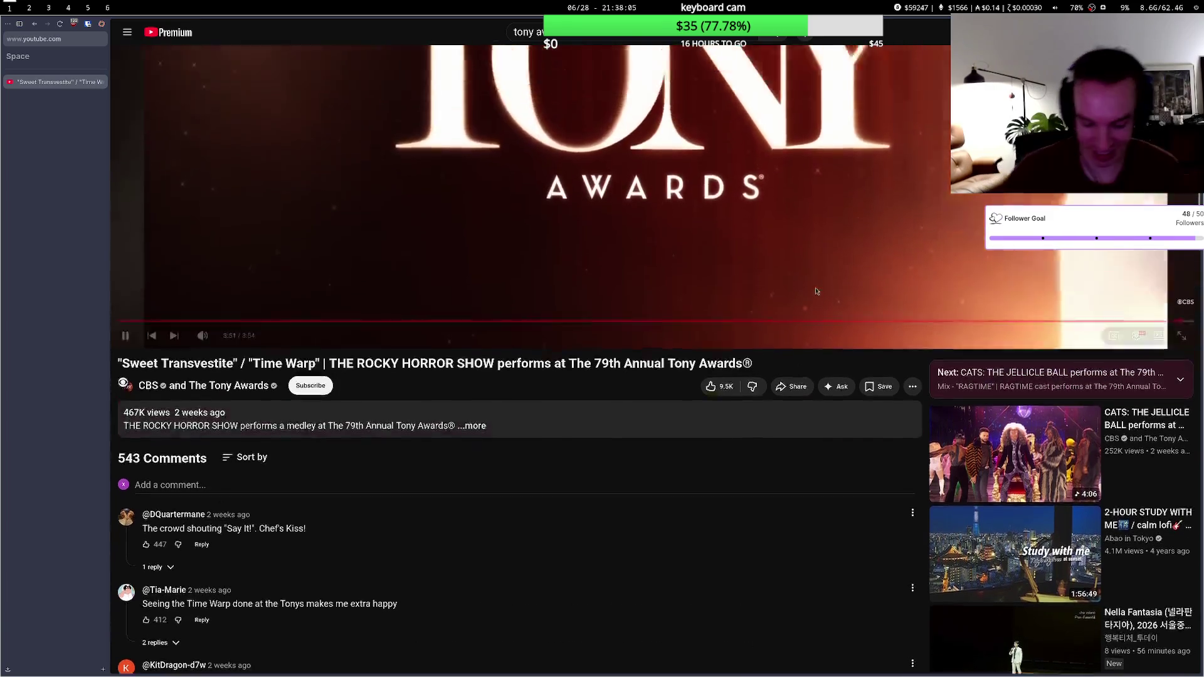